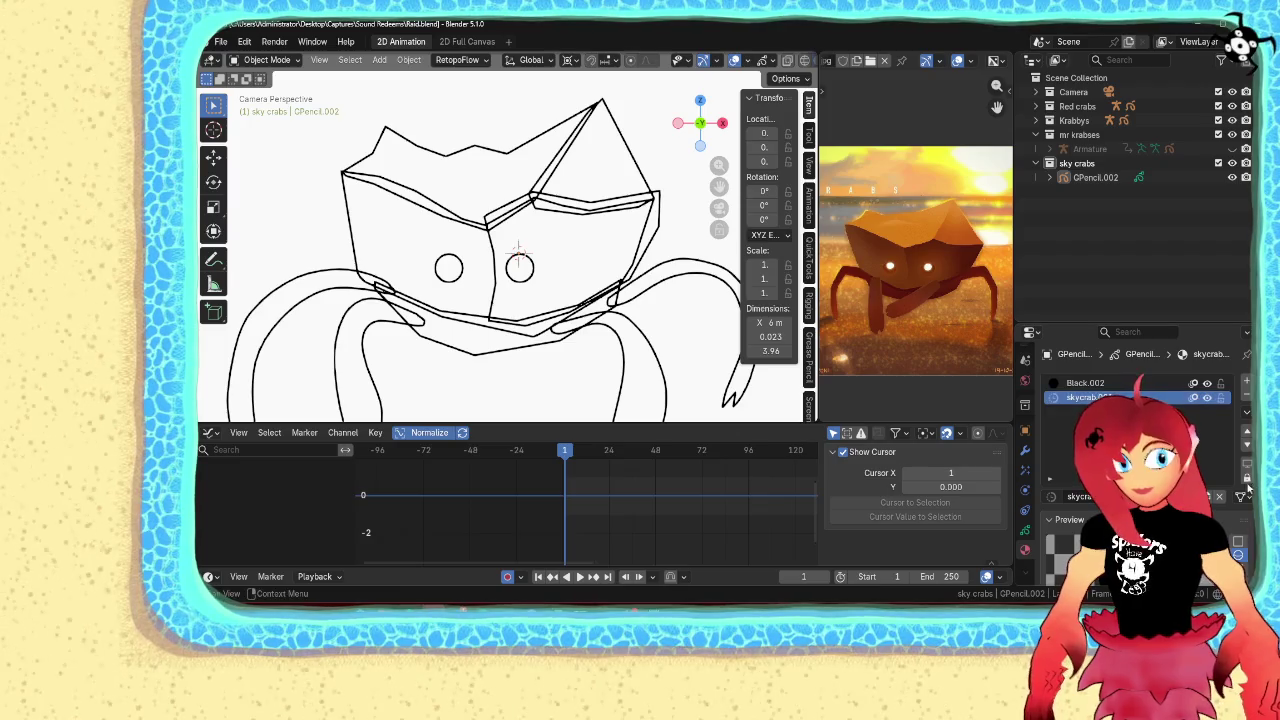
Set the skycrab stroke Base Color's HSV Value to 0.700, then select the crab
{"action": "scroll", "coordinate": [1229, 485], "scroll_direction": "down", "scroll_amount": 4}
{"action": "scroll", "coordinate": [1229, 485], "scroll_direction": "up", "scroll_amount": 2}
{"action": "scroll", "coordinate": [1229, 485], "scroll_direction": "down", "scroll_amount": 2}
{"action": "scroll", "coordinate": [1229, 487], "scroll_direction": "down", "scroll_amount": 2}
{"action": "left_click", "coordinate": [1215, 434]}
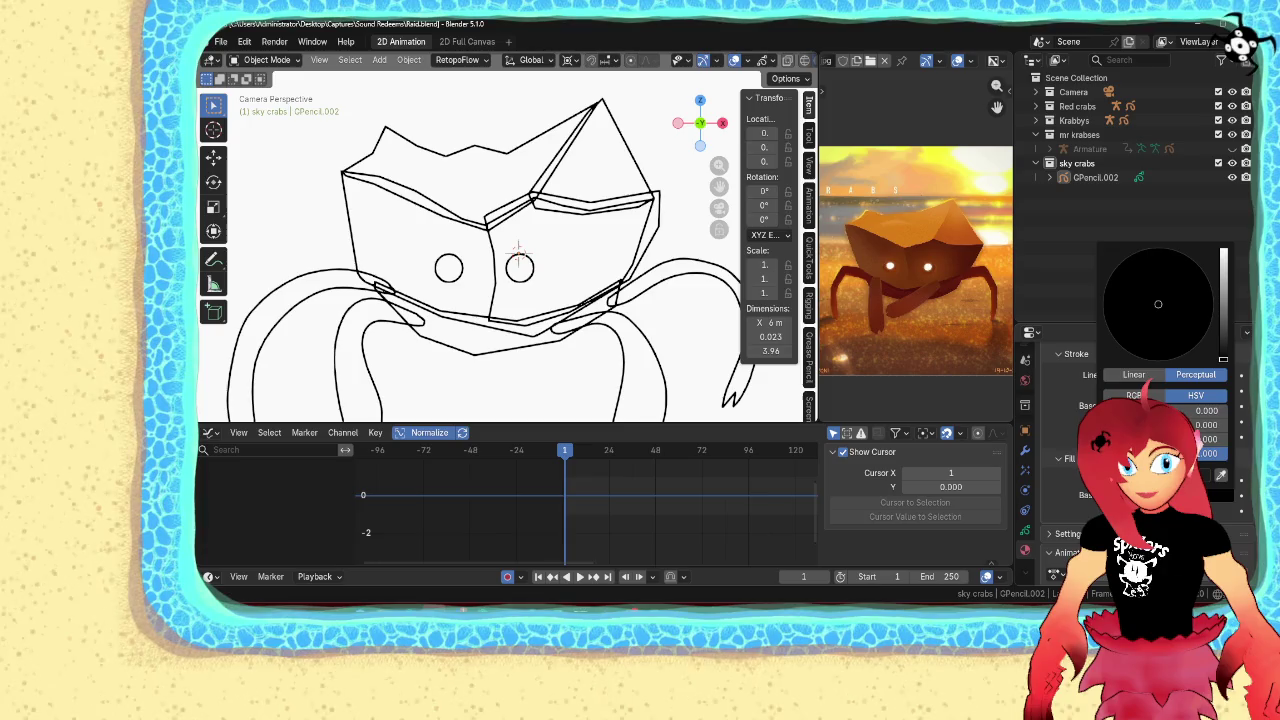
{"action": "left_click", "coordinate": [1210, 453]}
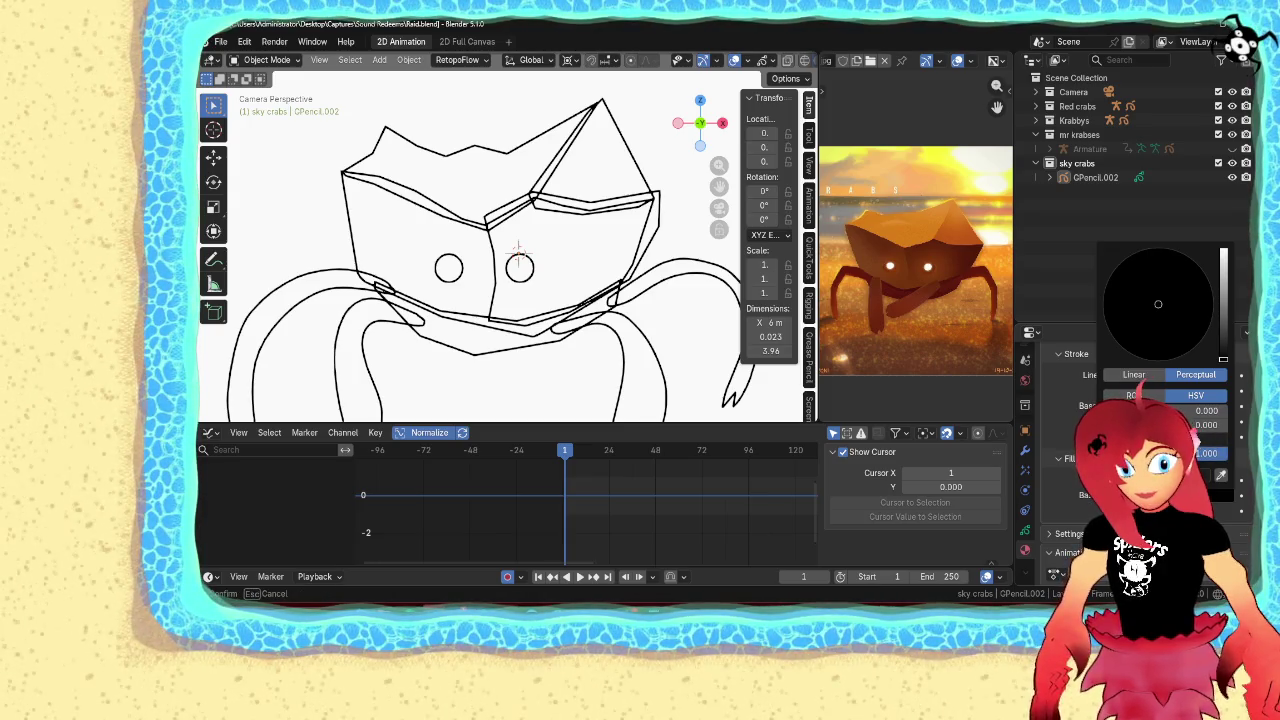
{"action": "key", "text": "Return"}
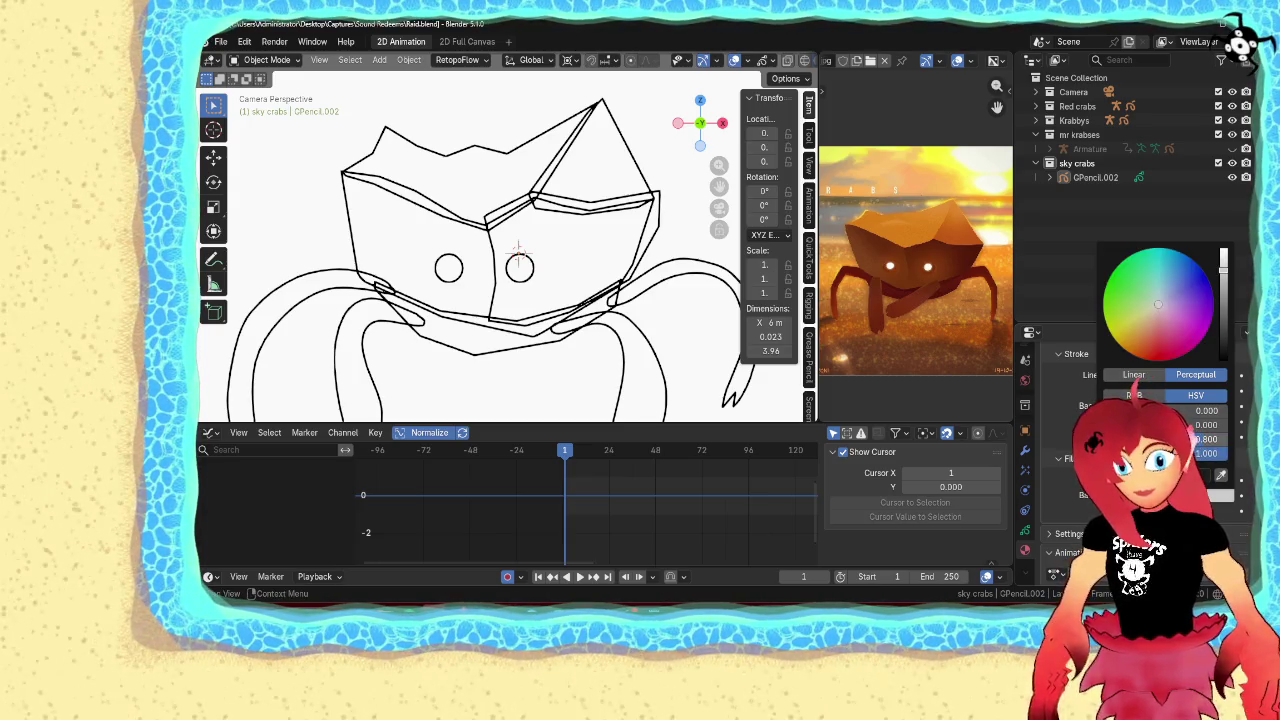
{"action": "left_click", "coordinate": [1207, 438]}
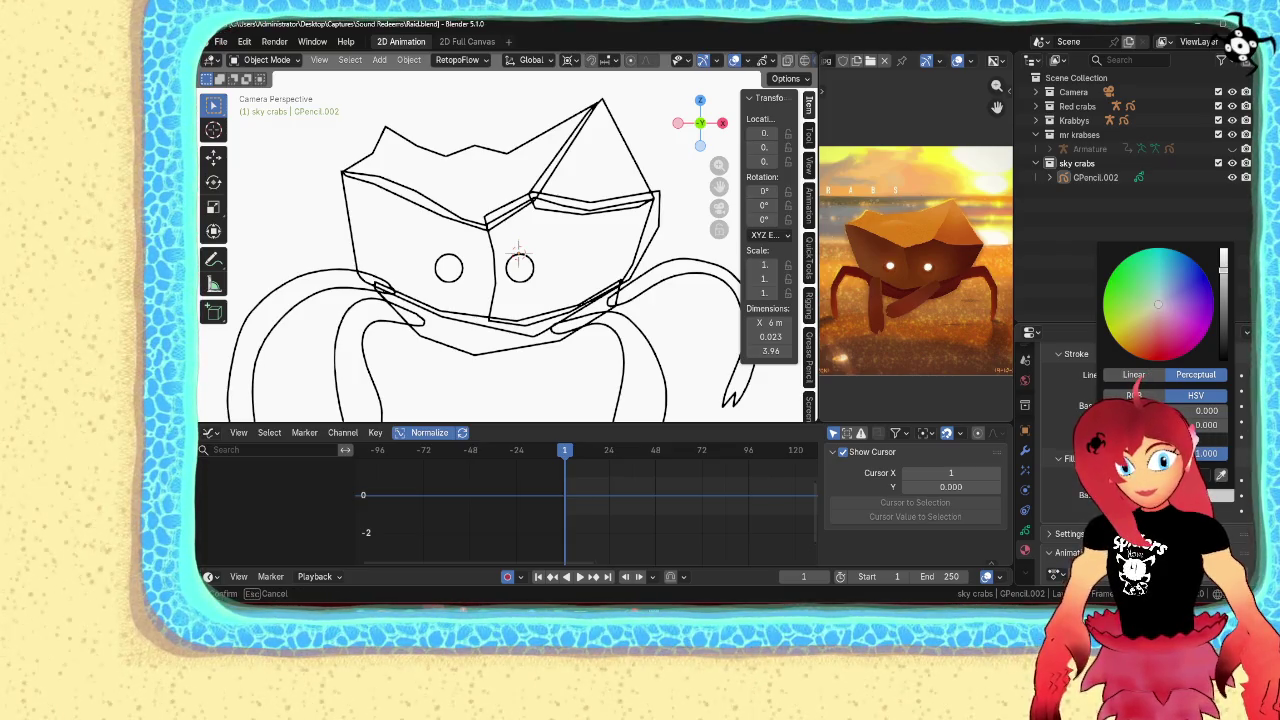
{"action": "type", "text": "0.7"}
{"action": "key", "text": "Return"}
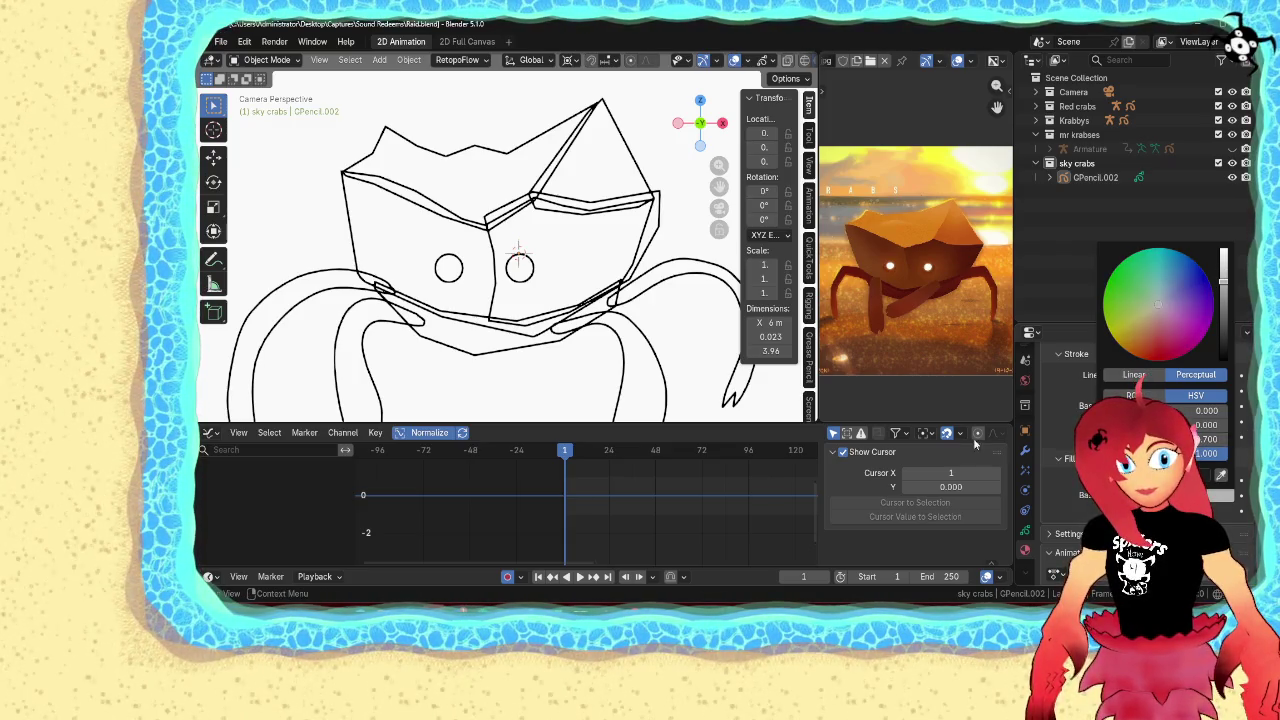
{"action": "left_click", "coordinate": [351, 237]}
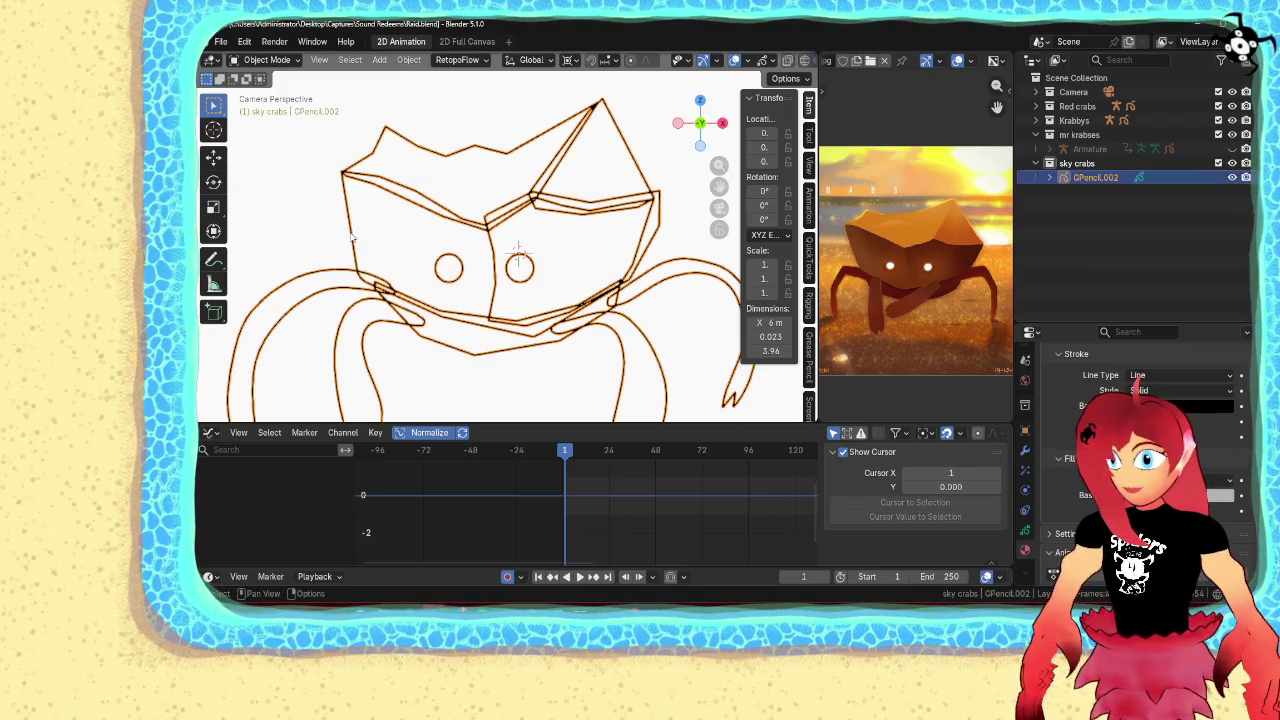
In Edit Mode, select all the crab's strokes and set their stroke type to Fill
{"action": "key", "text": "Tab"}
{"action": "left_click", "coordinate": [339, 165]}
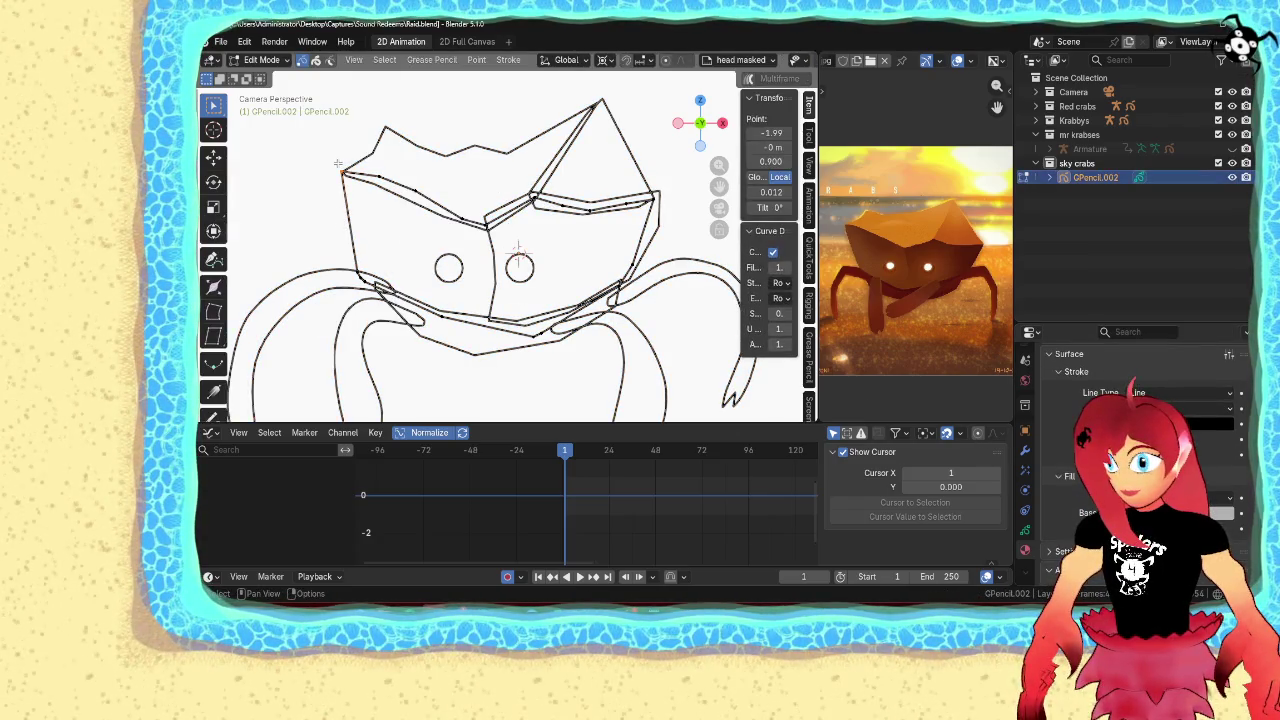
{"action": "key", "text": "l"}
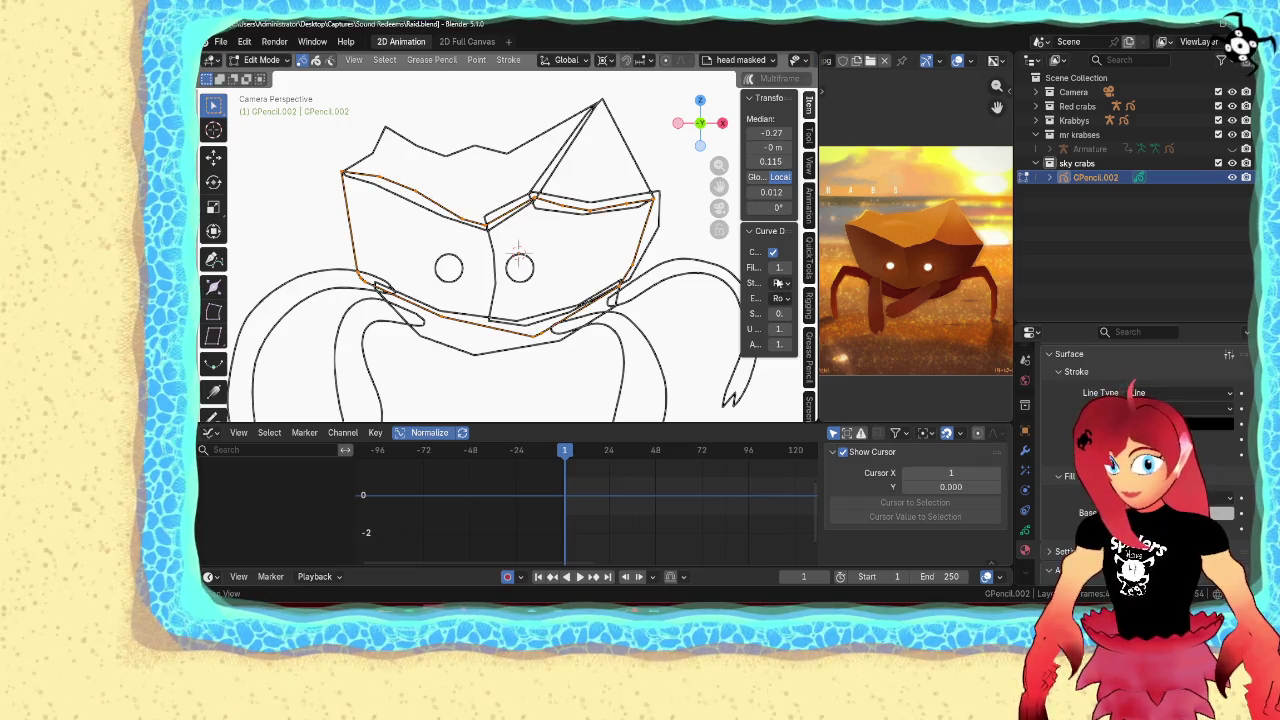
{"action": "scroll", "coordinate": [567, 242], "scroll_direction": "down", "scroll_amount": 2}
{"action": "key", "text": "a"}
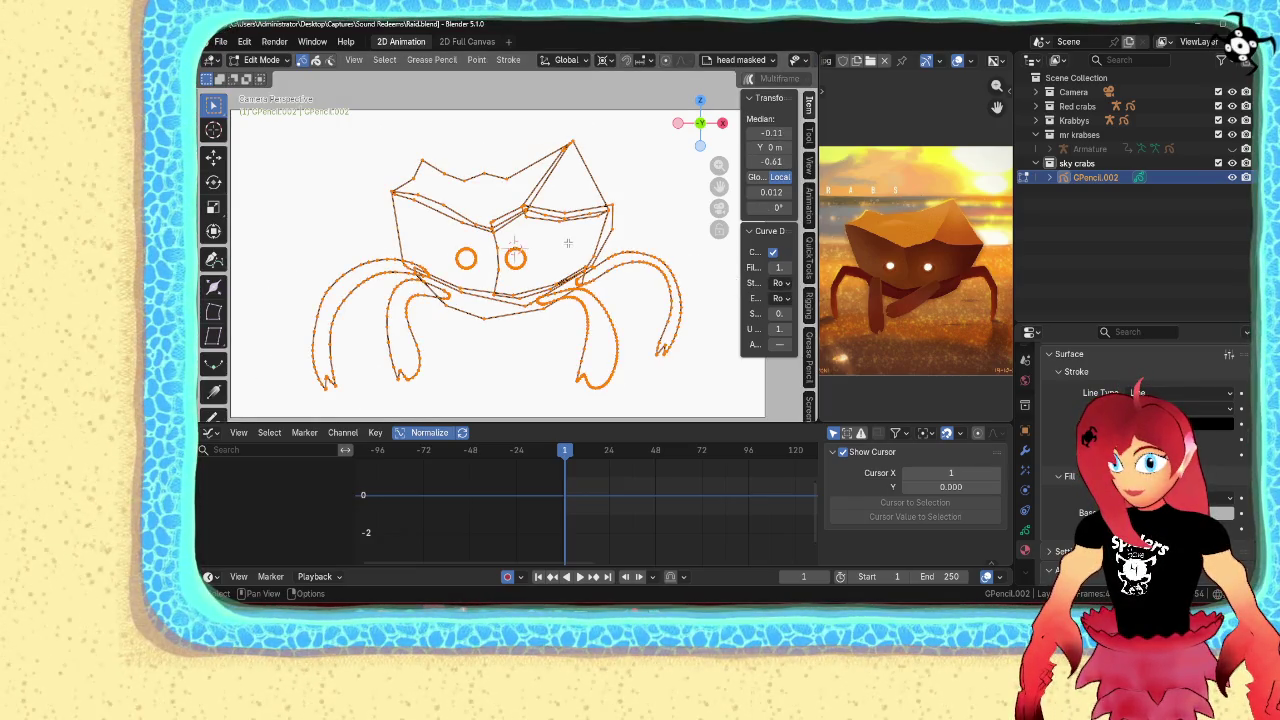
{"action": "key", "text": "q"}
{"action": "left_click", "coordinate": [552, 200]}
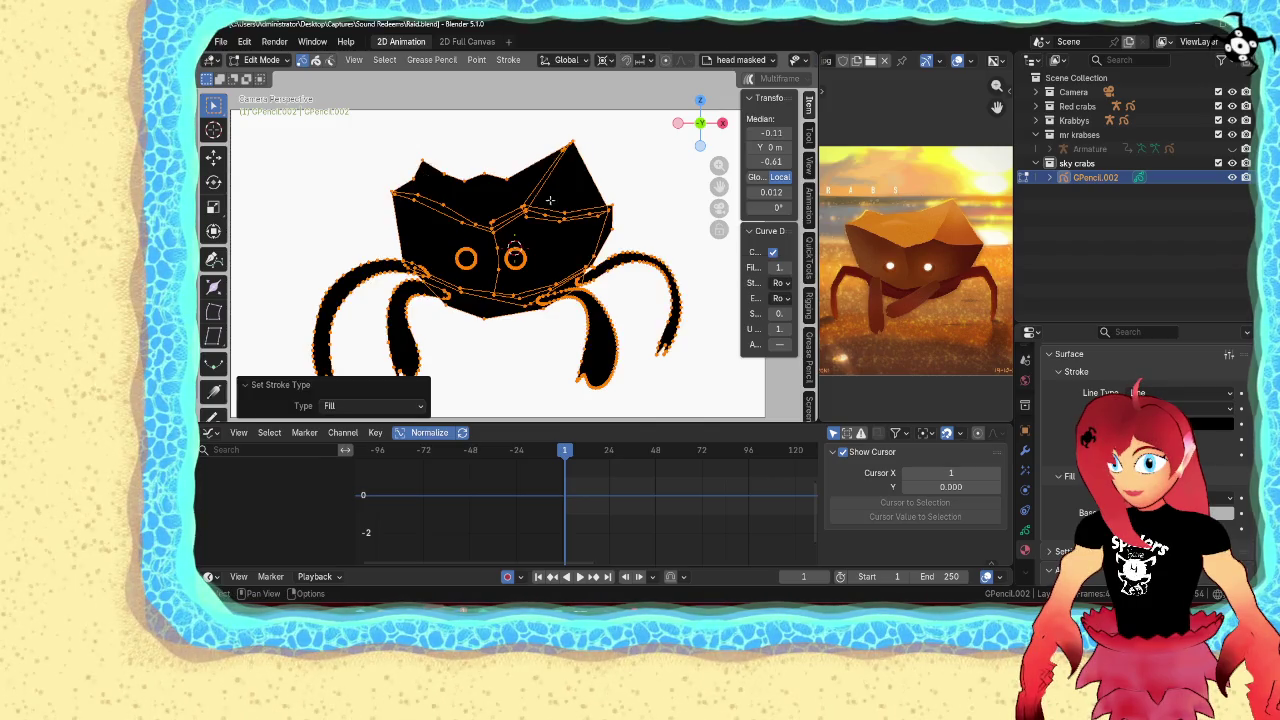
{"action": "left_click", "coordinate": [388, 190]}
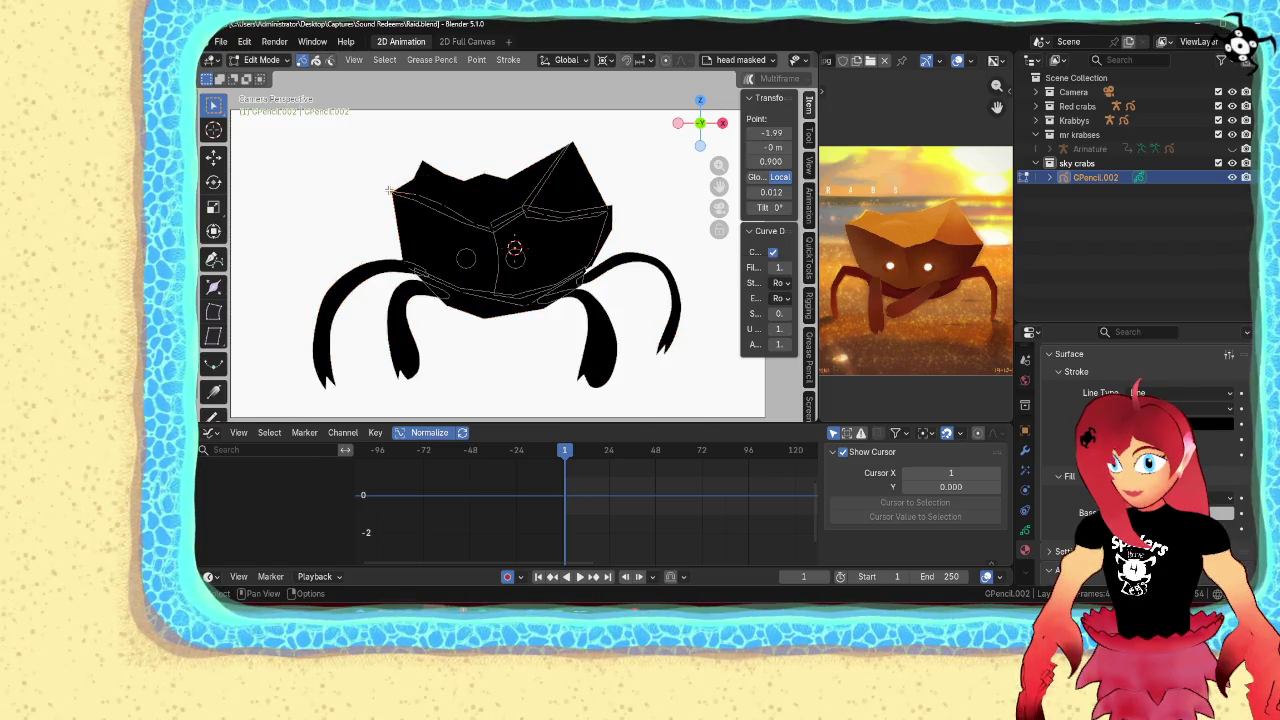
Select the whole head outline stroke and assign it the skycrab.001 material
{"action": "key", "text": "l"}
{"action": "scroll", "coordinate": [1150, 420], "scroll_direction": "up", "scroll_amount": 5}
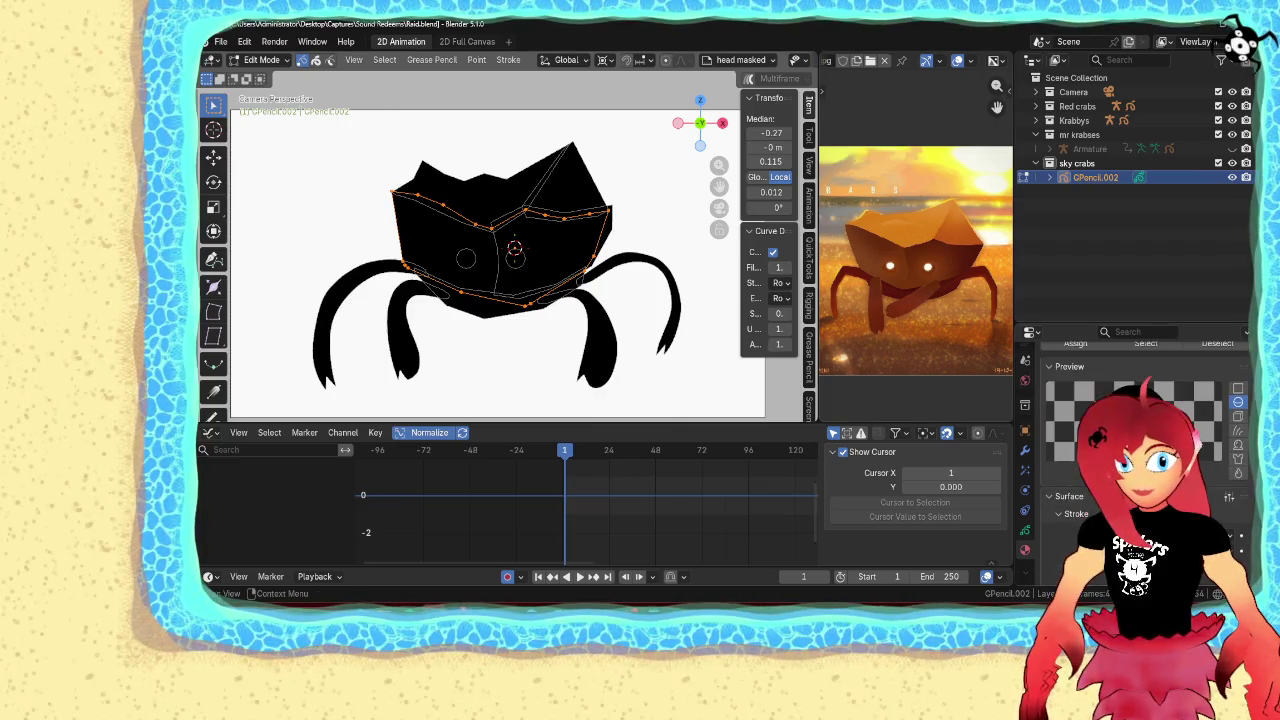
{"action": "scroll", "coordinate": [1100, 420], "scroll_direction": "up", "scroll_amount": 2}
{"action": "left_click", "coordinate": [1068, 485]}
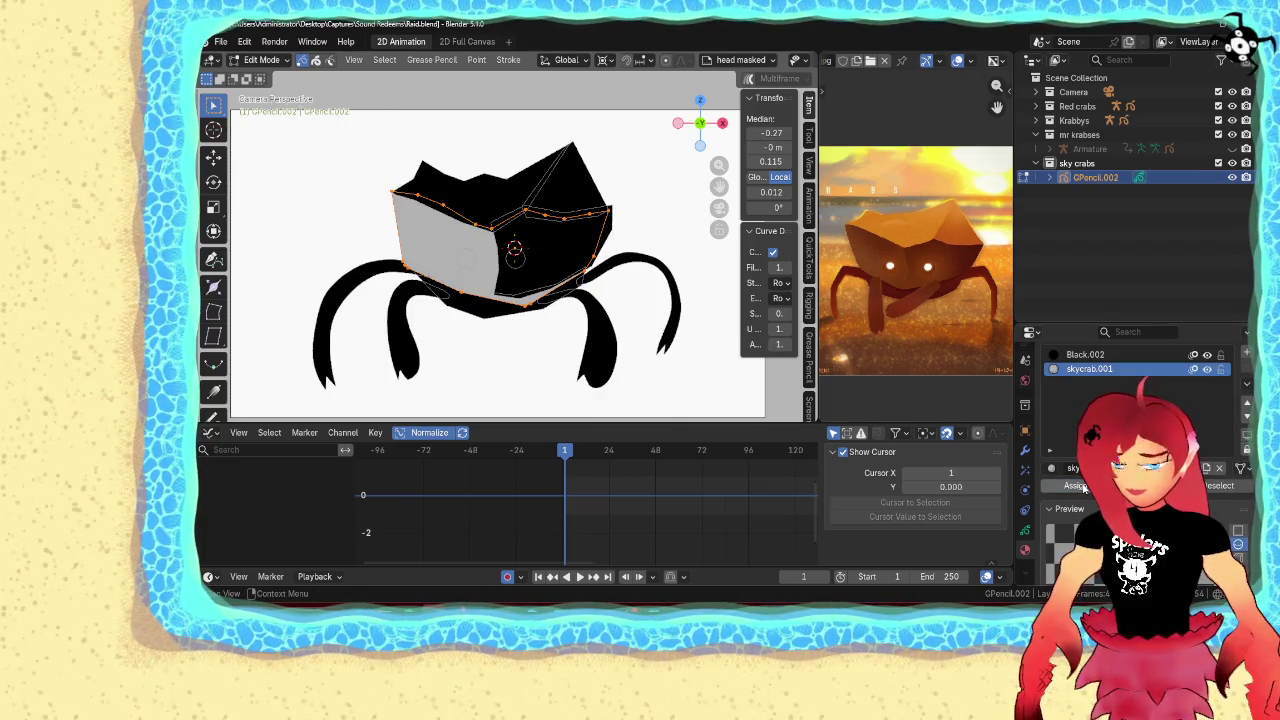
{"action": "scroll", "coordinate": [690, 183], "scroll_direction": "up", "scroll_amount": 2}
{"action": "scroll", "coordinate": [690, 183], "scroll_direction": "up", "scroll_amount": 1}
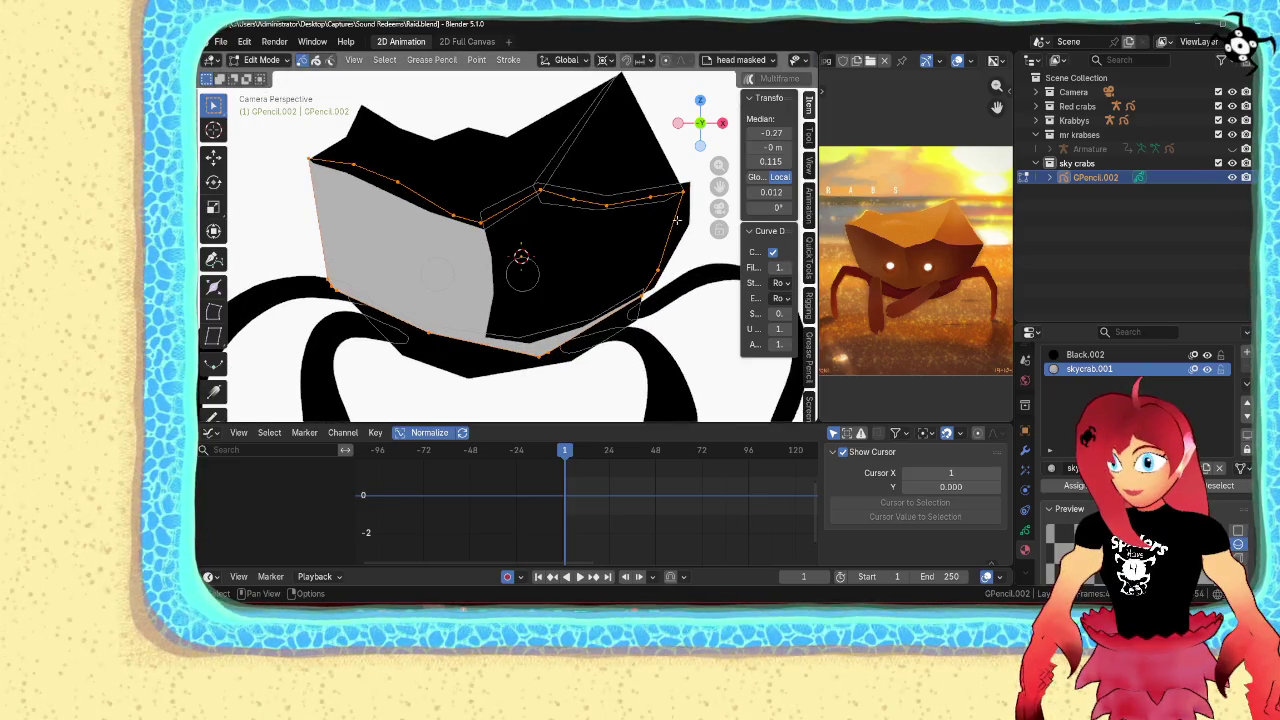
Select the head's front-face stroke and load a skycrab material into a new slot
{"action": "left_click", "coordinate": [690, 181]}
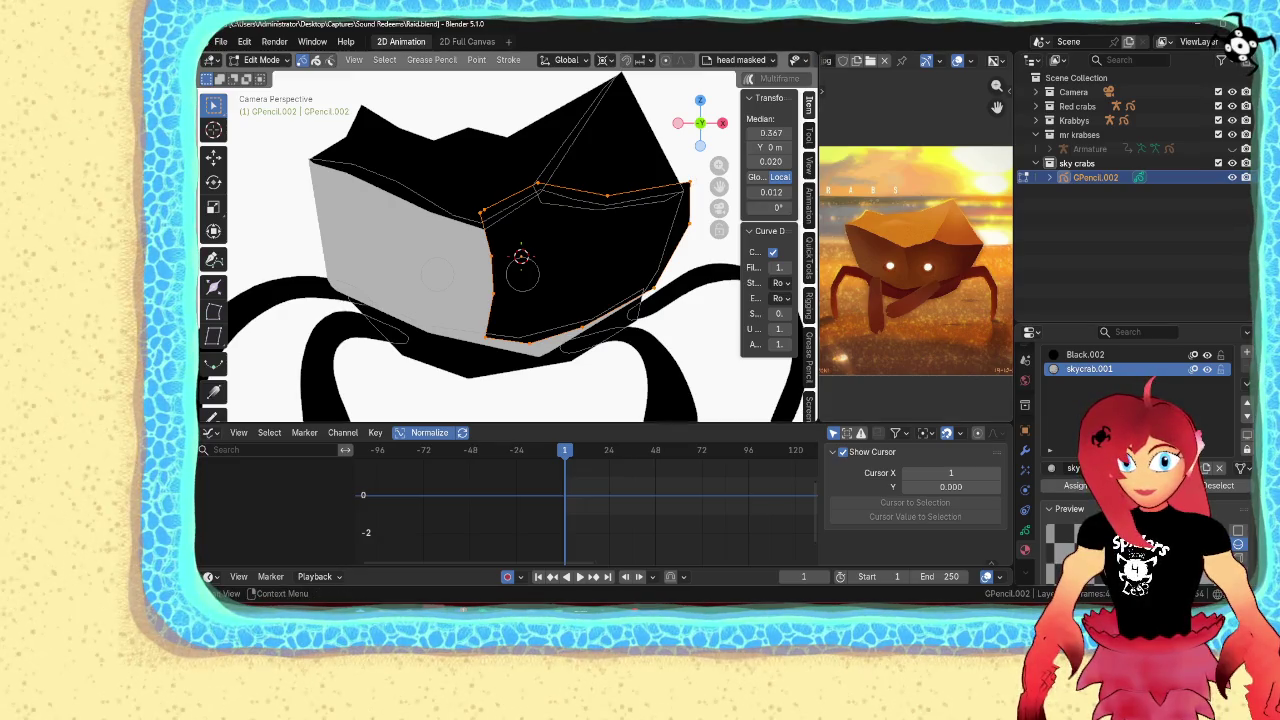
{"action": "left_click", "coordinate": [1246, 354]}
{"action": "left_click", "coordinate": [1051, 496]}
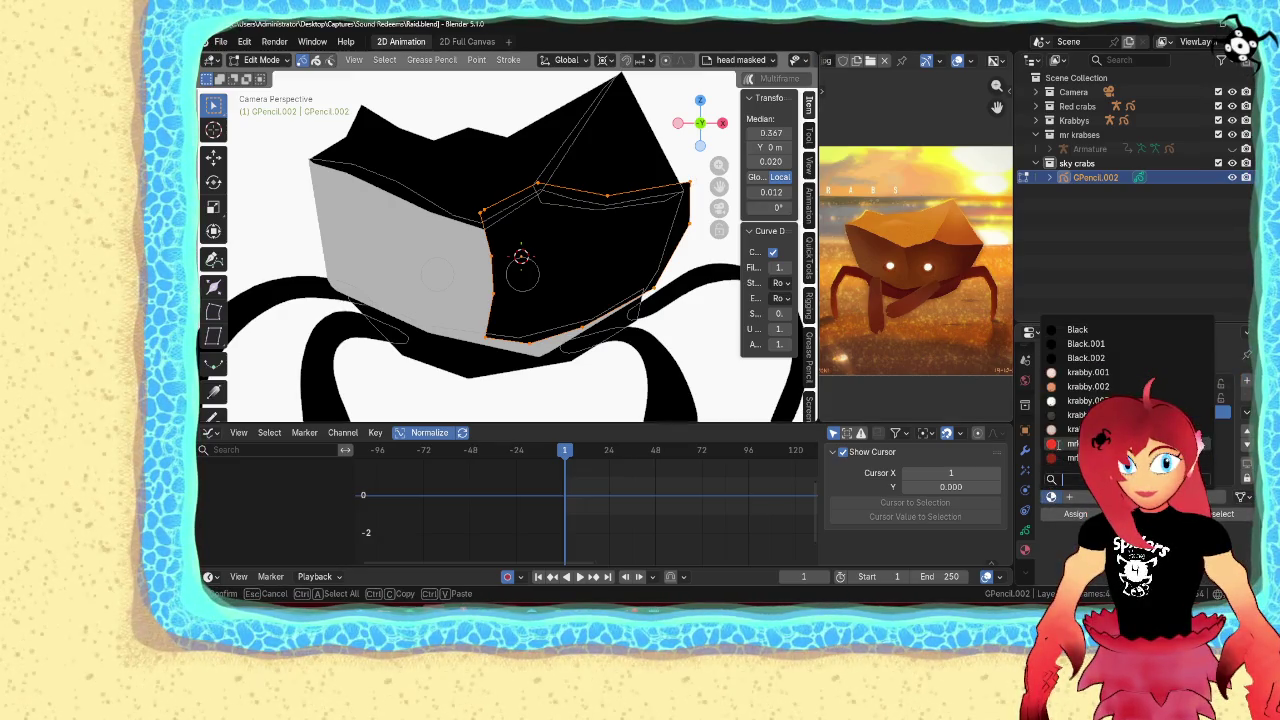
{"action": "left_click", "coordinate": [1100, 496]}
{"action": "scroll", "coordinate": [1150, 450], "scroll_direction": "down", "scroll_amount": 5}
{"action": "scroll", "coordinate": [1069, 462], "scroll_direction": "up", "scroll_amount": 5}
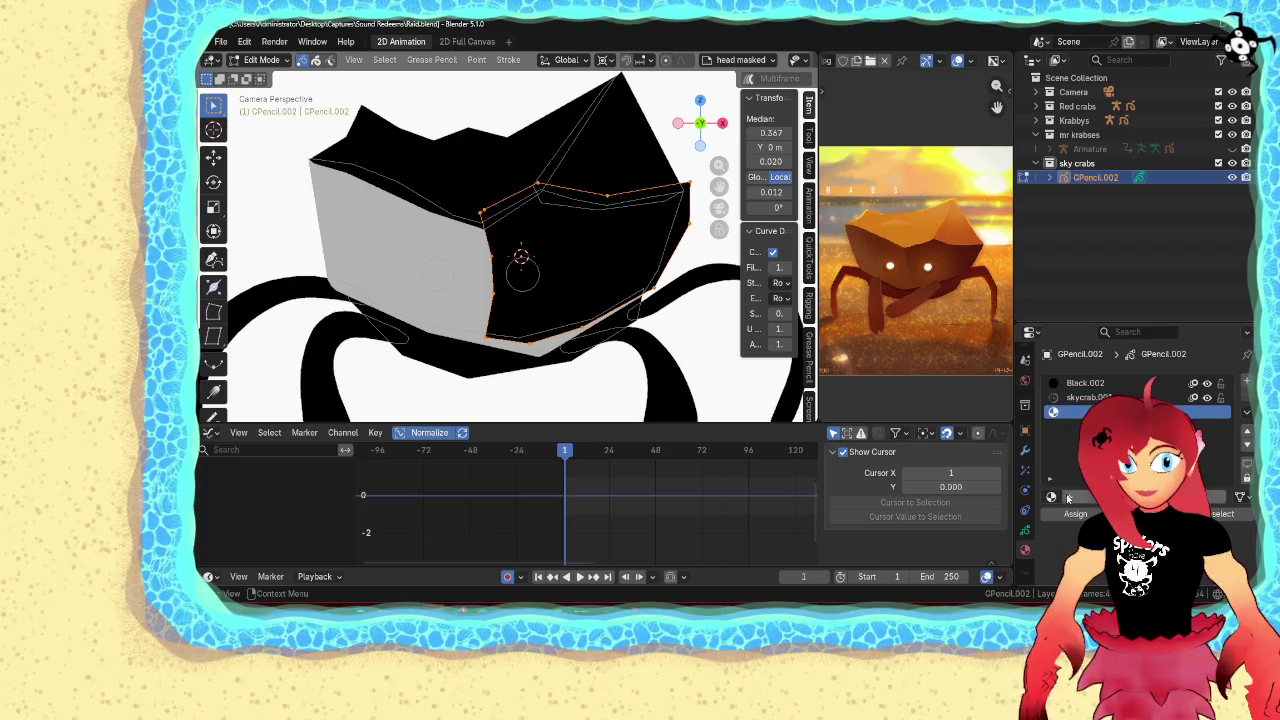
{"action": "left_click", "coordinate": [1051, 496]}
{"action": "scroll", "coordinate": [1100, 390], "scroll_direction": "down", "scroll_amount": 8}
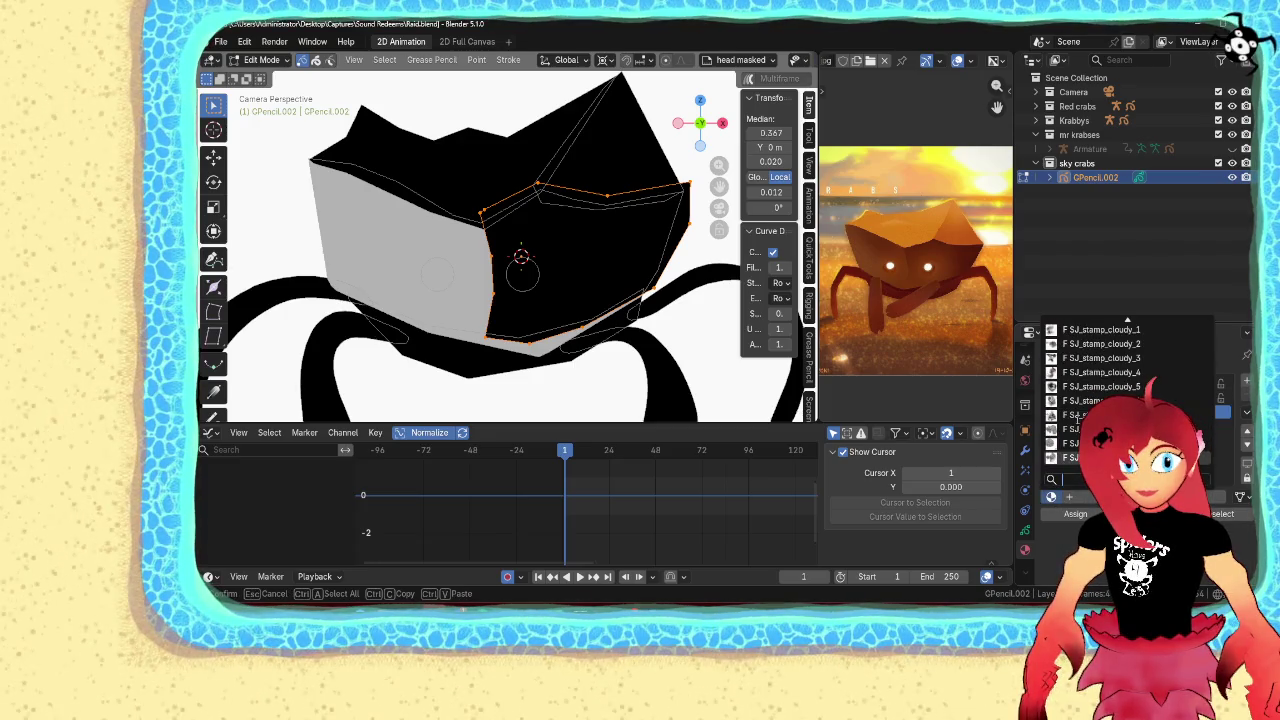
{"action": "scroll", "coordinate": [1100, 390], "scroll_direction": "up", "scroll_amount": 3}
{"action": "scroll", "coordinate": [1100, 380], "scroll_direction": "down", "scroll_amount": 5}
{"action": "scroll", "coordinate": [1100, 380], "scroll_direction": "down", "scroll_amount": 4}
{"action": "scroll", "coordinate": [1100, 380], "scroll_direction": "down", "scroll_amount": 4}
{"action": "scroll", "coordinate": [1100, 380], "scroll_direction": "down", "scroll_amount": 3}
{"action": "left_click", "coordinate": [1070, 443]}
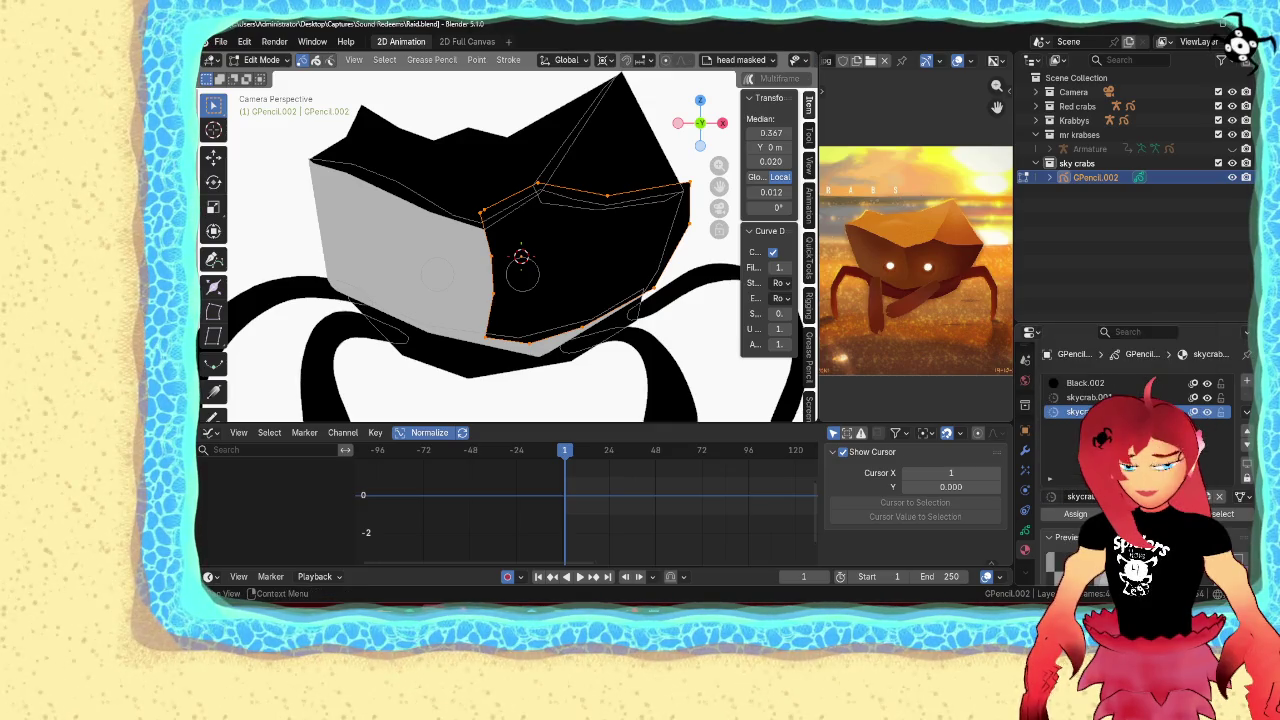
Darken the new material's colour value from 0.700 to 0.500 and assign it to the front face
{"action": "scroll", "coordinate": [1100, 400], "scroll_direction": "down", "scroll_amount": 3}
{"action": "scroll", "coordinate": [1100, 400], "scroll_direction": "down", "scroll_amount": 3}
{"action": "left_click", "coordinate": [1200, 432]}
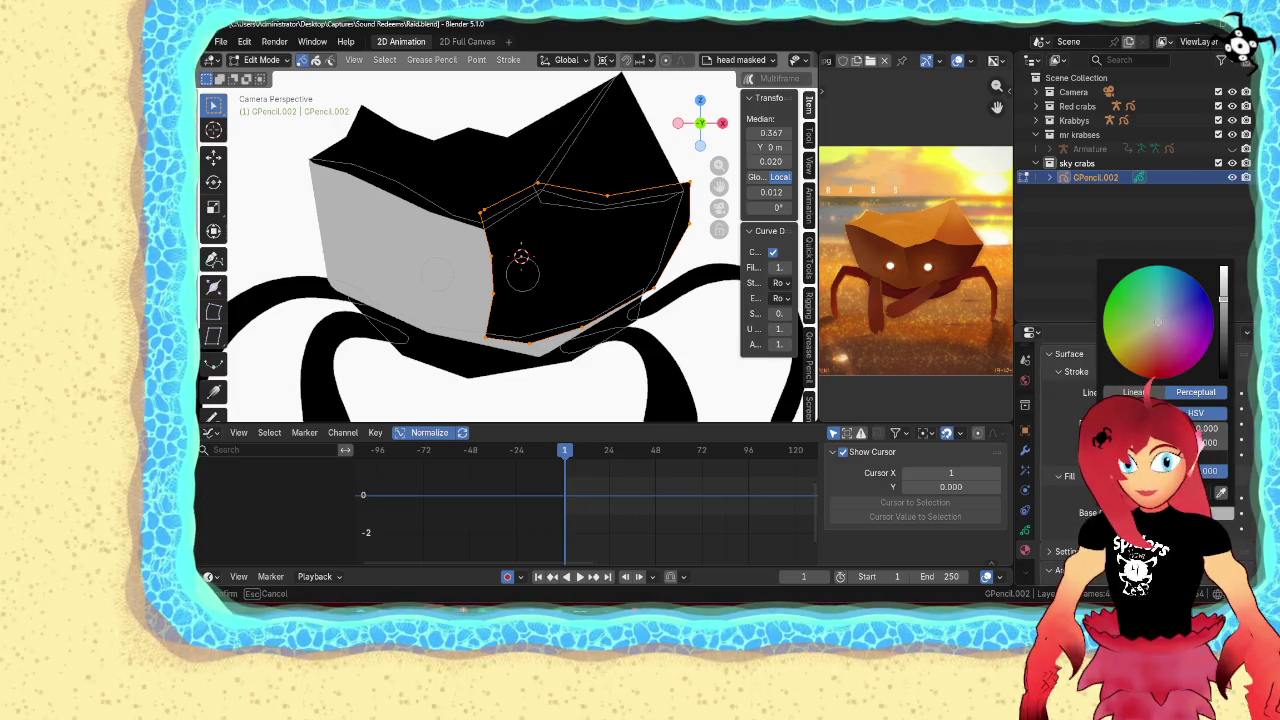
{"action": "left_click_drag", "start_coordinate": [1223, 297], "coordinate": [1223, 322]}
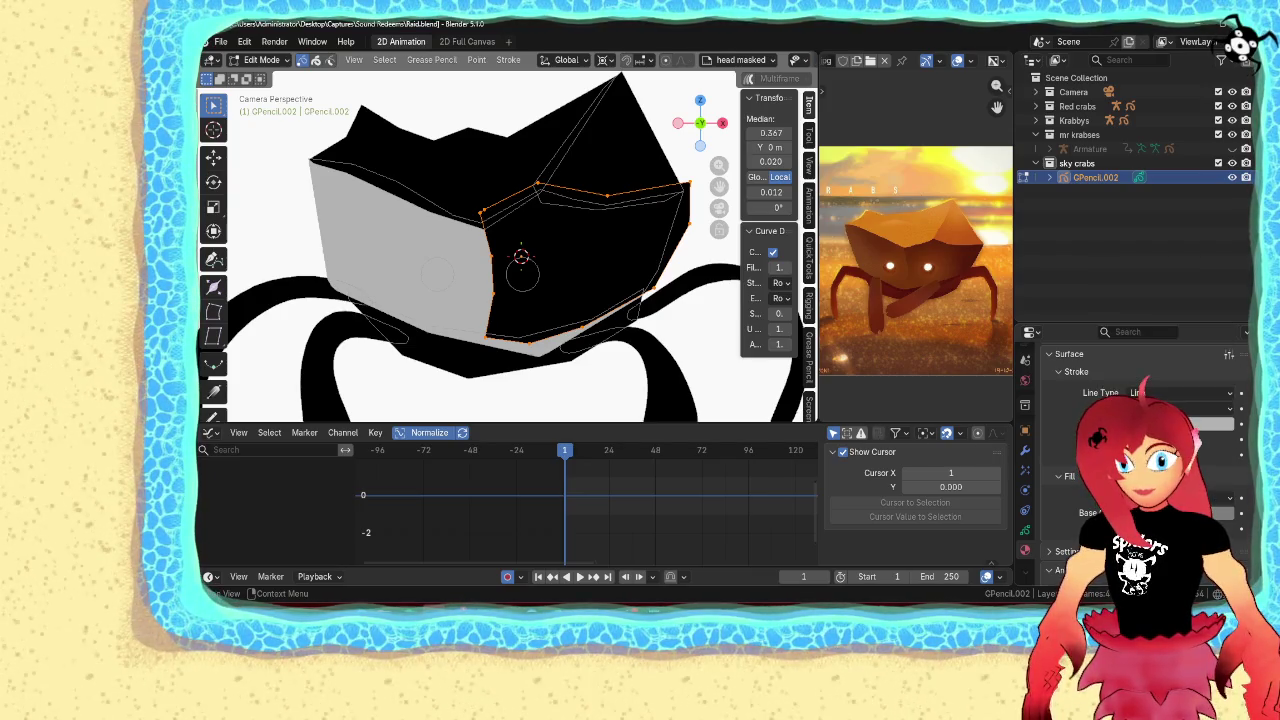
{"action": "scroll", "coordinate": [1130, 450], "scroll_direction": "up", "scroll_amount": 5}
{"action": "left_click", "coordinate": [1078, 401]}
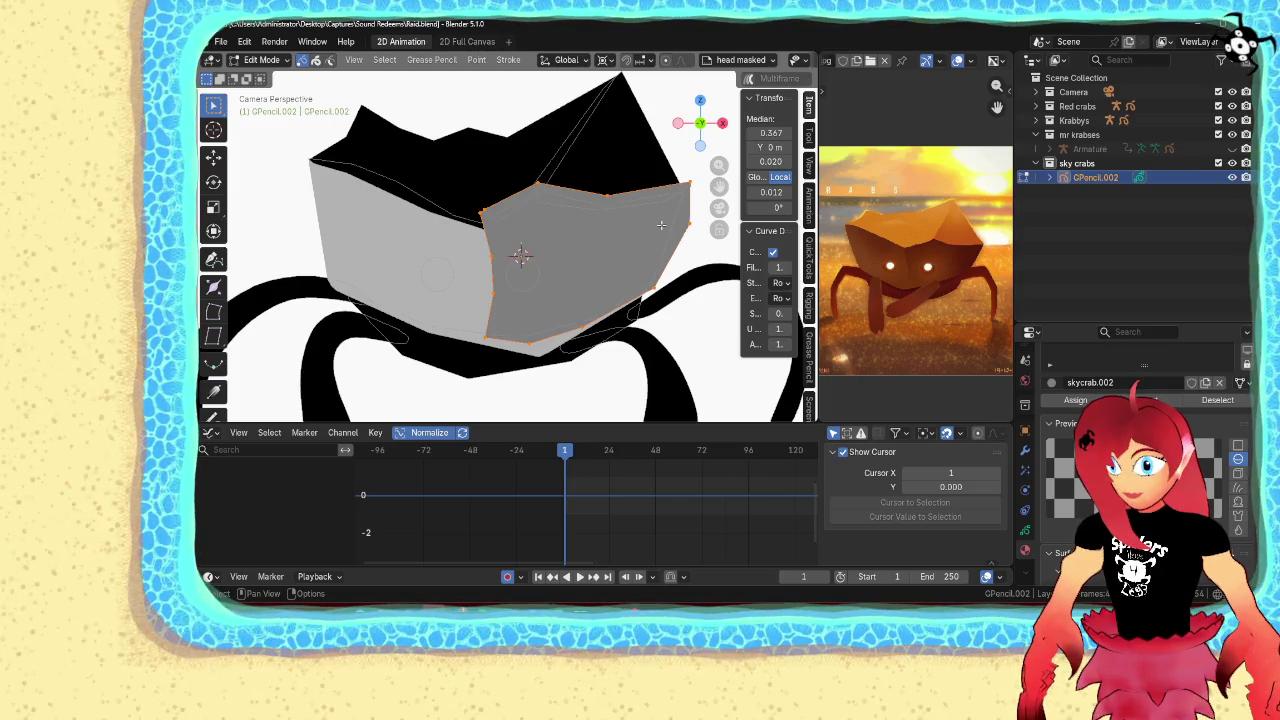
Copy and delete the front-face stroke, then paste it onto the second layer
{"action": "key", "text": "ctrl+c"}
{"action": "key", "text": "x"}
{"action": "left_click", "coordinate": [660, 224]}
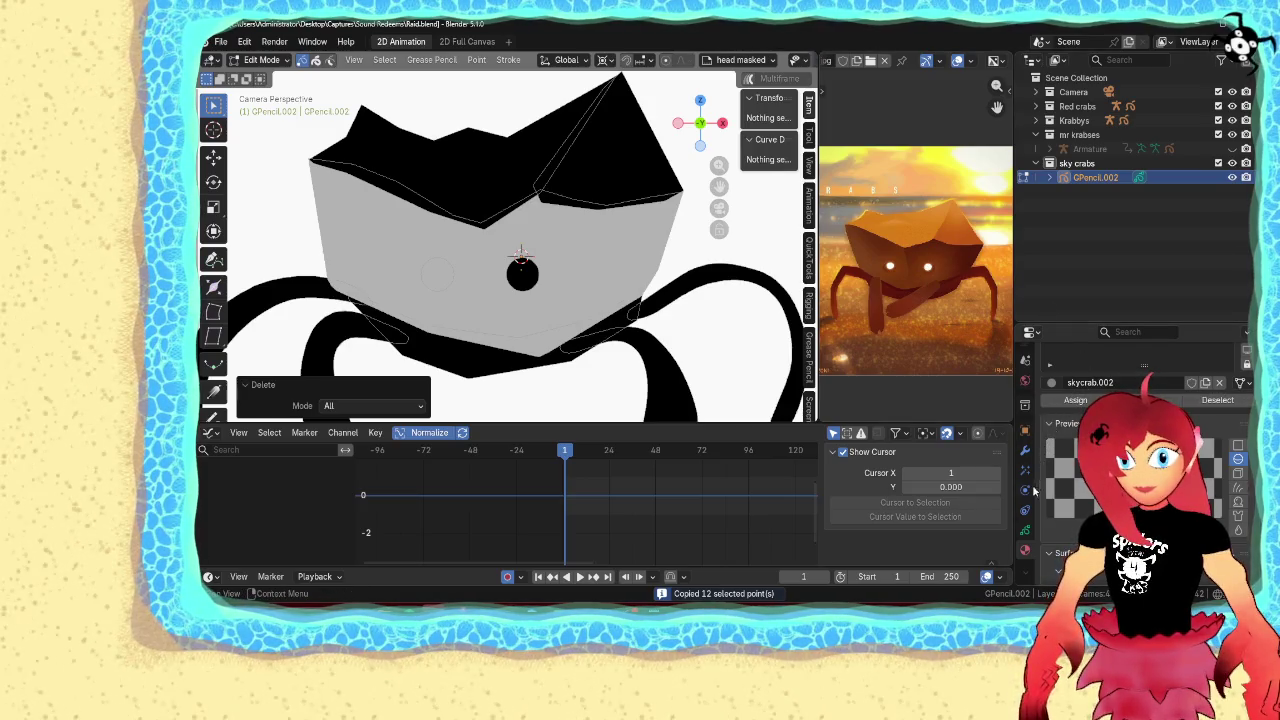
{"action": "left_click", "coordinate": [1024, 530]}
{"action": "left_click", "coordinate": [1150, 443]}
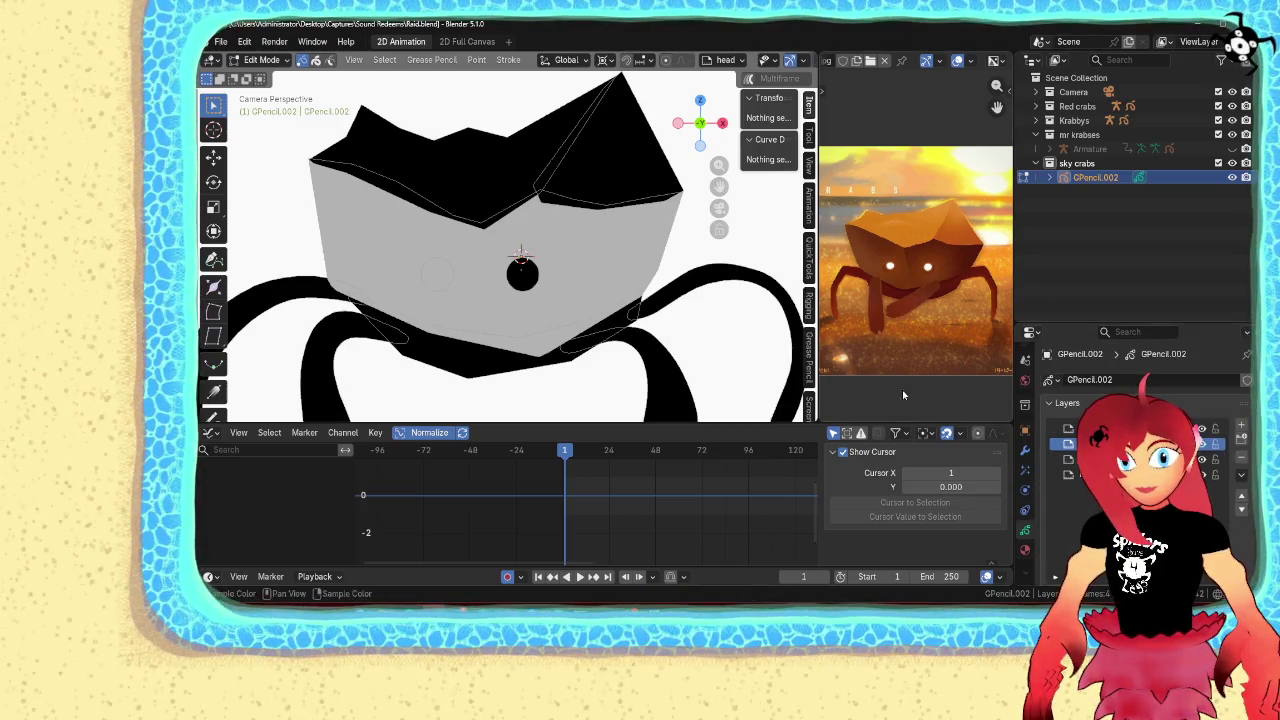
{"action": "key", "text": "ctrl+v"}
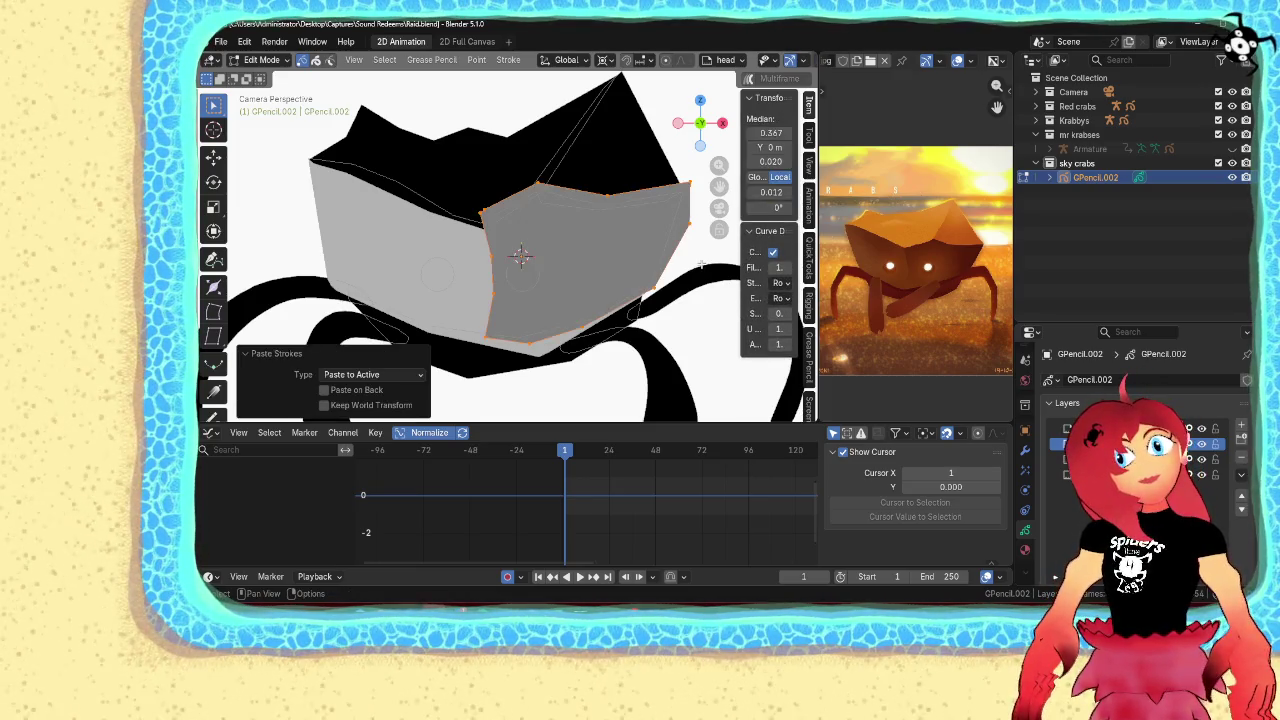
Select the whole stroke through the apex point at the top of the head
{"action": "left_click", "coordinate": [686, 163]}
{"action": "left_click", "coordinate": [621, 78]}
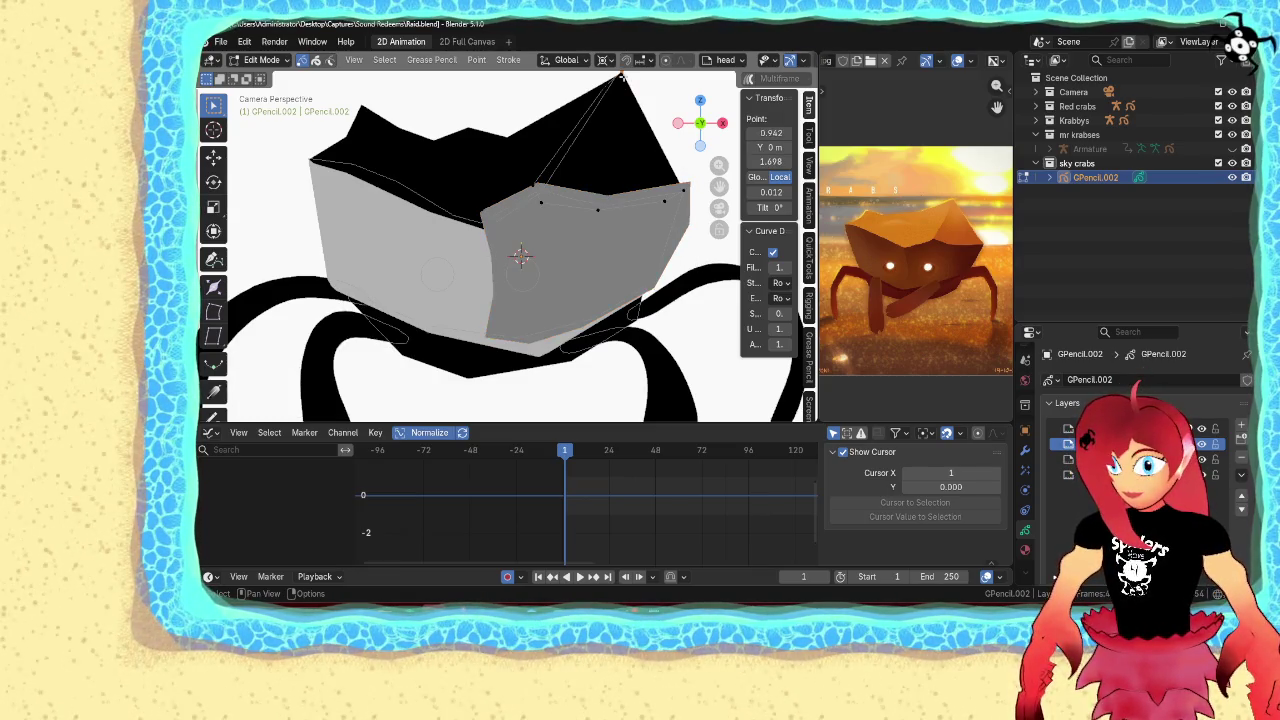
{"action": "key", "text": "ctrl+l"}
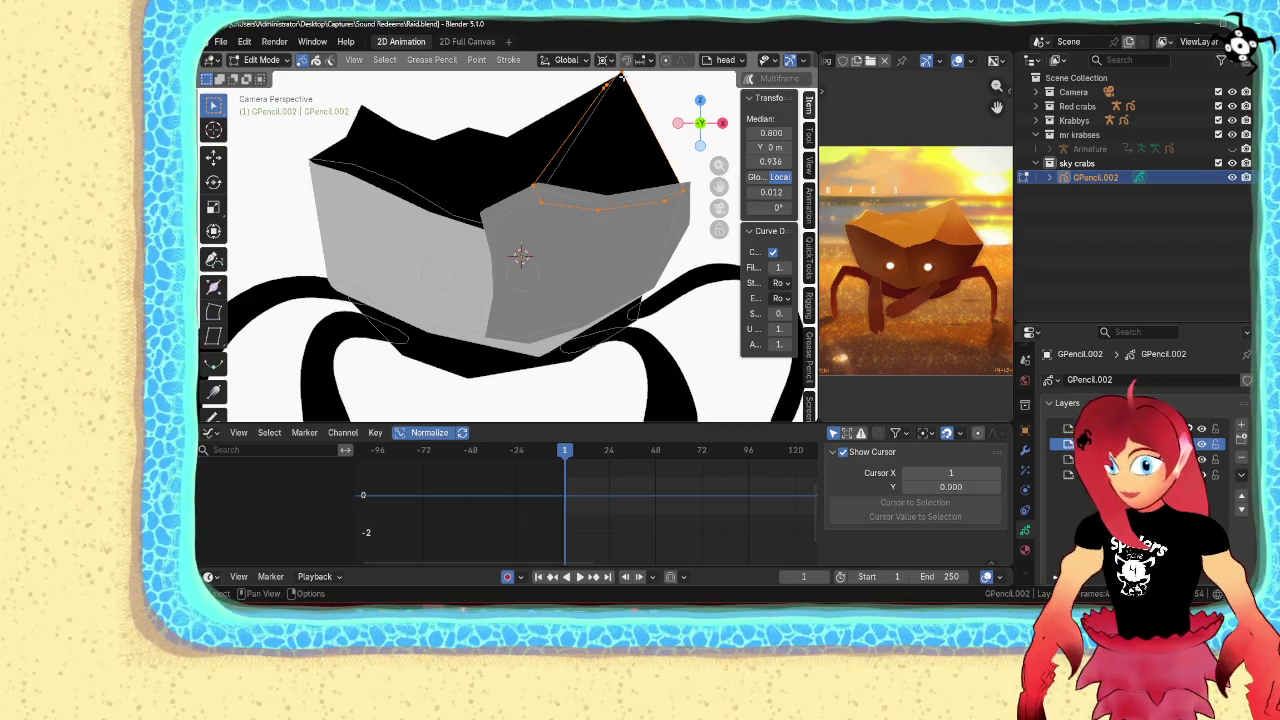
Load a skycrab material into the object's material slot list
{"action": "left_click", "coordinate": [1030, 549]}
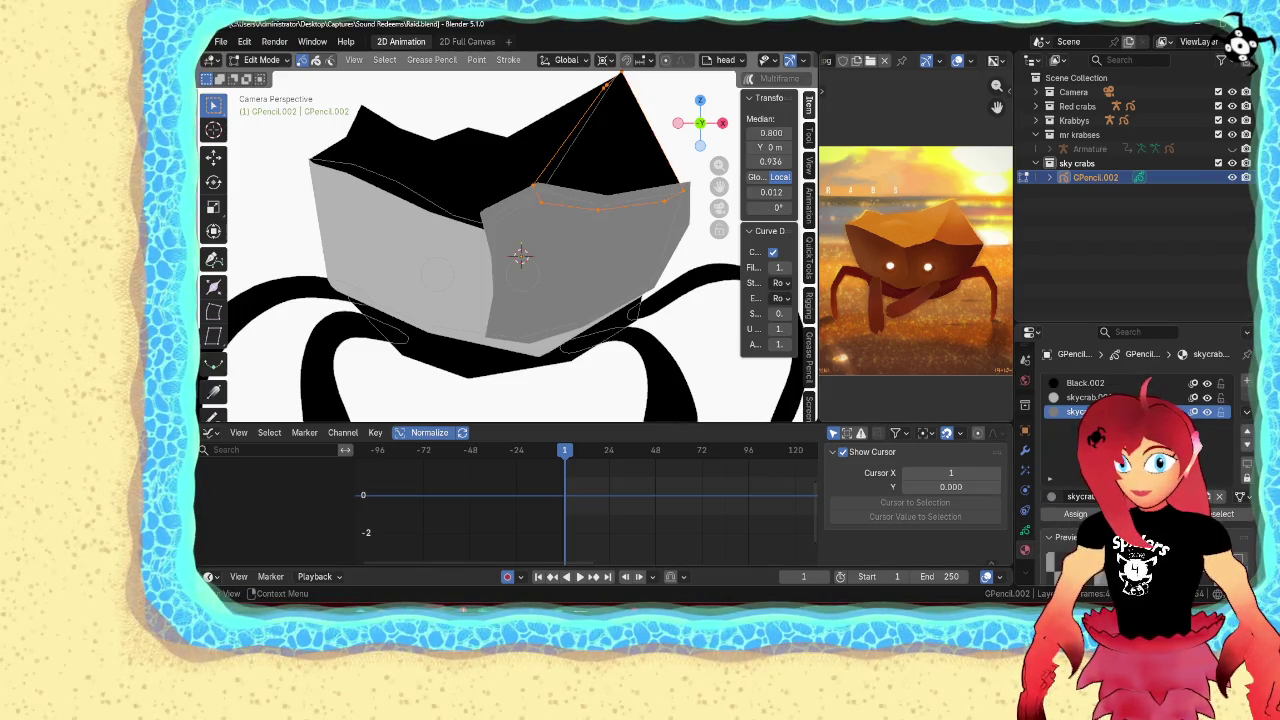
{"action": "left_click", "coordinate": [1052, 496]}
{"action": "scroll", "coordinate": [1110, 390], "scroll_direction": "down", "scroll_amount": 5}
{"action": "scroll", "coordinate": [1110, 390], "scroll_direction": "down", "scroll_amount": 3}
{"action": "scroll", "coordinate": [1110, 390], "scroll_direction": "down", "scroll_amount": 3}
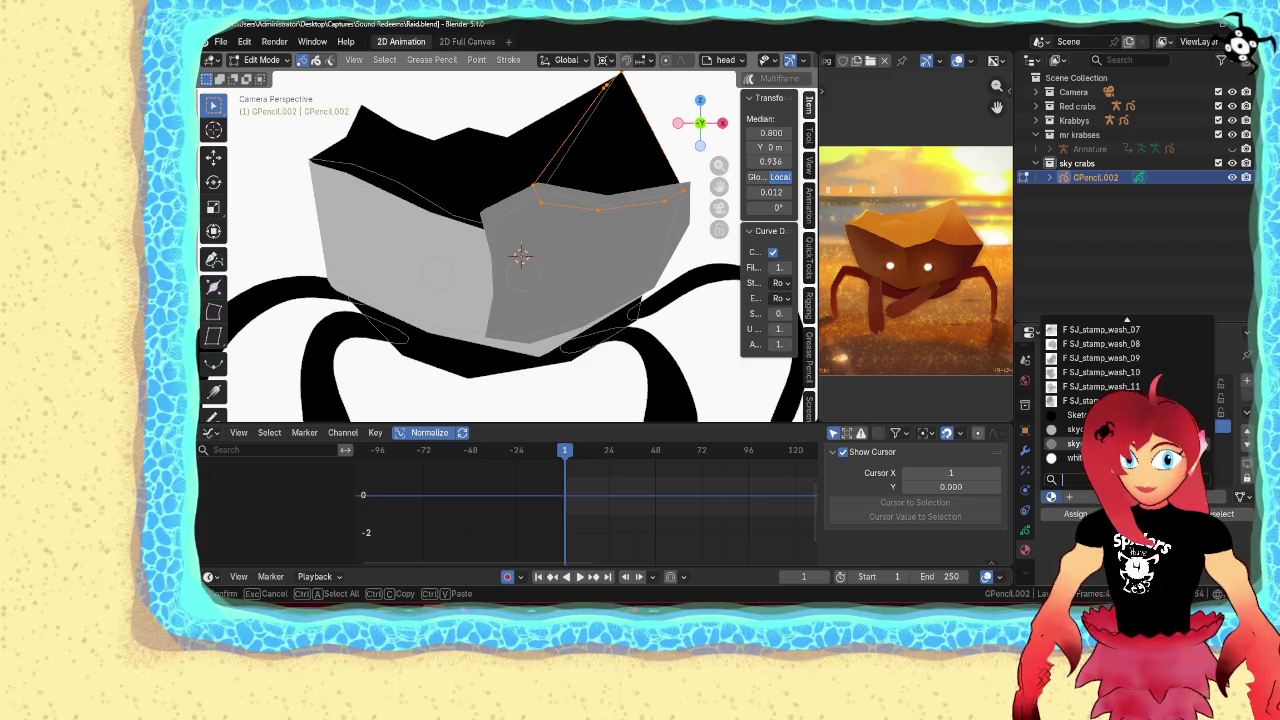
{"action": "left_click", "coordinate": [1075, 443]}
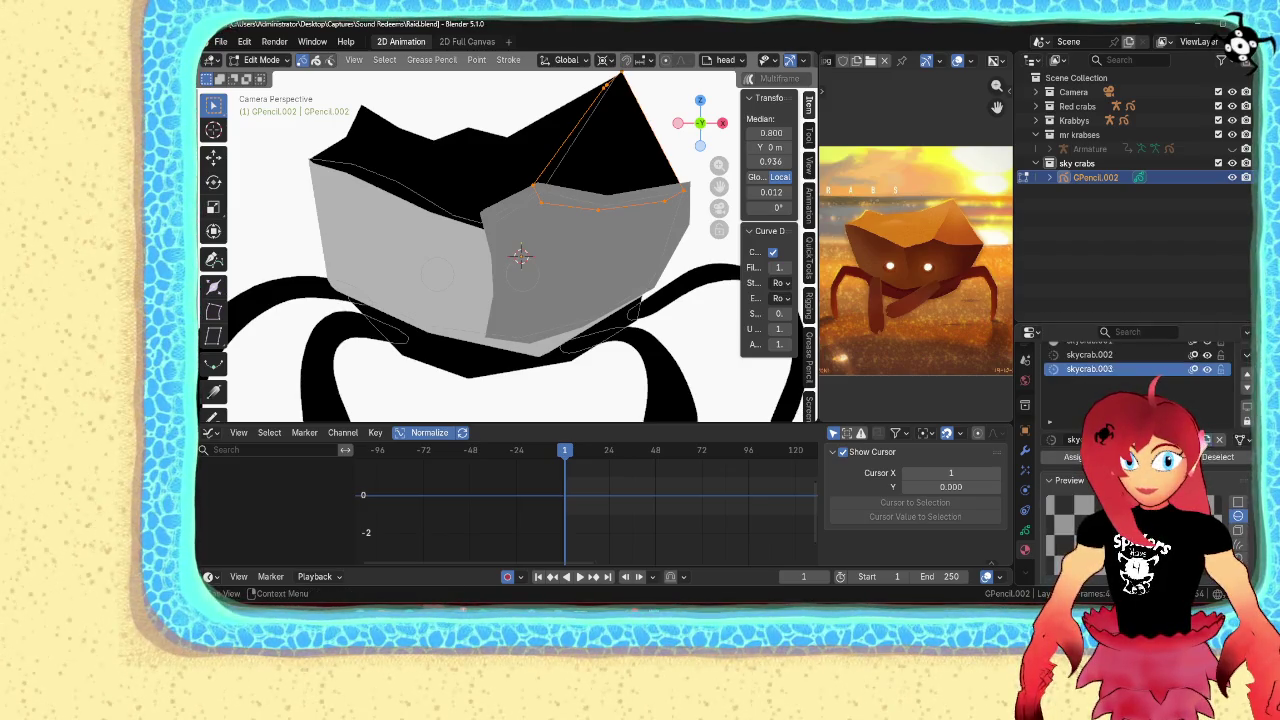
Lighten the shell material's grey to value 0.600 and assign it to the selected stroke
{"action": "scroll", "coordinate": [1130, 430], "scroll_direction": "down", "scroll_amount": 3}
{"action": "scroll", "coordinate": [1130, 430], "scroll_direction": "down", "scroll_amount": 2}
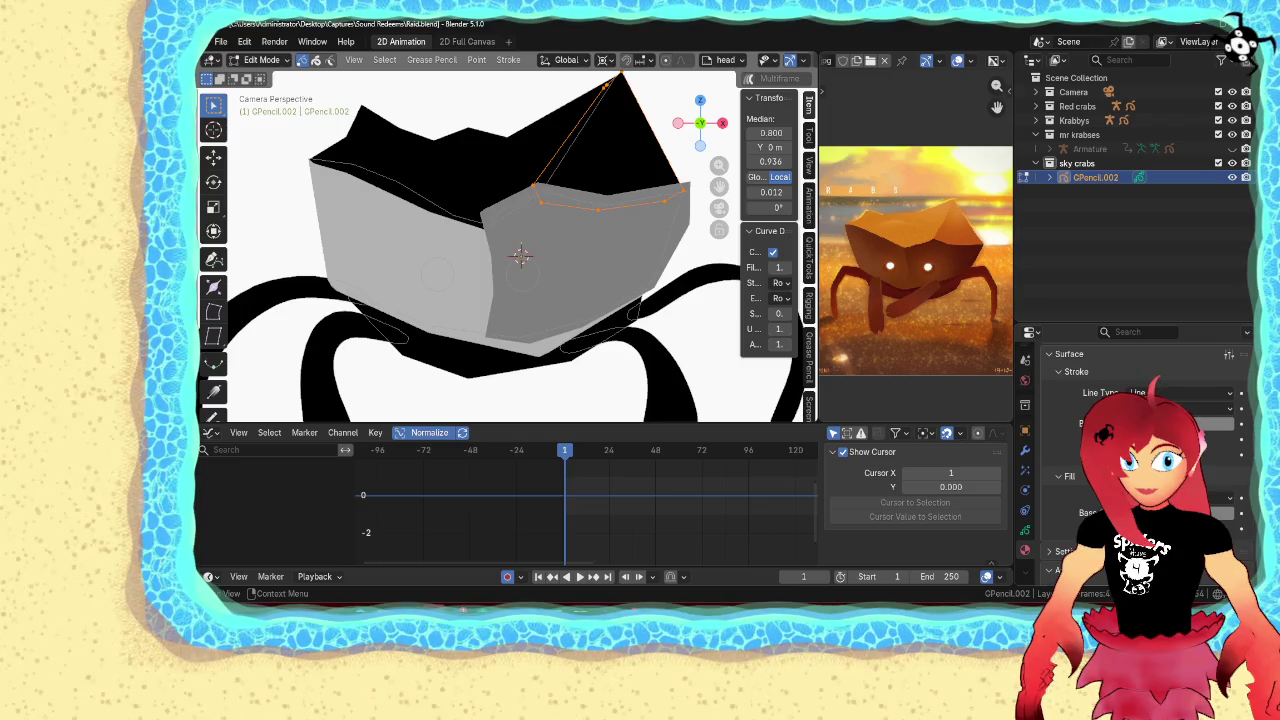
{"action": "left_click", "coordinate": [1210, 424]}
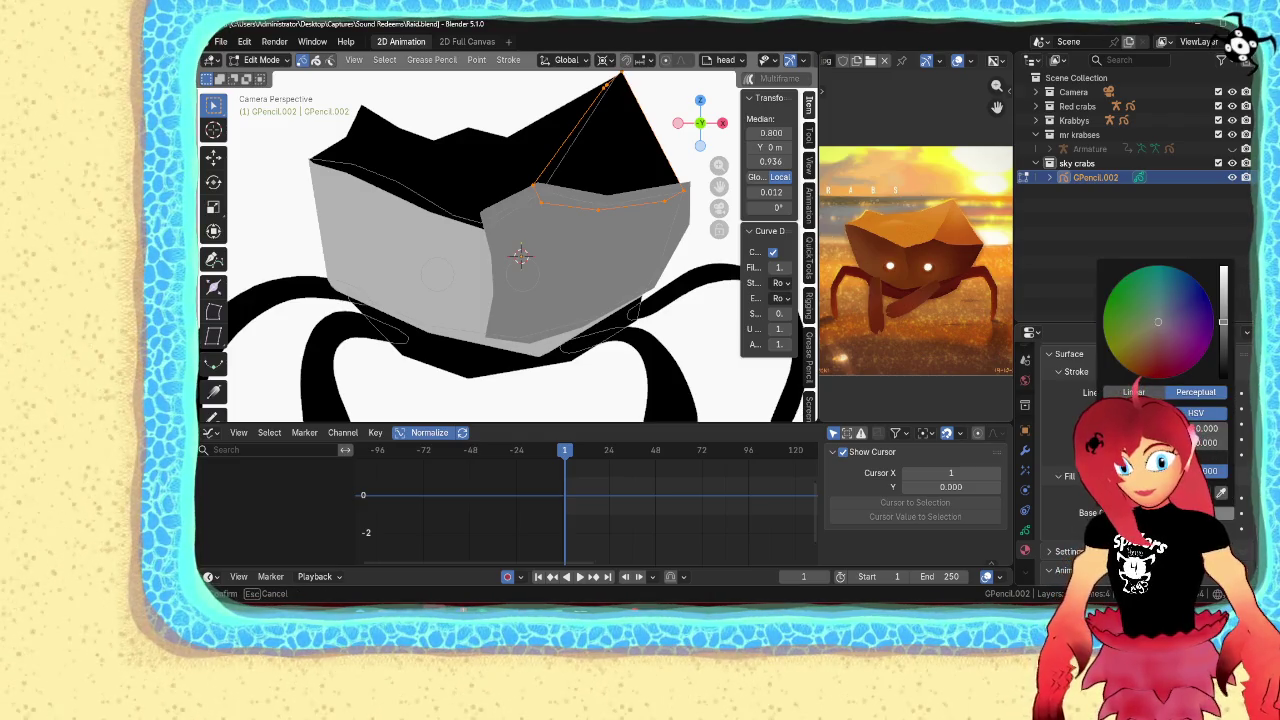
{"action": "left_click_drag", "start_coordinate": [1223, 322], "coordinate": [1223, 309]}
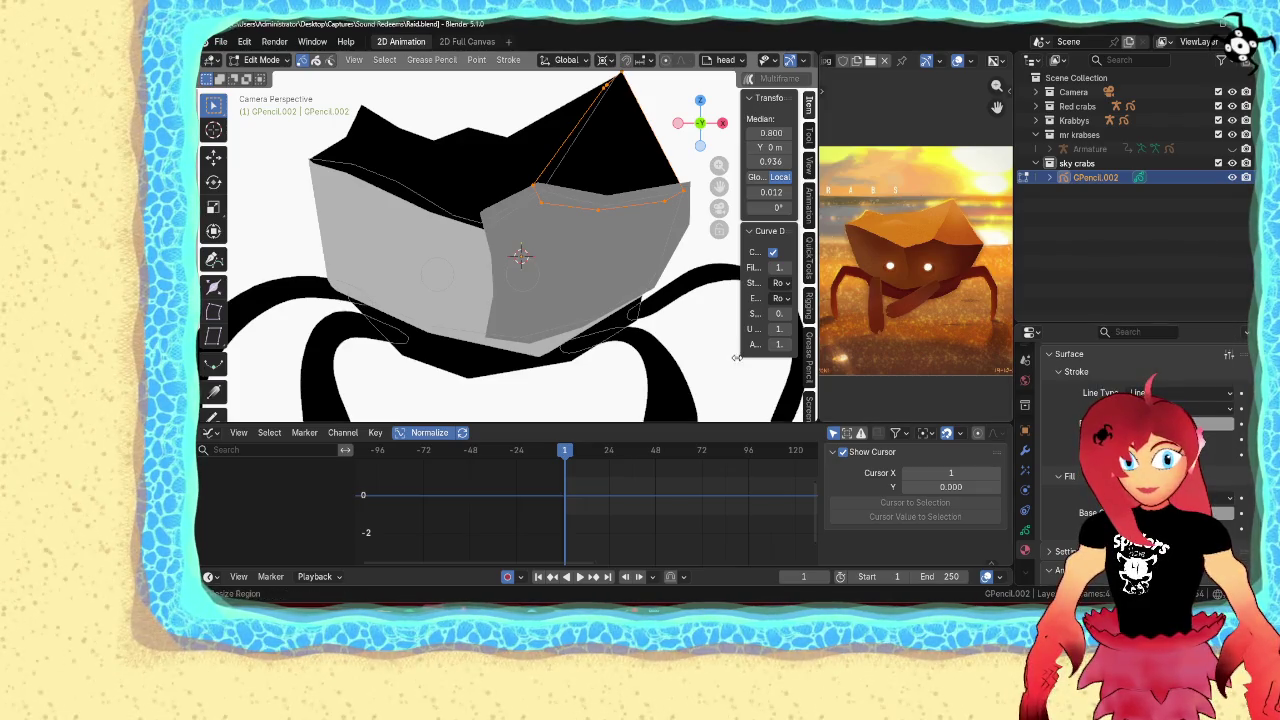
{"action": "scroll", "coordinate": [1130, 430], "scroll_direction": "up", "scroll_amount": 5}
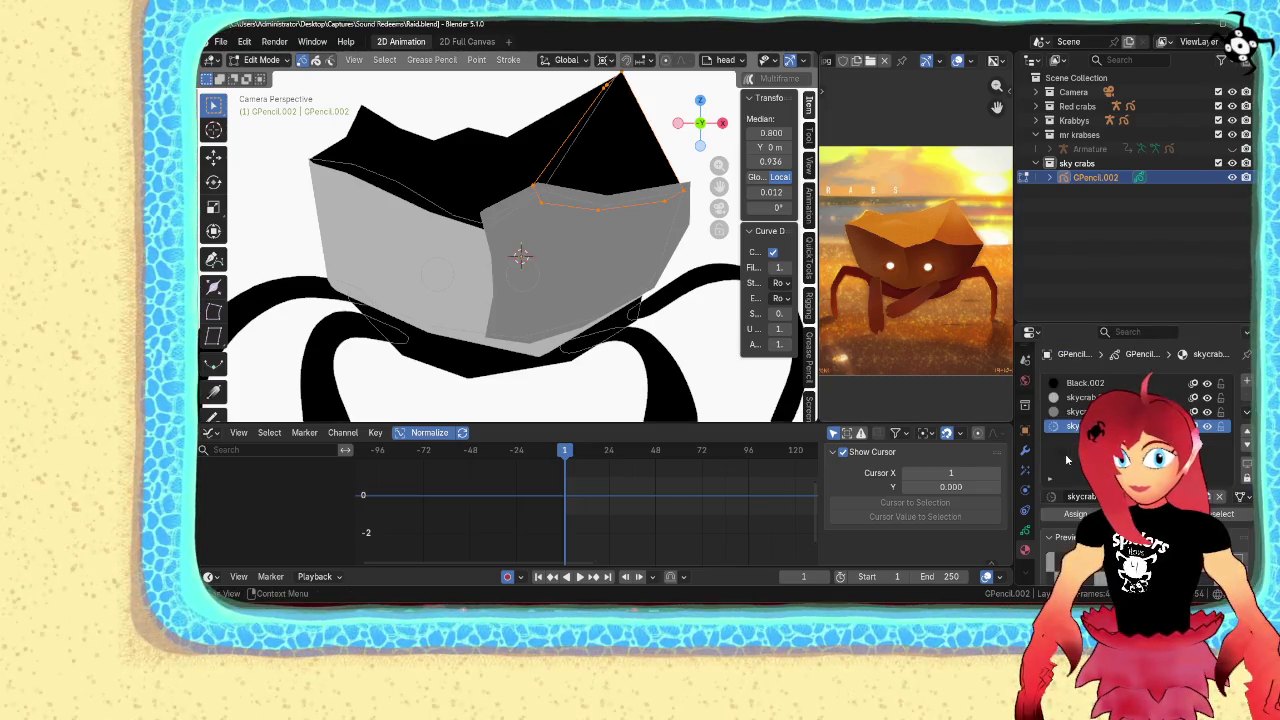
{"action": "left_click", "coordinate": [1075, 513]}
{"action": "left_click", "coordinate": [506, 137]}
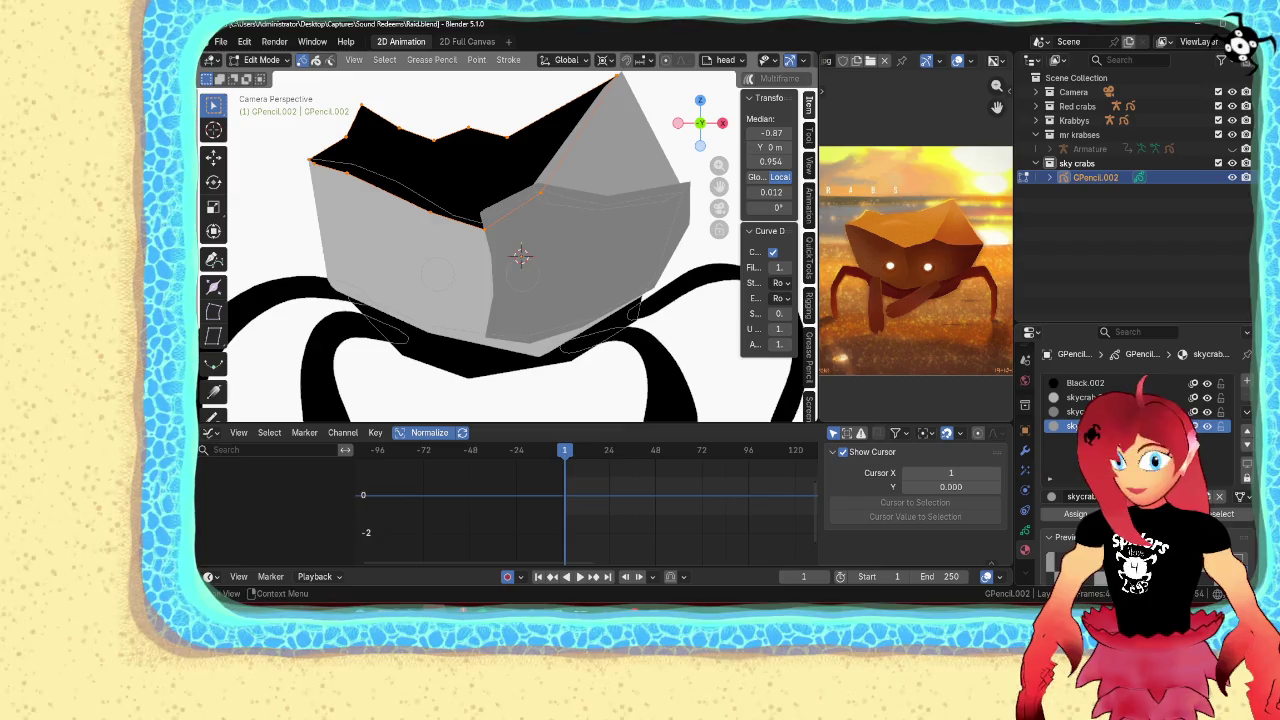
Assign the grey material to the selected black stroke at the back of the shell
{"action": "left_click", "coordinate": [1051, 496]}
{"action": "scroll", "coordinate": [1100, 380], "scroll_direction": "down", "scroll_amount": 3}
{"action": "scroll", "coordinate": [1100, 380], "scroll_direction": "down", "scroll_amount": 3}
{"action": "scroll", "coordinate": [1100, 380], "scroll_direction": "down", "scroll_amount": 2}
{"action": "scroll", "coordinate": [1100, 380], "scroll_direction": "down", "scroll_amount": 2}
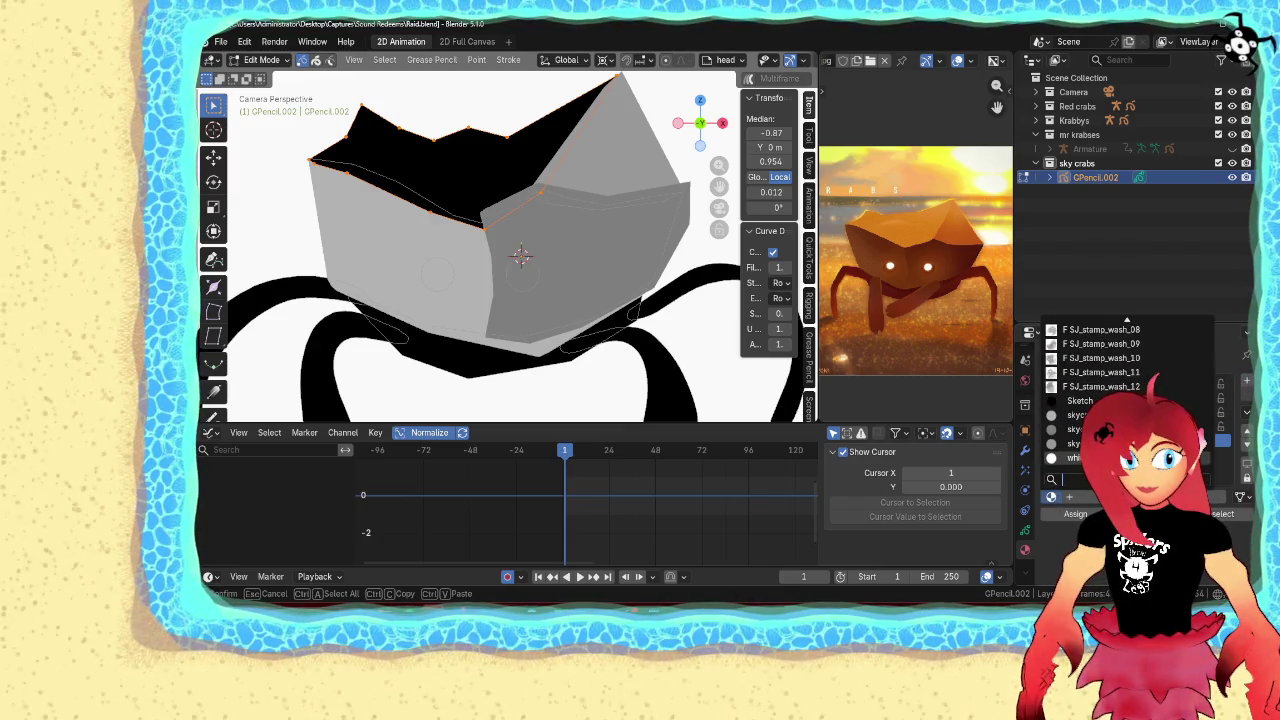
{"action": "left_click", "coordinate": [1080, 415]}
{"action": "scroll", "coordinate": [1140, 420], "scroll_direction": "down", "scroll_amount": 5}
{"action": "left_click", "coordinate": [1215, 423]}
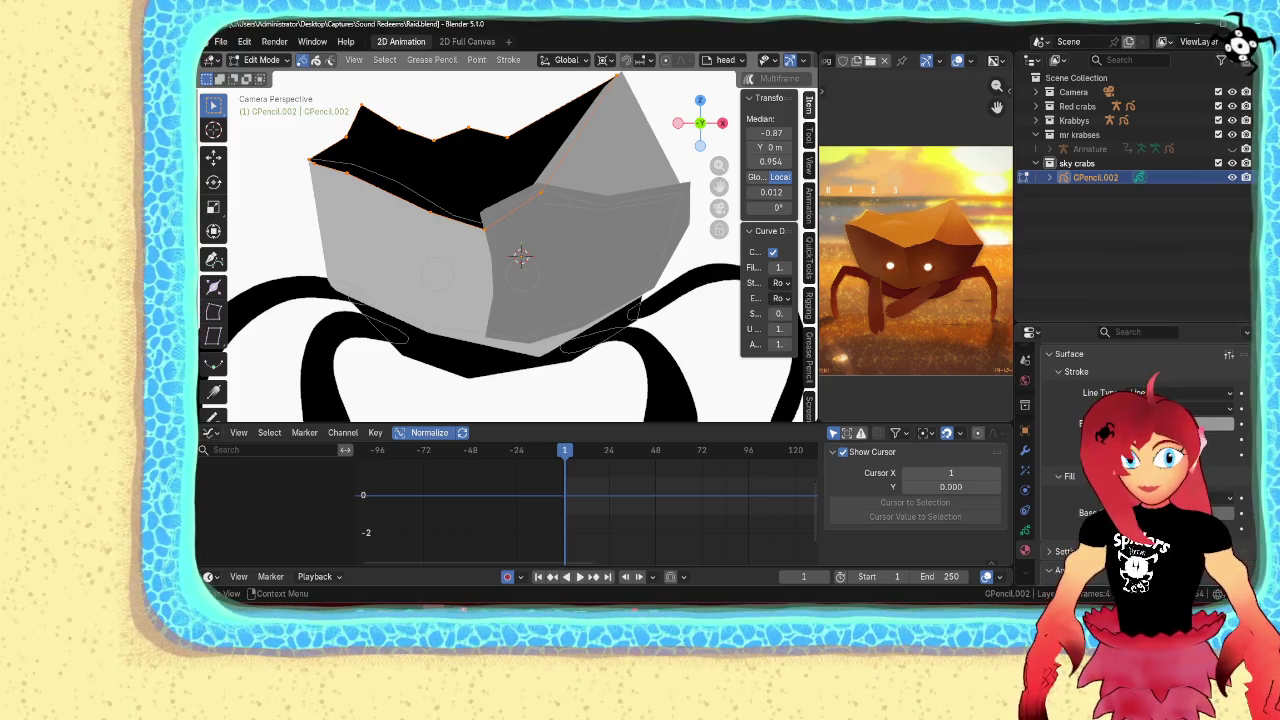
{"action": "scroll", "coordinate": [1072, 477], "scroll_direction": "up", "scroll_amount": 5}
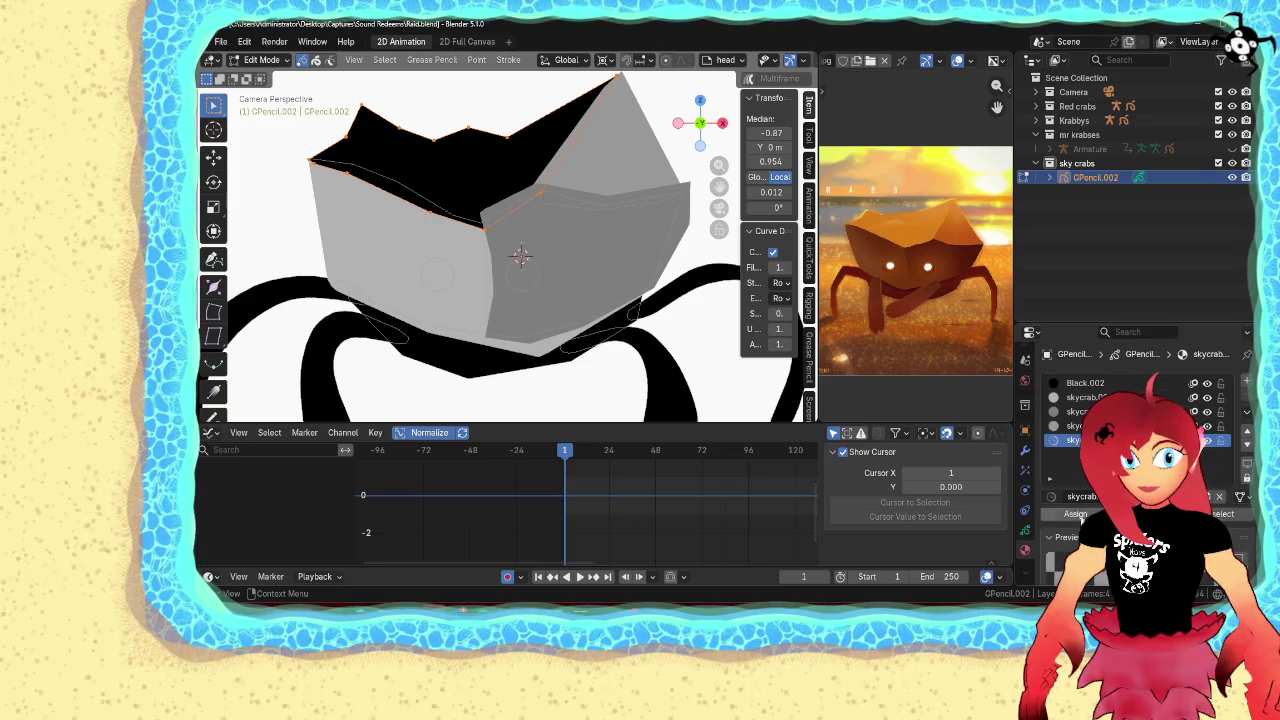
{"action": "left_click", "coordinate": [1075, 513]}
Select the whole head outline stroke and send it backward in draw order
{"action": "key", "text": "Home"}
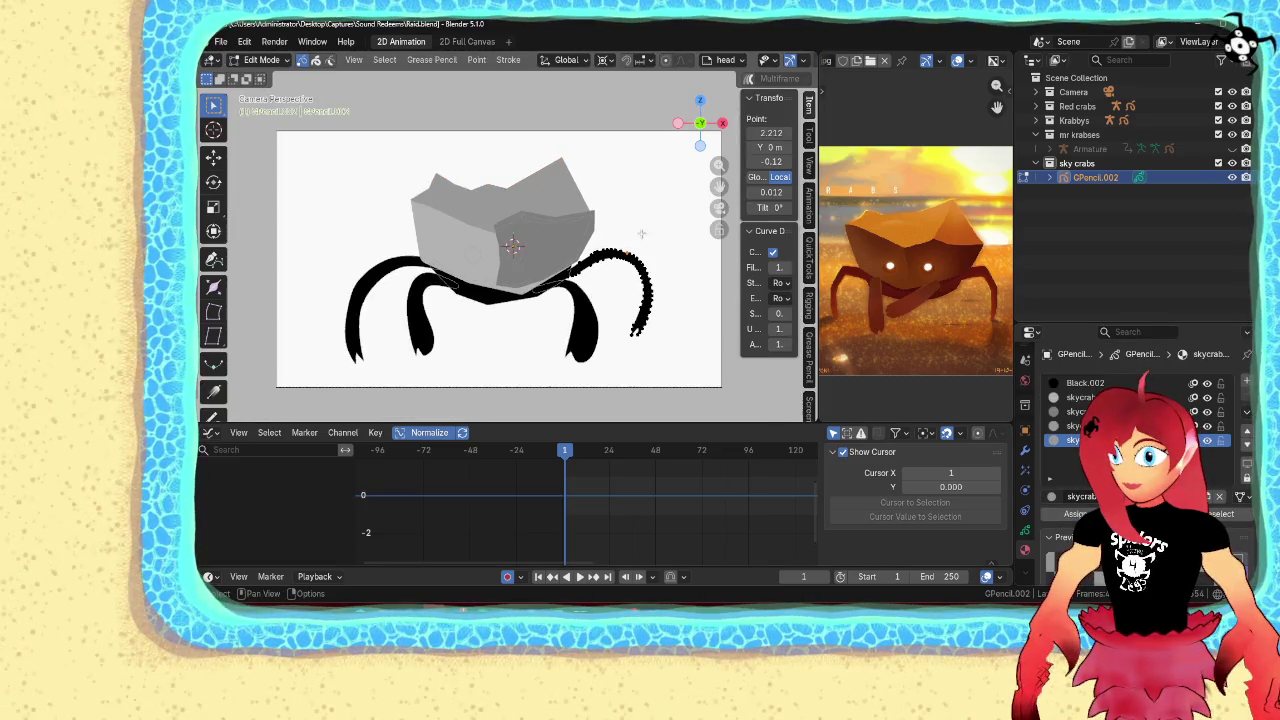
{"action": "left_click", "coordinate": [581, 188]}
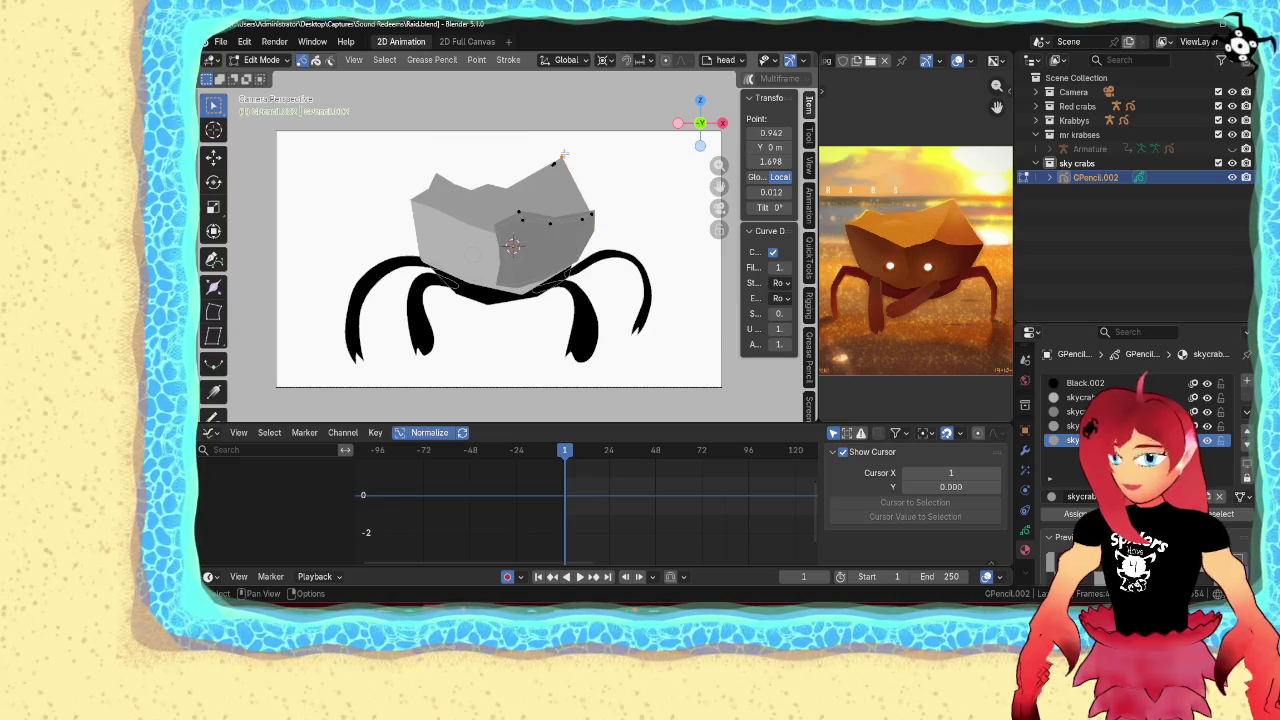
{"action": "key", "text": "ctrl+l"}
{"action": "key", "text": "ctrl+Up"}
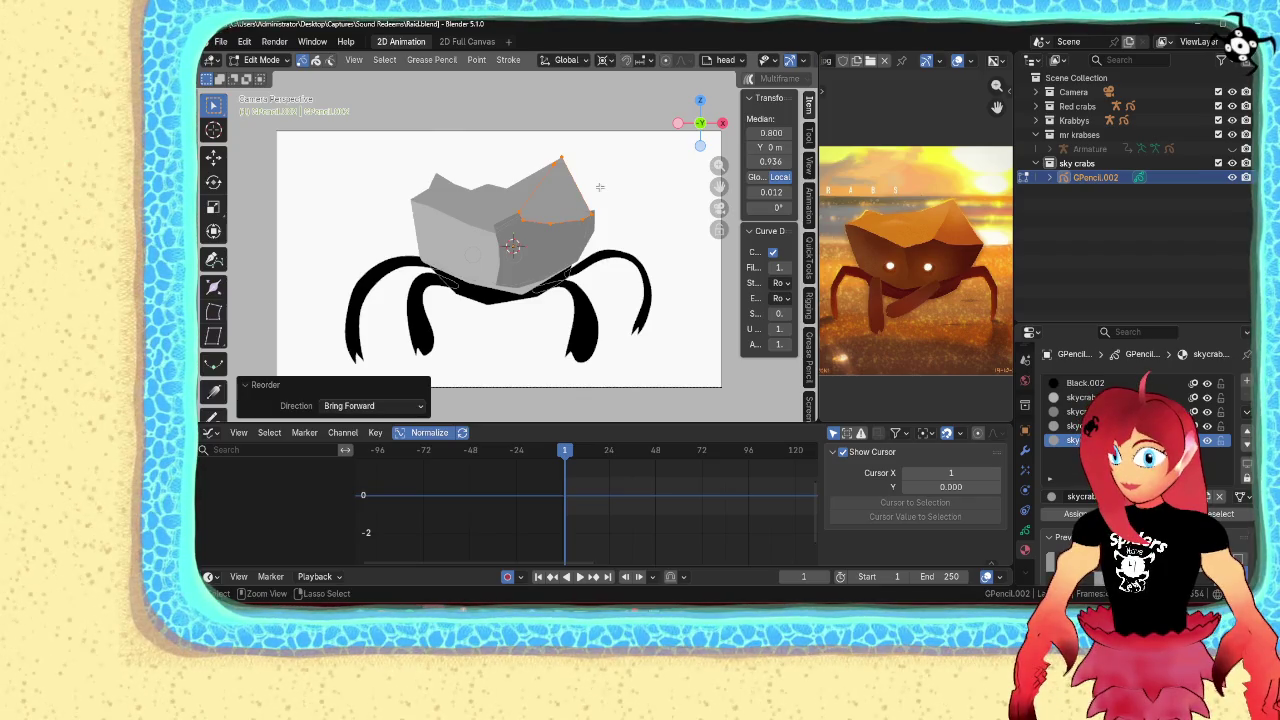
{"action": "key", "text": "ctrl+Down"}
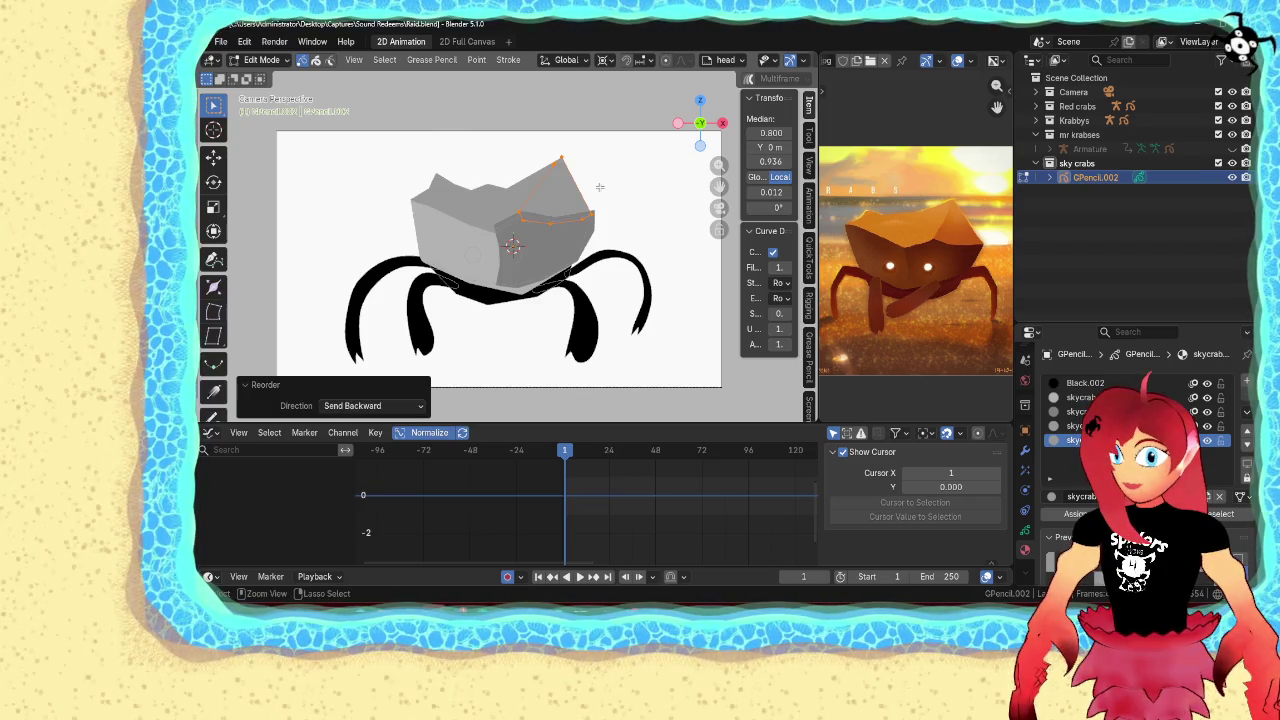
{"action": "scroll", "coordinate": [599, 186], "scroll_direction": "up", "scroll_amount": 5}
{"action": "mouse_move", "coordinate": [599, 186]}
{"action": "middle_mouse_down", "text": "shift"}
{"action": "mouse_move", "coordinate": [471, 306]}
{"action": "mouse_move", "coordinate": [404, 344]}
{"action": "middle_mouse_up", "text": "shift"}
Give the front shell plate the lighter grey skycrab material
{"action": "left_click", "coordinate": [1080, 411]}
{"action": "left_click", "coordinate": [1075, 513]}
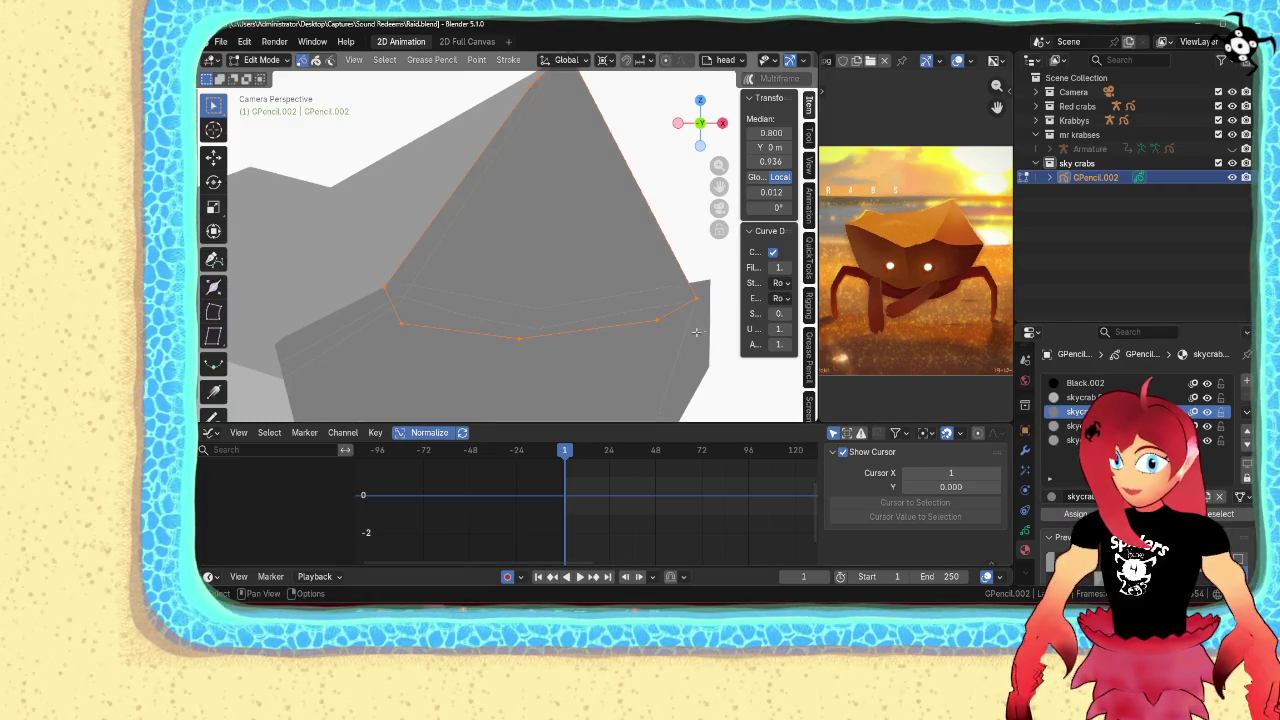
{"action": "left_click", "coordinate": [712, 279]}
{"action": "key", "text": "ctrl+z"}
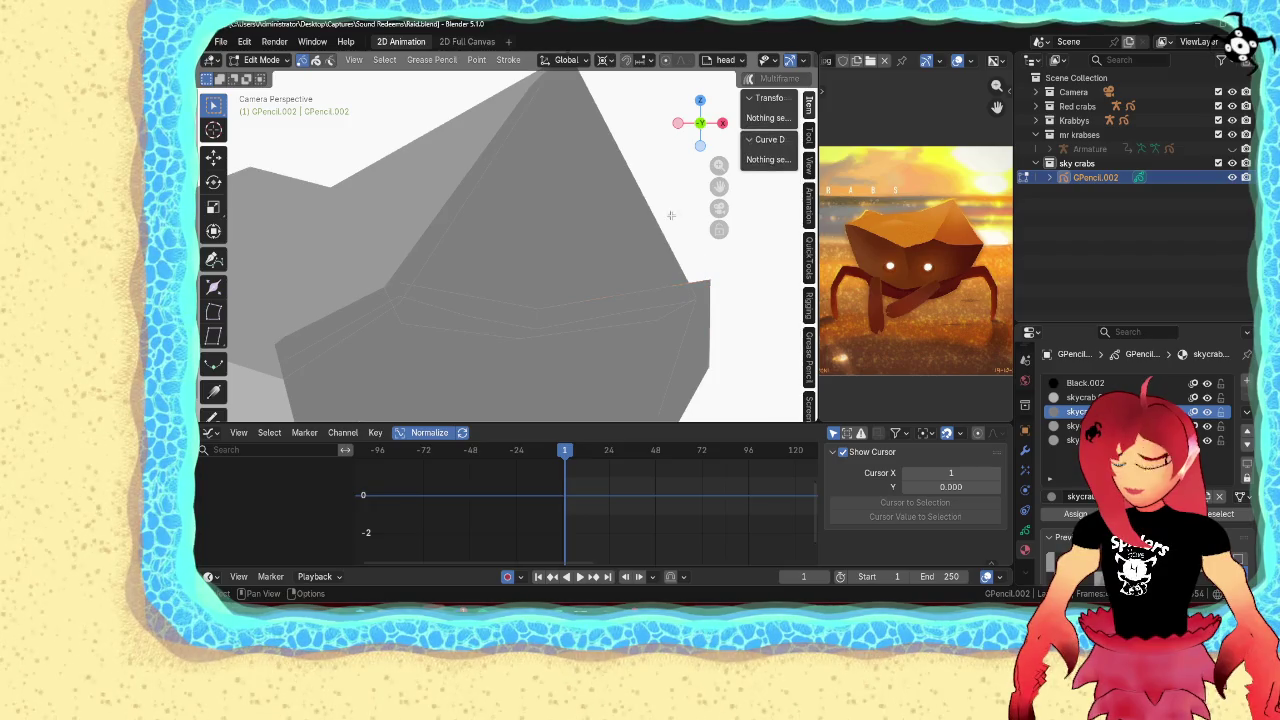
{"action": "key", "text": "l"}
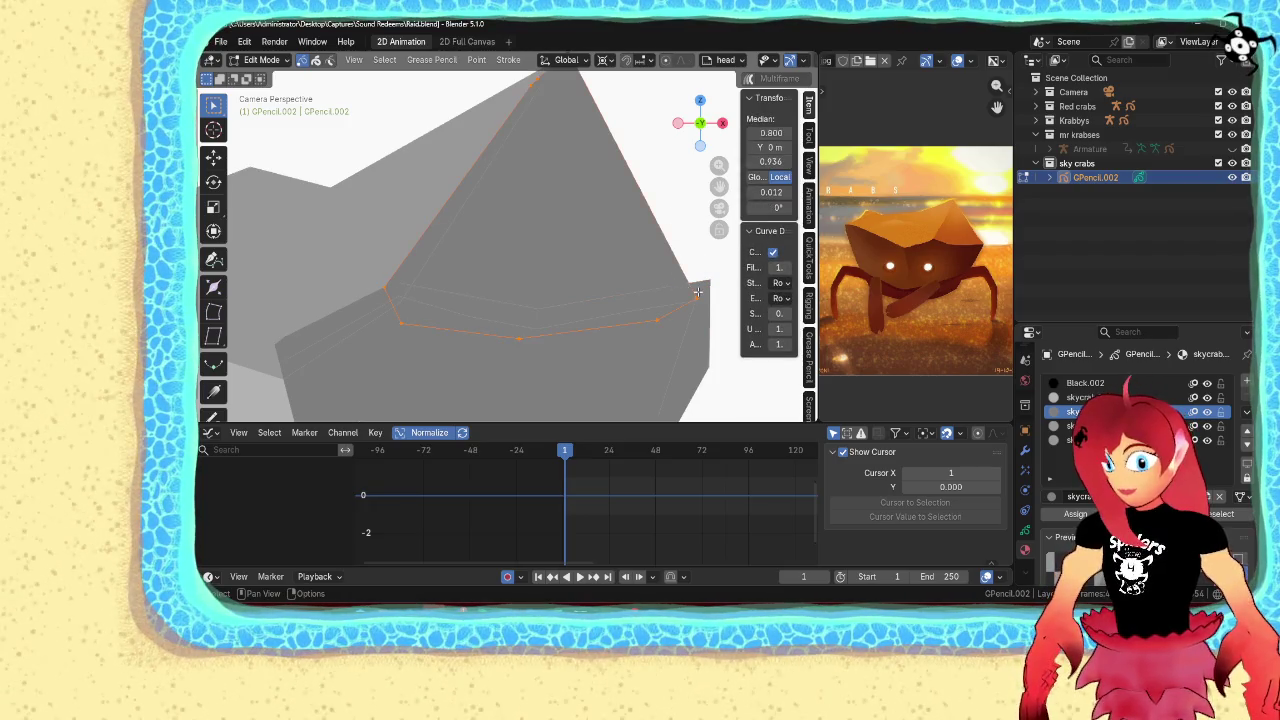
{"action": "left_click", "coordinate": [1075, 426]}
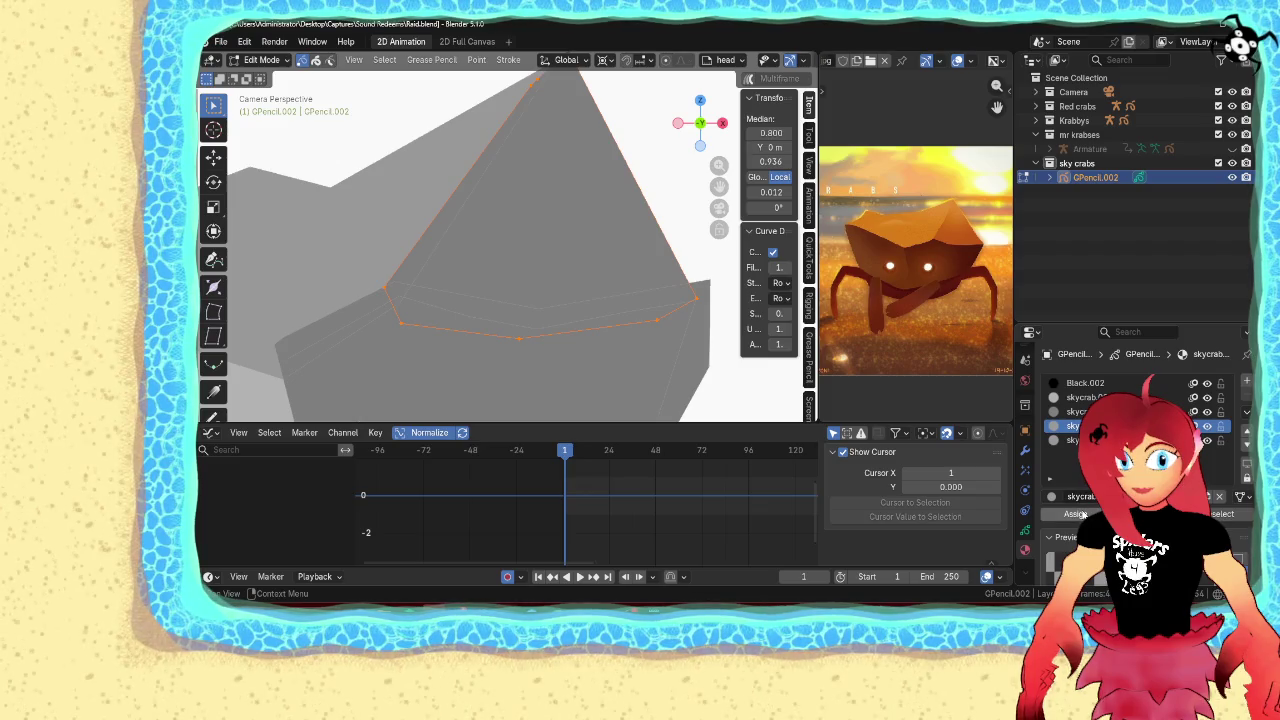
{"action": "left_click", "coordinate": [1075, 513]}
Deselect everything and select a point on the shell outline
{"action": "key", "text": "alt+a"}
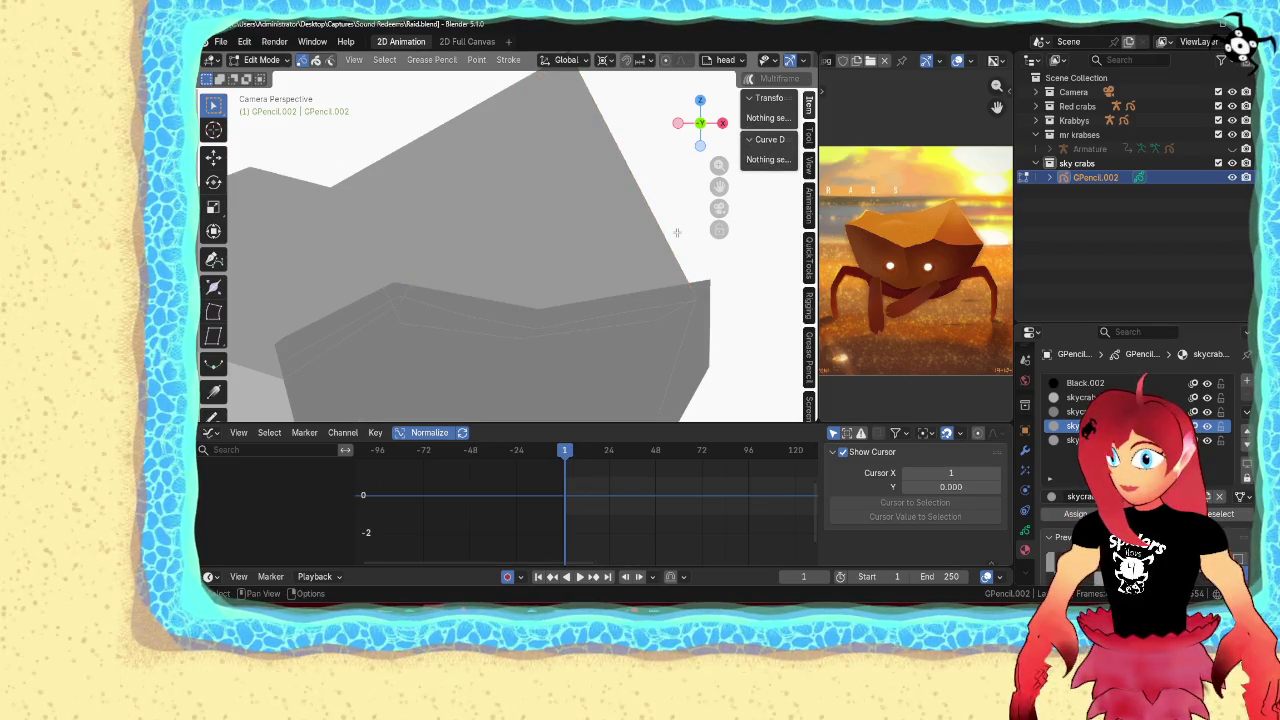
{"action": "left_click", "coordinate": [679, 286]}
{"action": "scroll", "coordinate": [679, 286], "scroll_direction": "down", "scroll_amount": 5}
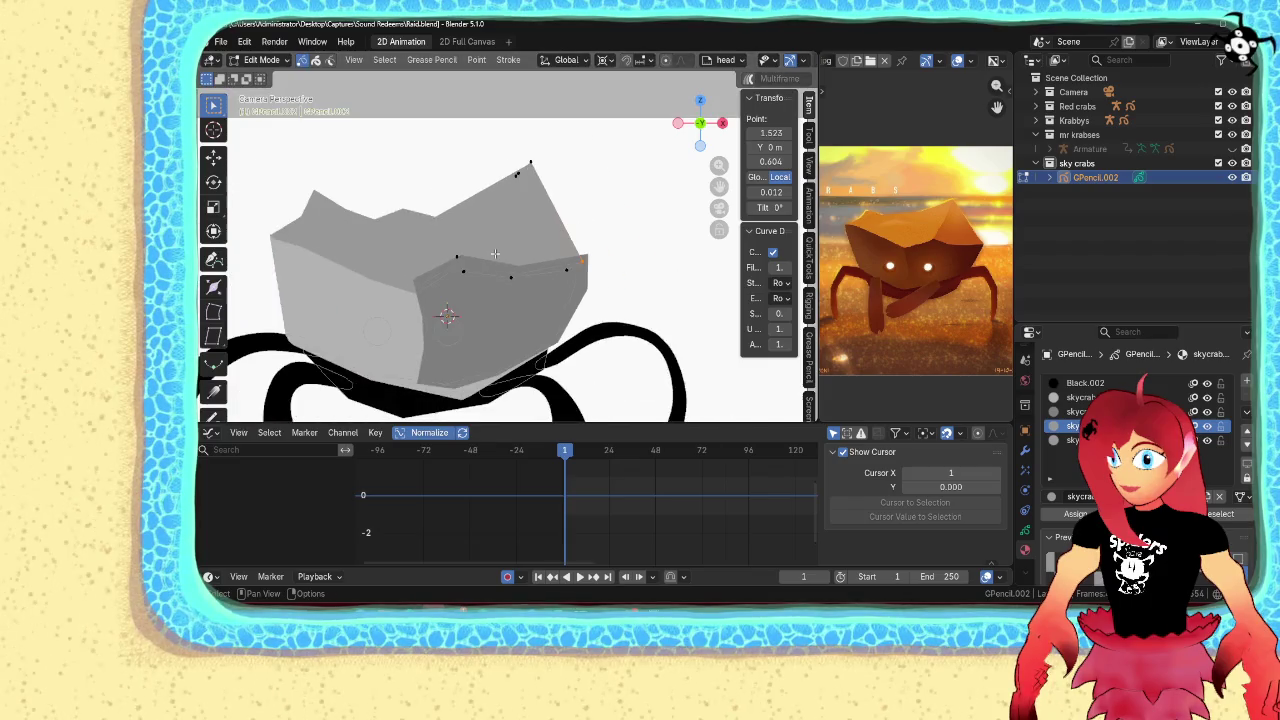
{"action": "scroll", "coordinate": [396, 209], "scroll_direction": "up", "scroll_amount": 3}
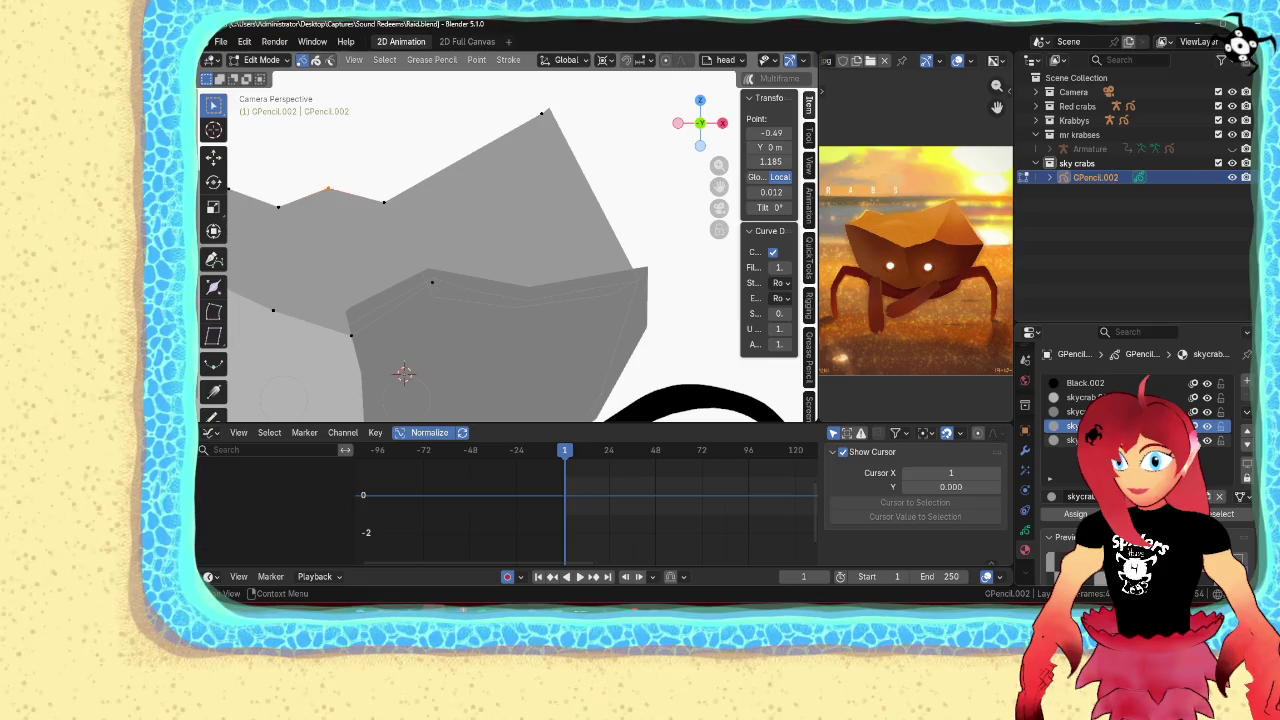
Assign the fifth material in the list to the selected shell stroke
{"action": "left_click", "coordinate": [1075, 440]}
{"action": "left_click", "coordinate": [1077, 512]}
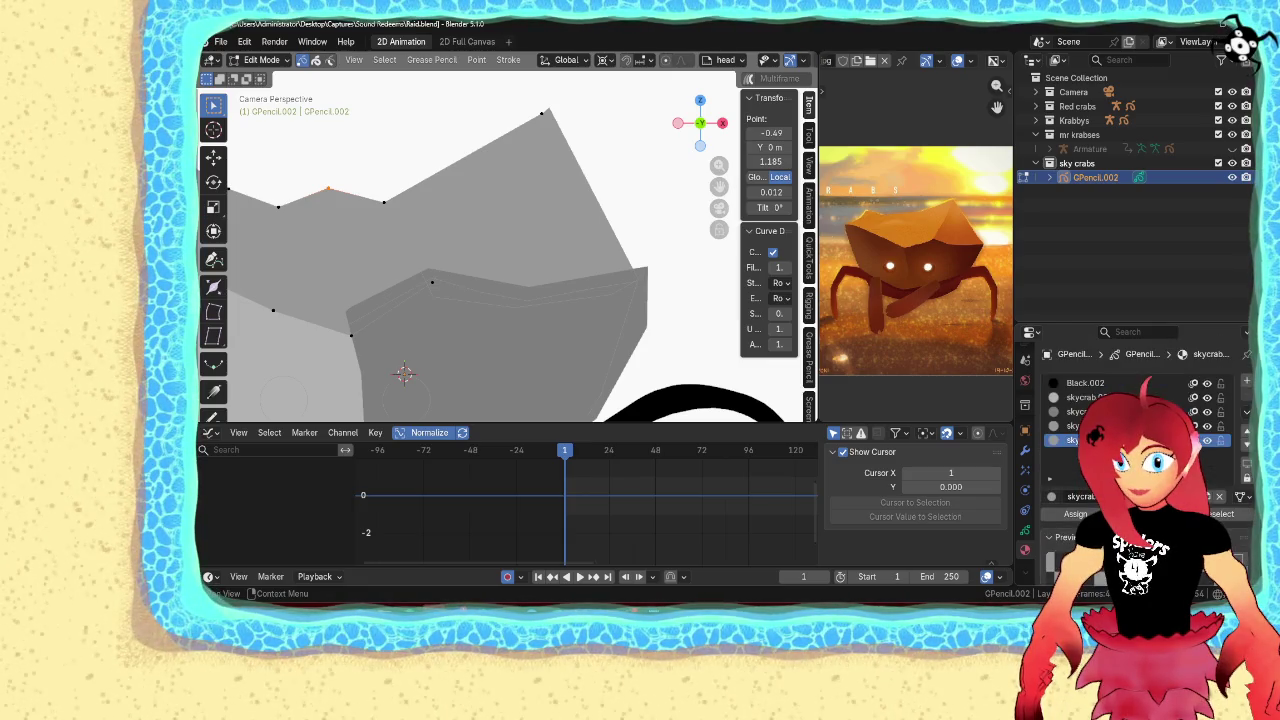
{"action": "scroll", "coordinate": [1130, 440], "scroll_direction": "down", "scroll_amount": 5}
{"action": "scroll", "coordinate": [1130, 440], "scroll_direction": "down", "scroll_amount": 2}
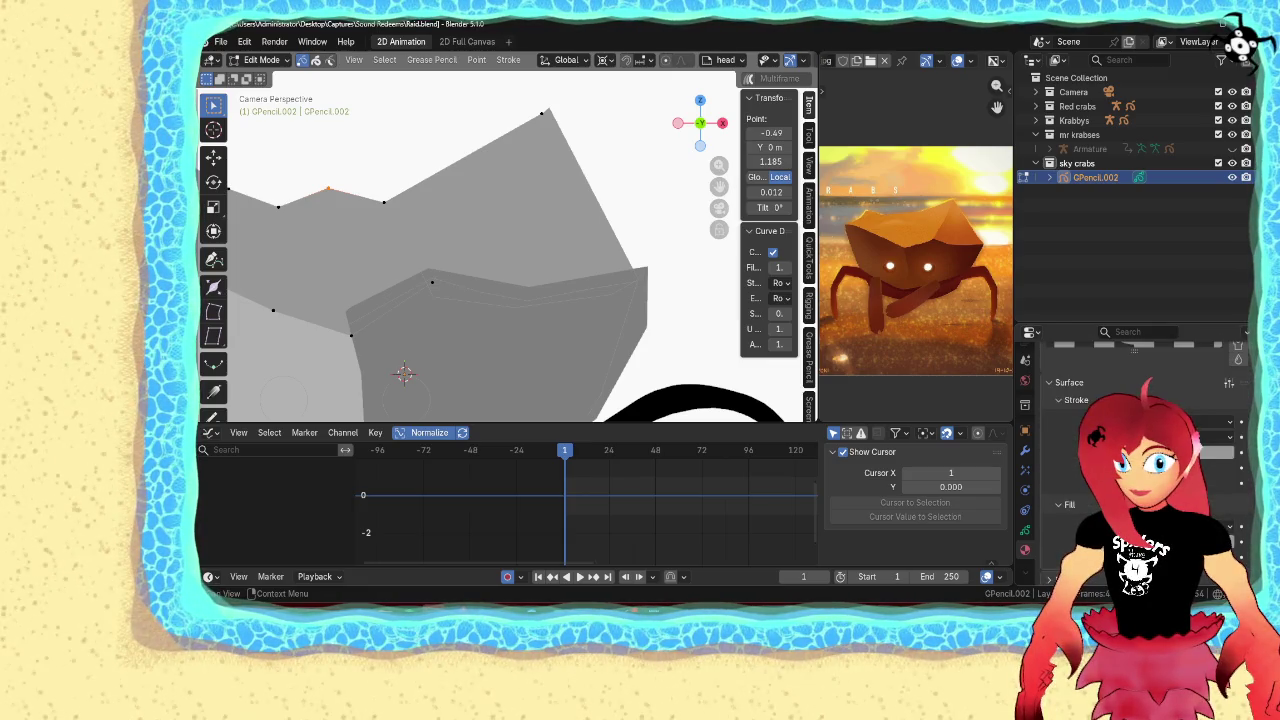
{"action": "left_click", "coordinate": [1200, 445]}
{"action": "scroll", "coordinate": [1078, 420], "scroll_direction": "up", "scroll_amount": 3}
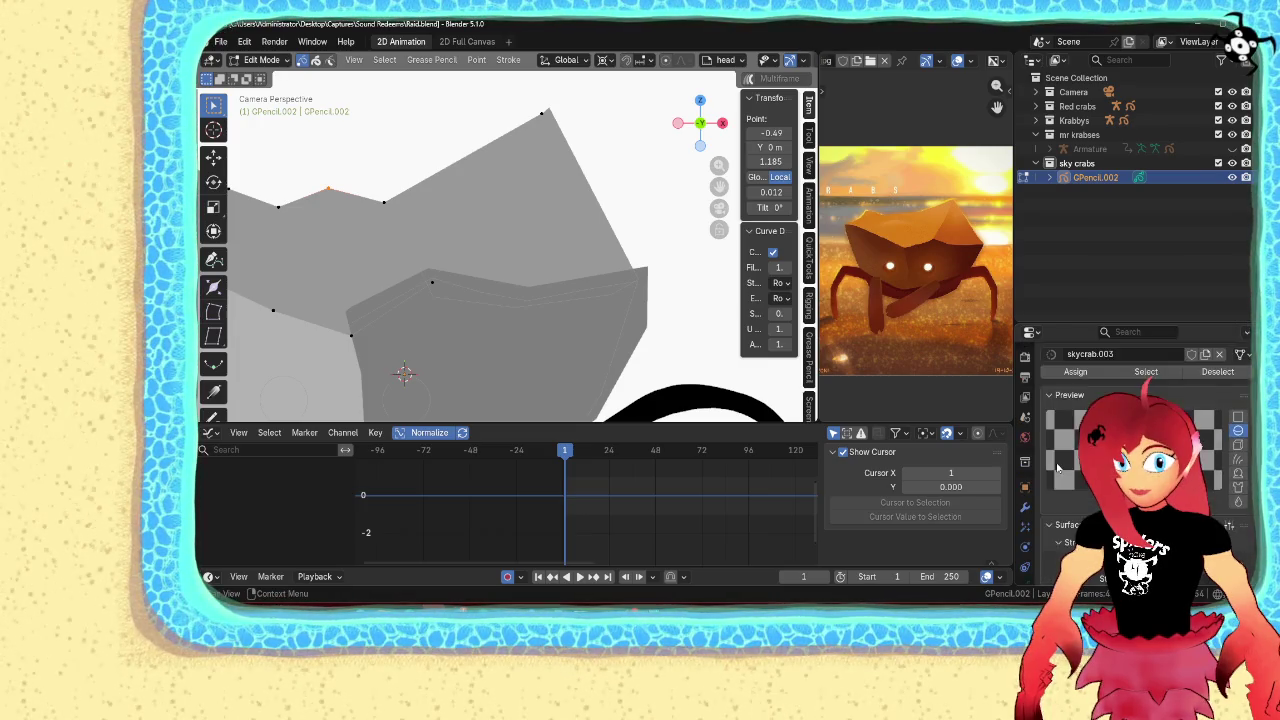
{"action": "scroll", "coordinate": [1078, 420], "scroll_direction": "up", "scroll_amount": 4}
{"action": "scroll", "coordinate": [1078, 420], "scroll_direction": "down", "scroll_amount": 3}
{"action": "scroll", "coordinate": [1078, 420], "scroll_direction": "down", "scroll_amount": 4}
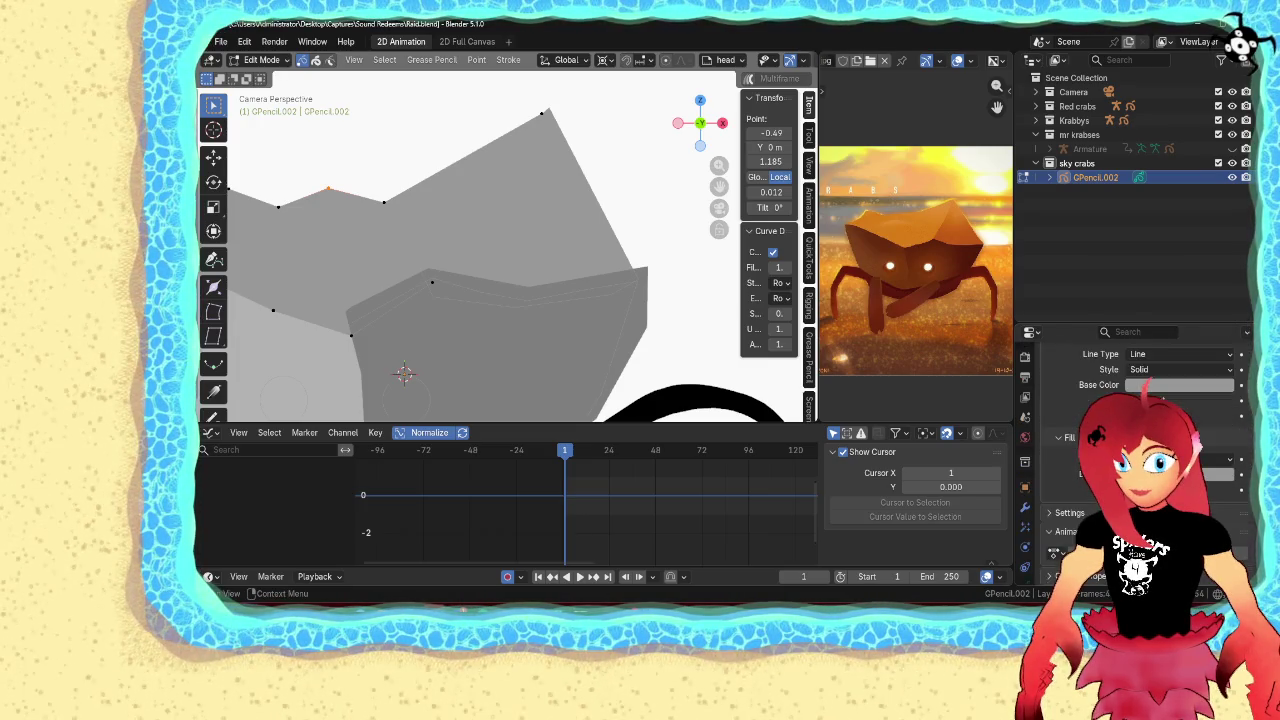
Try Base Color brightness values of 0.4 and then 0.7 on the material
{"action": "left_click", "coordinate": [1160, 388]}
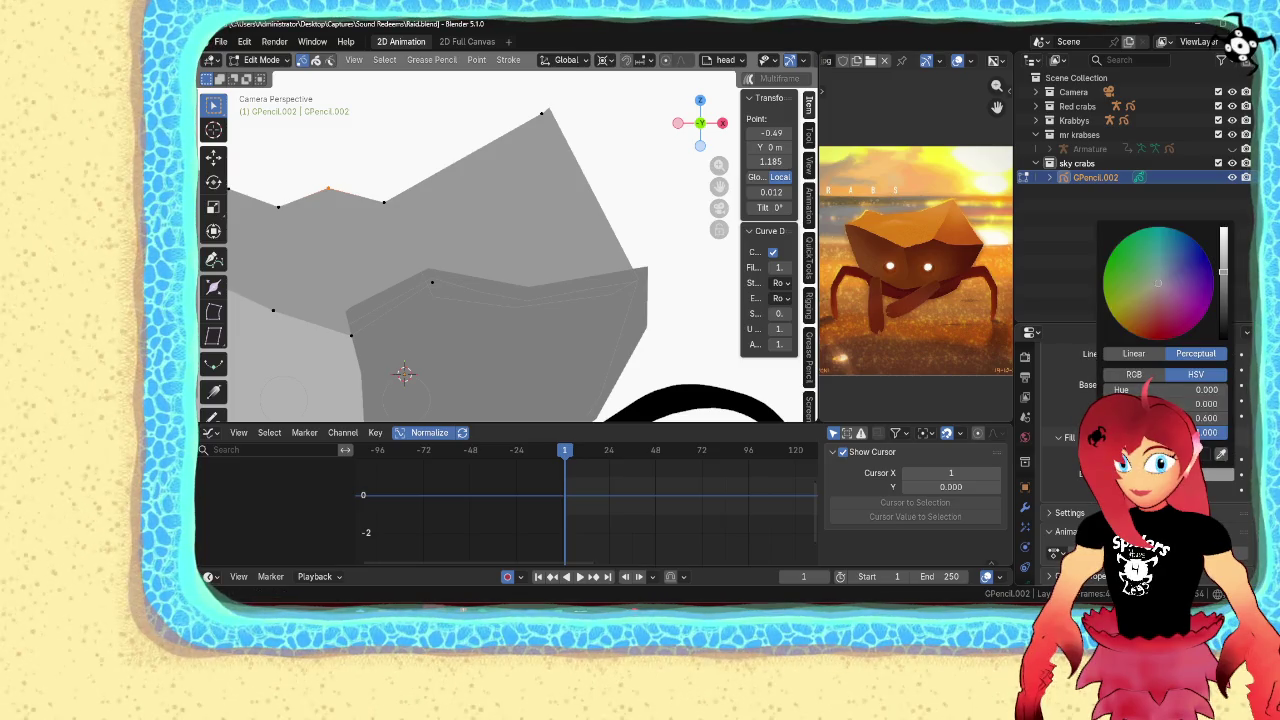
{"action": "left_click", "coordinate": [1207, 418]}
{"action": "type", "text": "0.4"}
{"action": "key", "text": "Return"}
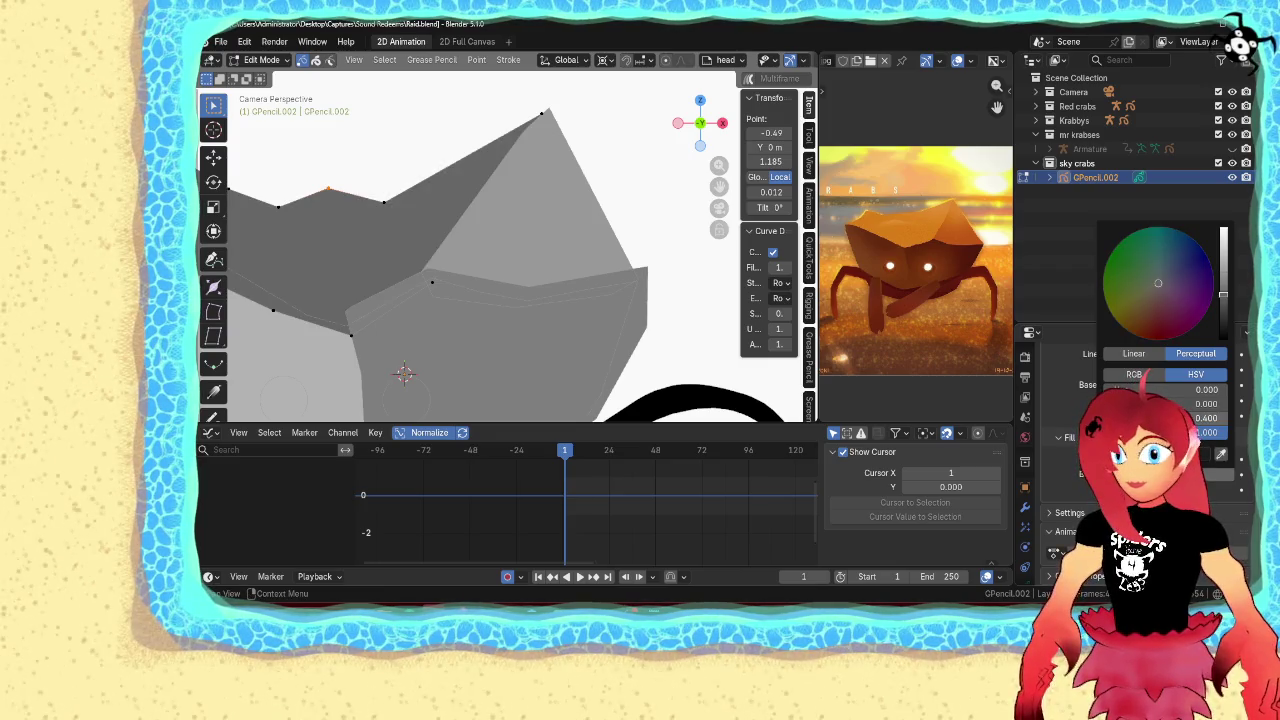
{"action": "left_click", "coordinate": [1207, 418]}
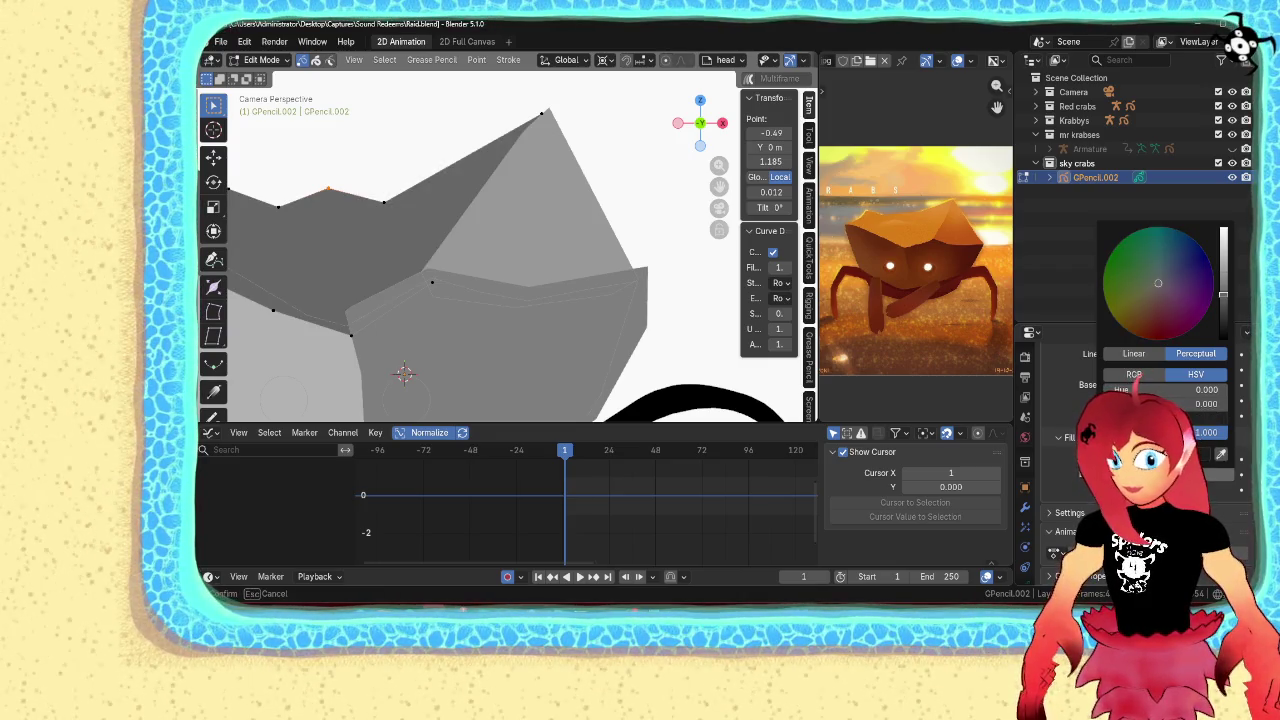
{"action": "type", "text": "0.7"}
{"action": "key", "text": "Return"}
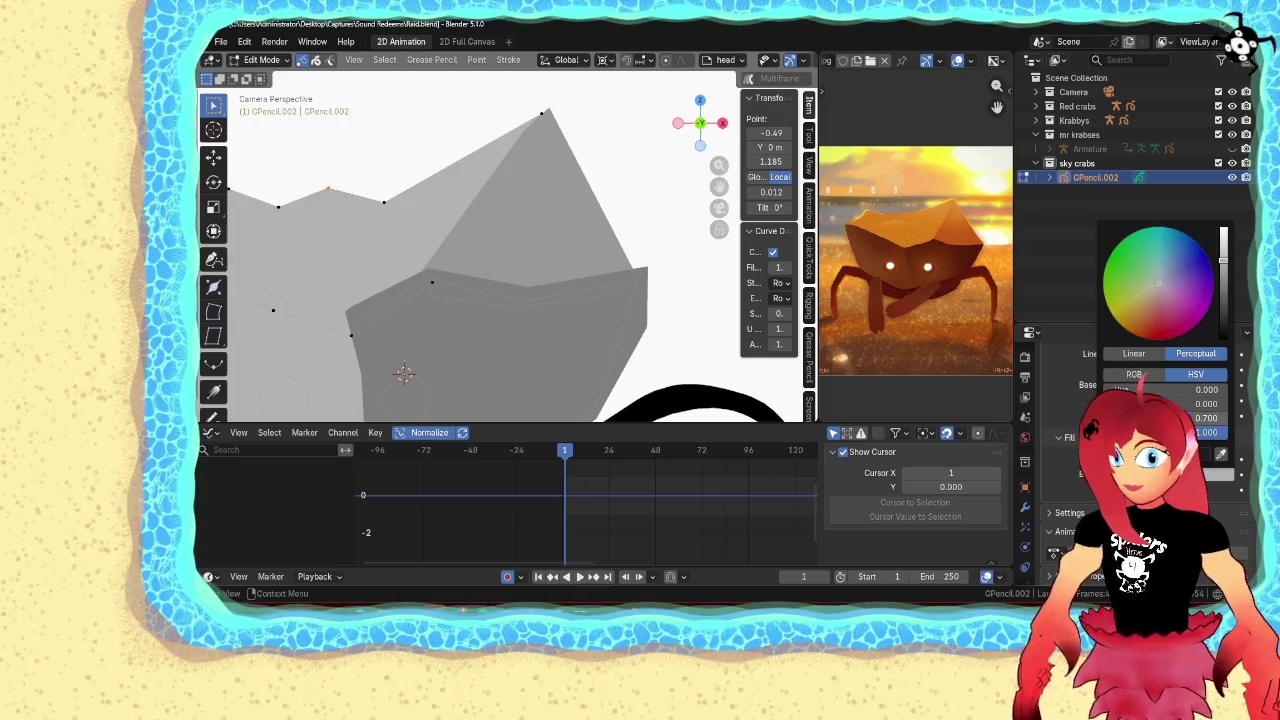
{"action": "scroll", "coordinate": [575, 276], "scroll_direction": "down", "scroll_amount": 4}
{"action": "scroll", "coordinate": [581, 274], "scroll_direction": "up", "scroll_amount": 4}
Set the Base Color brightness to 0.8 and select the shell's front stroke
{"action": "left_click", "coordinate": [1180, 385]}
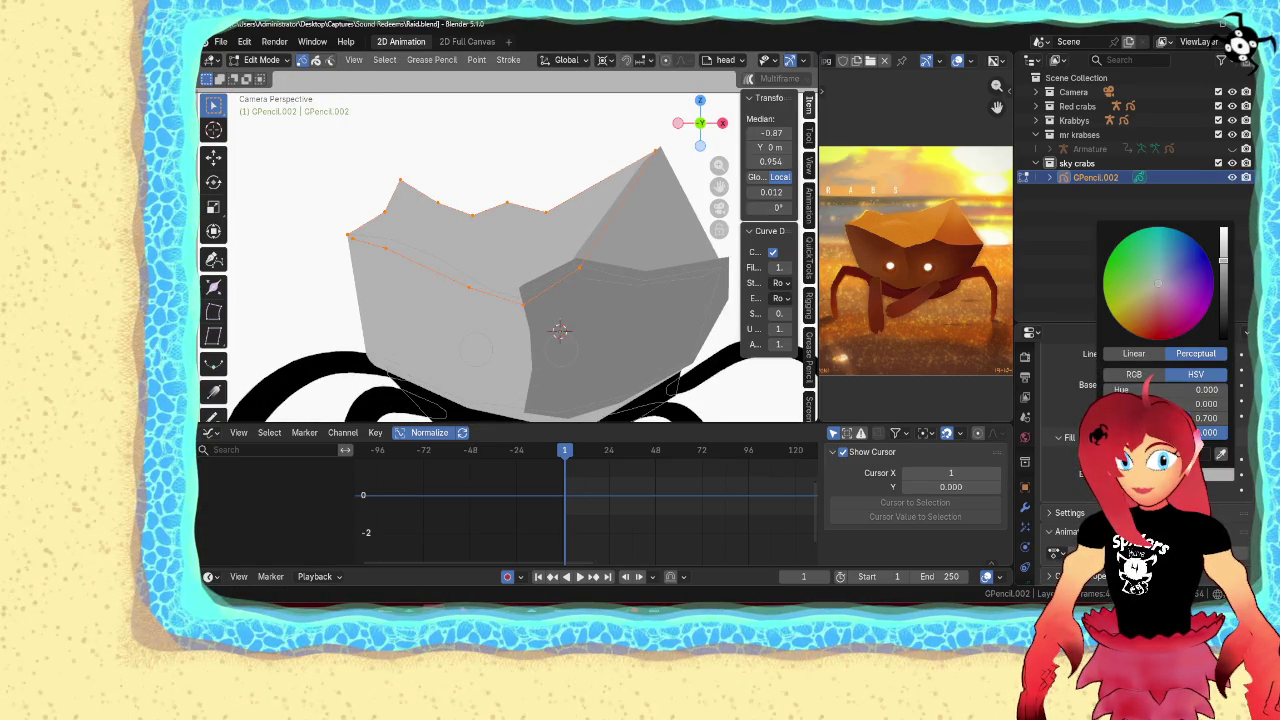
{"action": "double_click", "coordinate": [1206, 418]}
{"action": "type", "text": "0.8"}
{"action": "key", "text": "Return"}
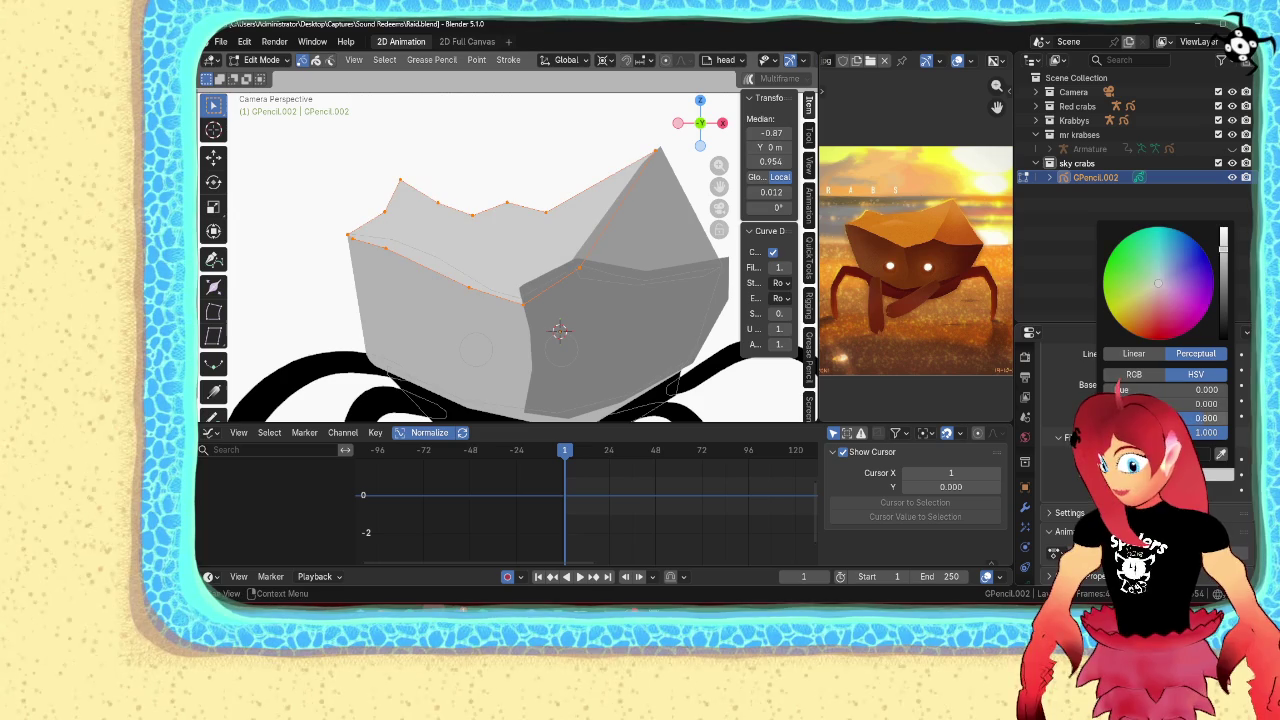
{"action": "left_click", "coordinate": [636, 284]}
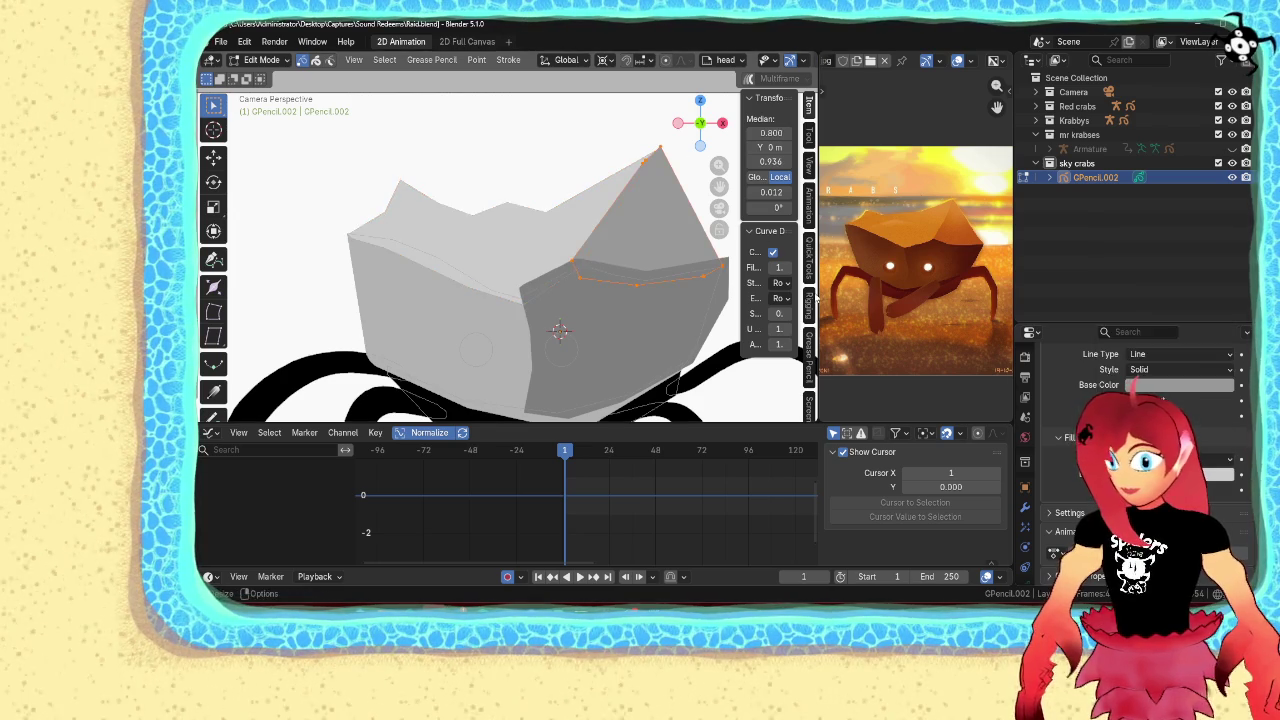
{"action": "scroll", "coordinate": [1140, 420], "scroll_direction": "up", "scroll_amount": 5}
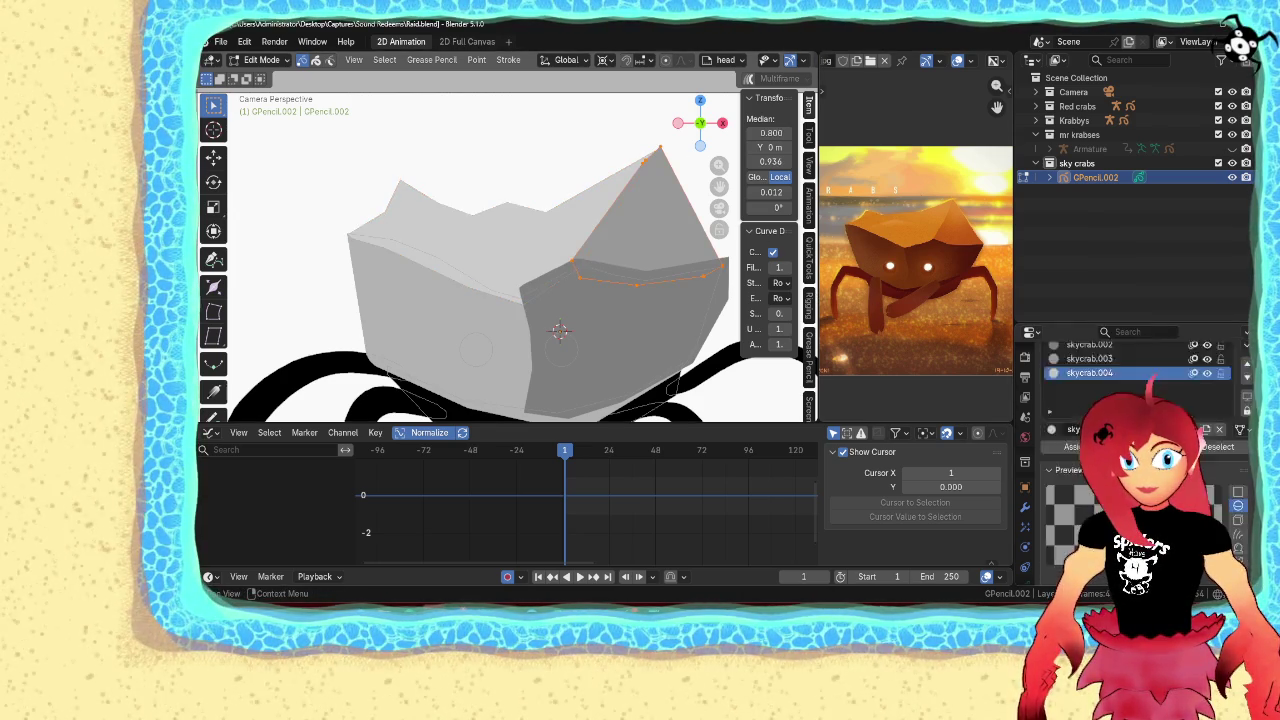
Assign the skycrab material from the second slot to the selected stroke and return to stroke editing
{"action": "left_click", "coordinate": [1080, 397]}
{"action": "left_click", "coordinate": [1075, 513]}
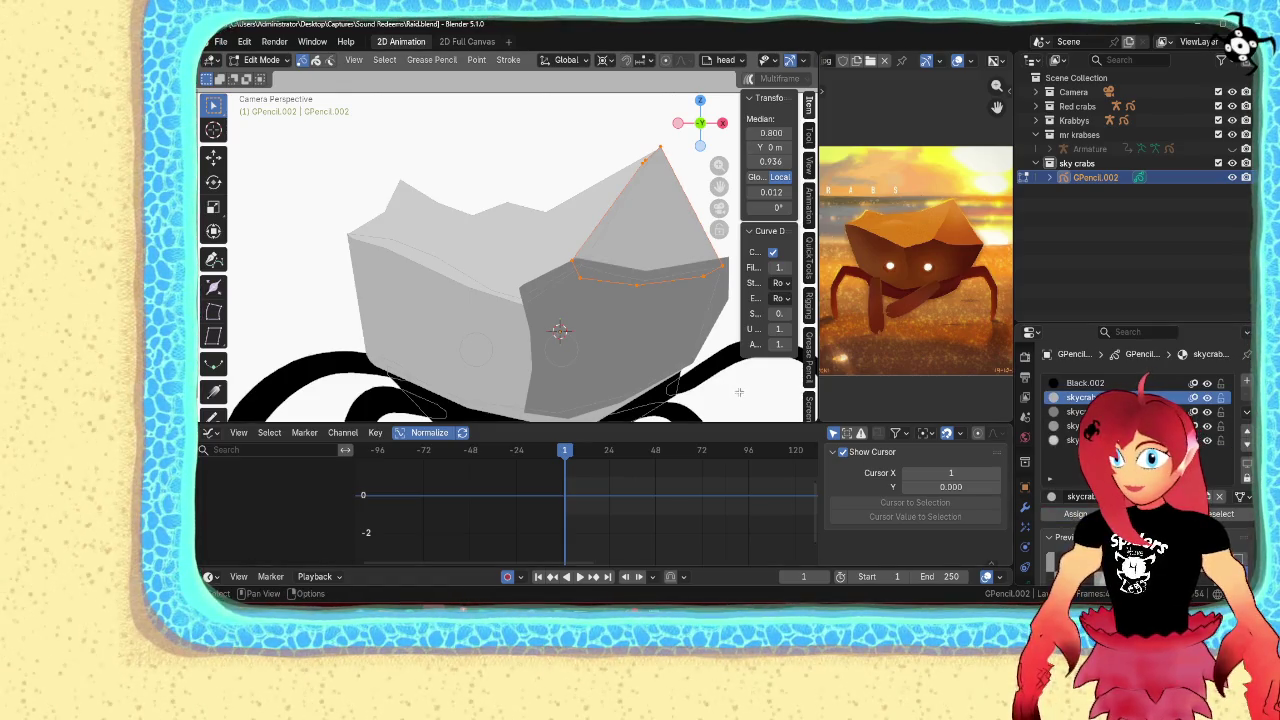
{"action": "key", "text": "ctrl+Tab"}
{"action": "left_click", "coordinate": [613, 298]}
{"action": "key", "text": "ctrl+Tab"}
{"action": "left_click", "coordinate": [700, 282]}
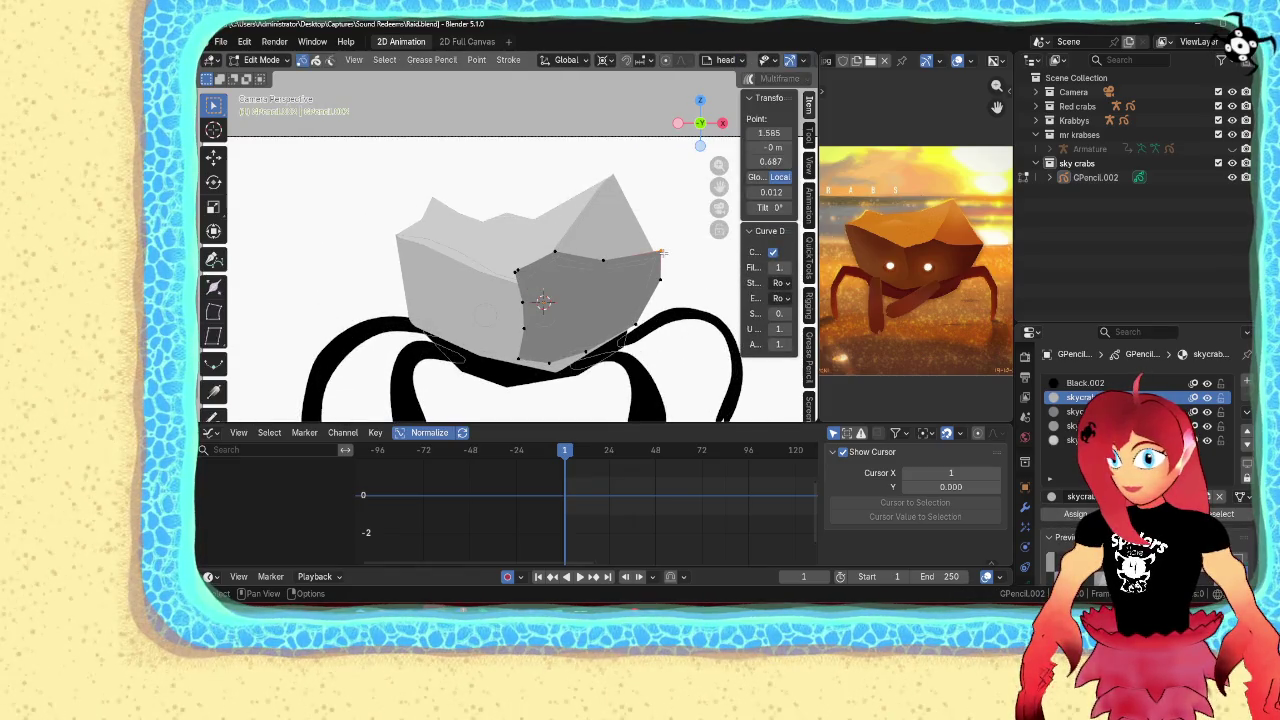
Select the black leg stroke and adjust its material's base colour
{"action": "left_click", "coordinate": [403, 318]}
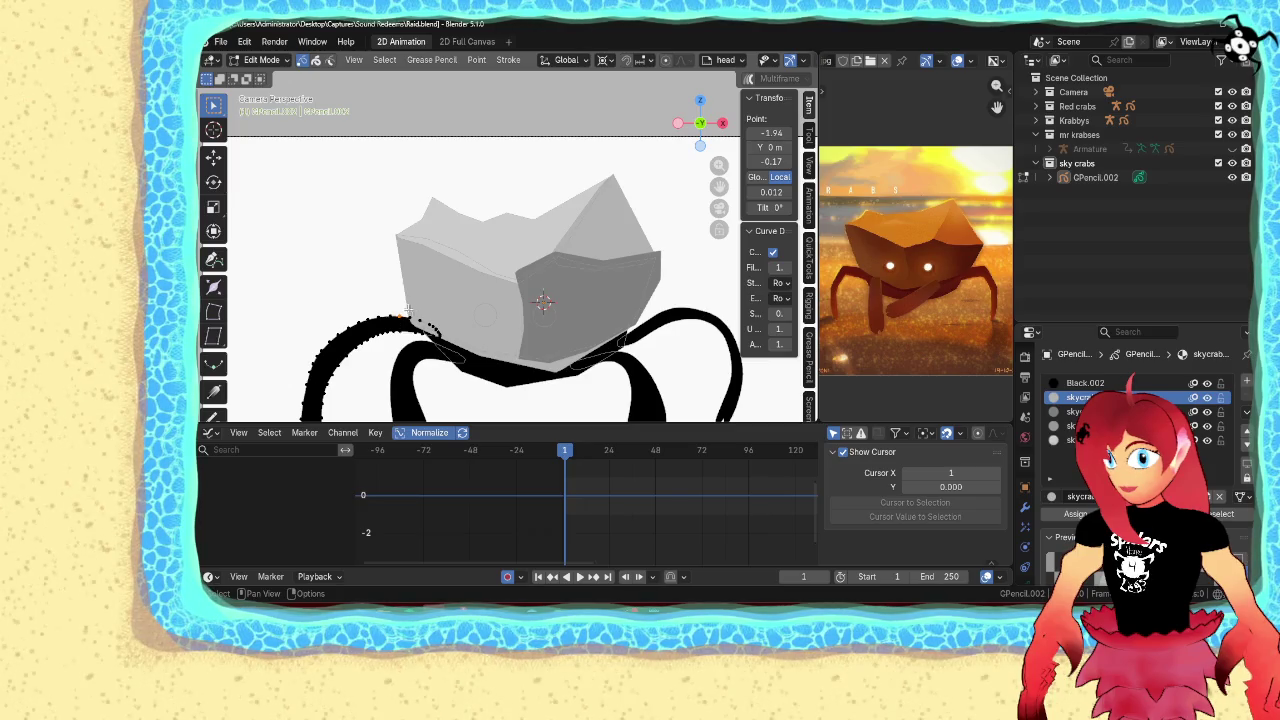
{"action": "scroll", "coordinate": [1130, 450], "scroll_direction": "down", "scroll_amount": 4}
{"action": "scroll", "coordinate": [1130, 450], "scroll_direction": "down", "scroll_amount": 2}
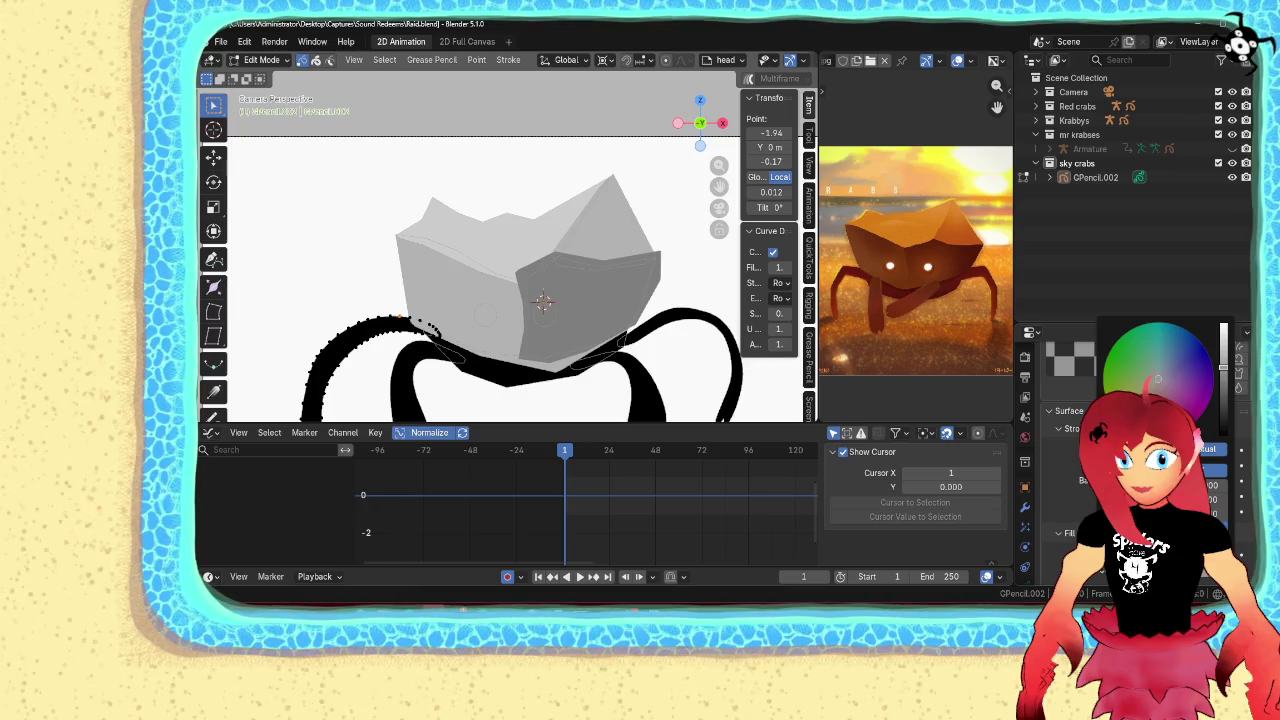
{"action": "scroll", "coordinate": [1100, 450], "scroll_direction": "up", "scroll_amount": 5}
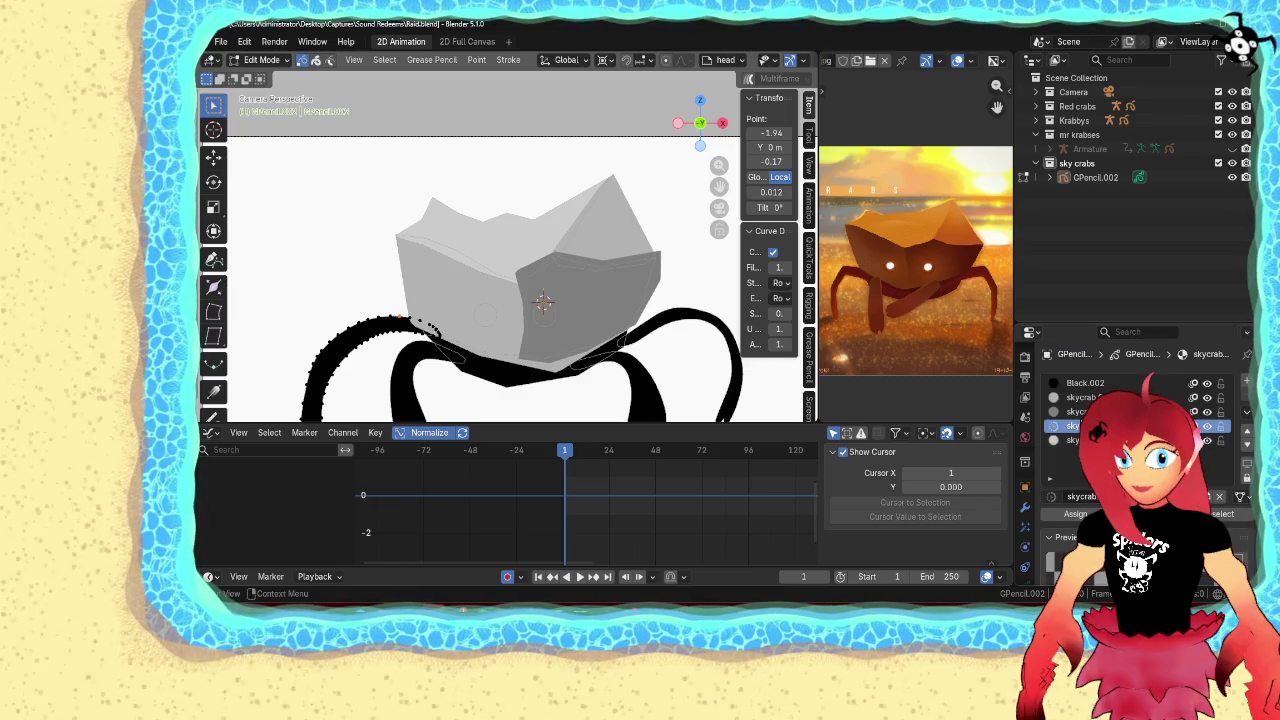
{"action": "scroll", "coordinate": [1150, 450], "scroll_direction": "down", "scroll_amount": 5}
{"action": "left_click", "coordinate": [1190, 495]}
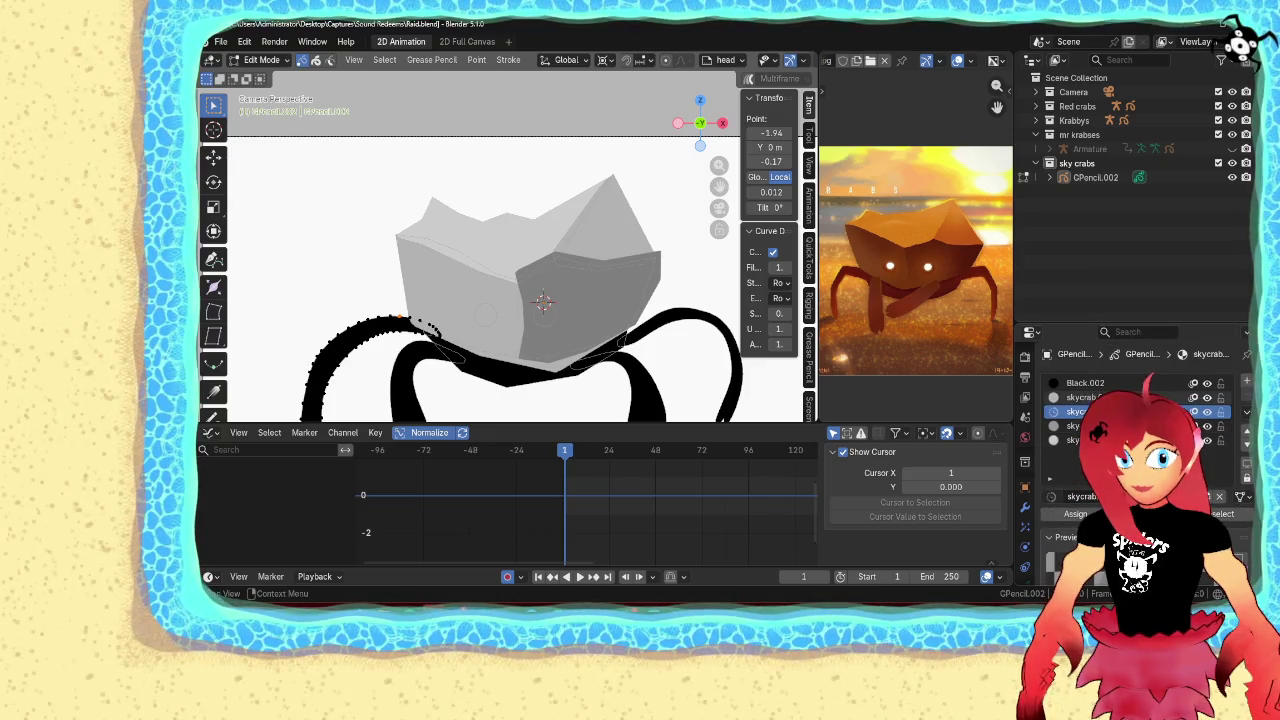
{"action": "scroll", "coordinate": [1140, 450], "scroll_direction": "up", "scroll_amount": 2}
{"action": "left_click", "coordinate": [1220, 509]}
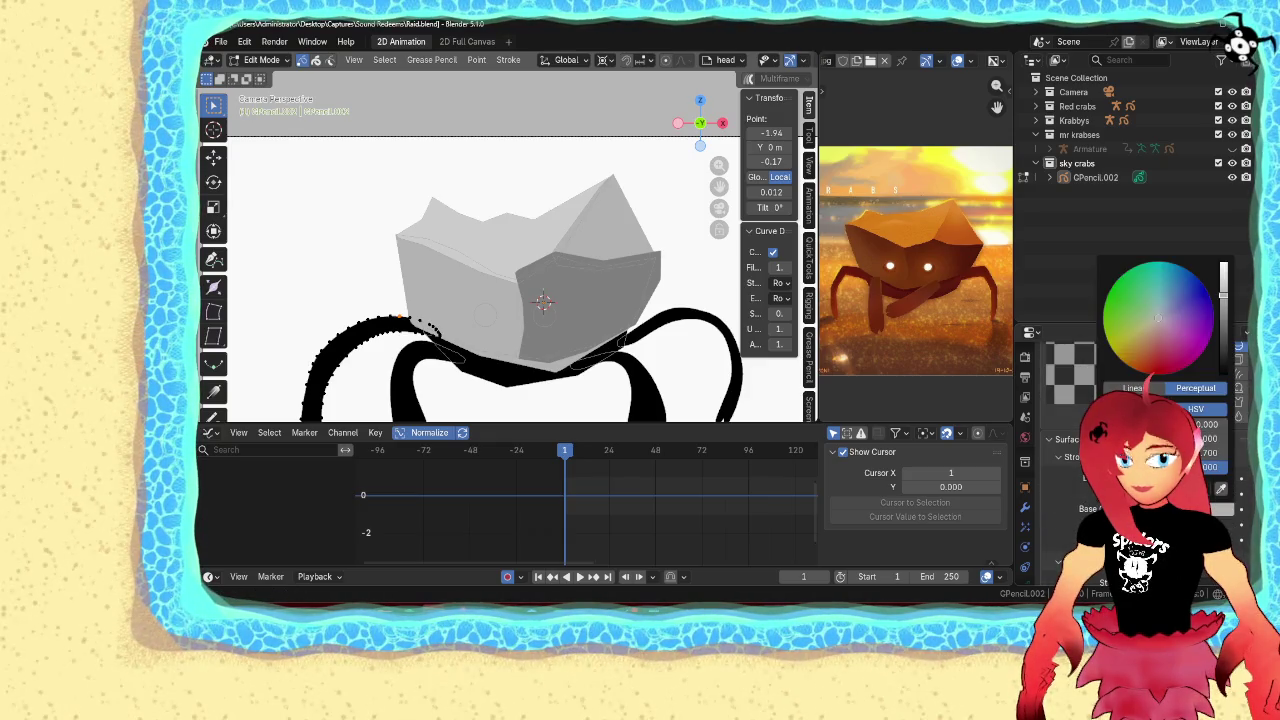
{"action": "left_click", "coordinate": [1210, 453]}
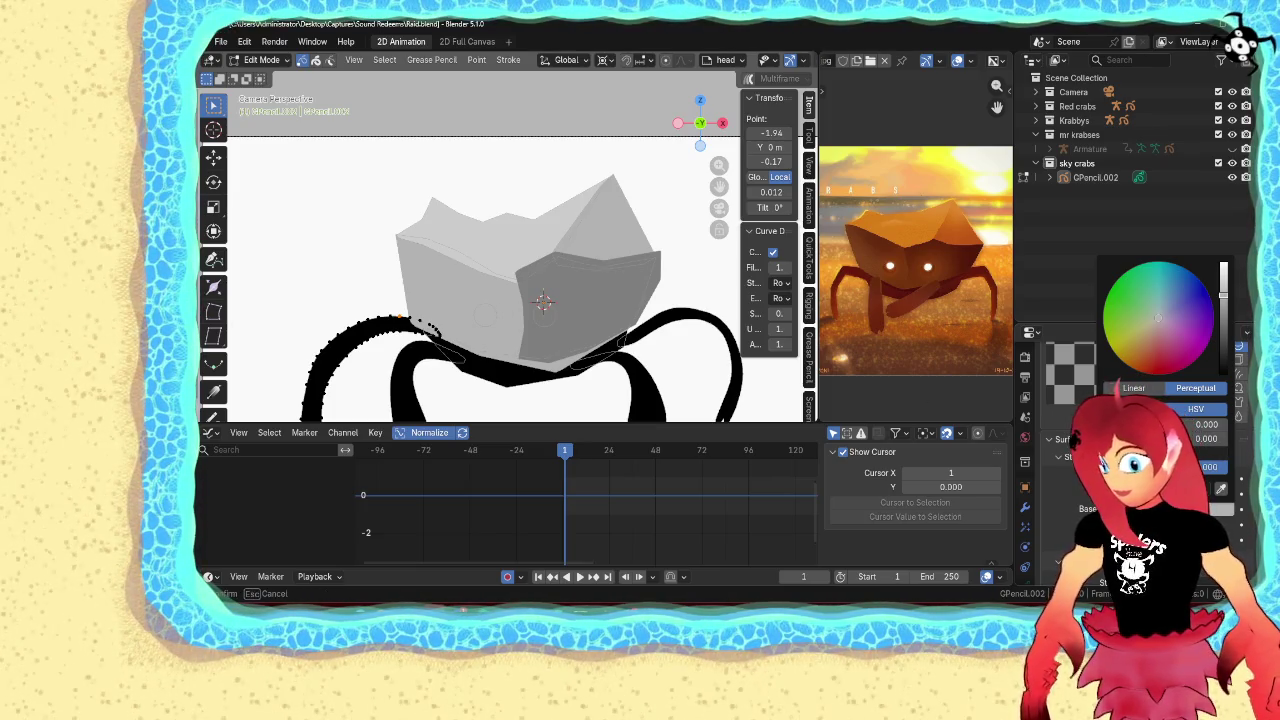
{"action": "key", "text": "Return"}
Assign the fourth material slot to the whole shell outline stroke, then return to object mode
{"action": "left_click", "coordinate": [395, 238]}
{"action": "left_click", "coordinate": [393, 238]}
{"action": "key", "text": "ctrl+l"}
{"action": "left_click", "coordinate": [1024, 437]}
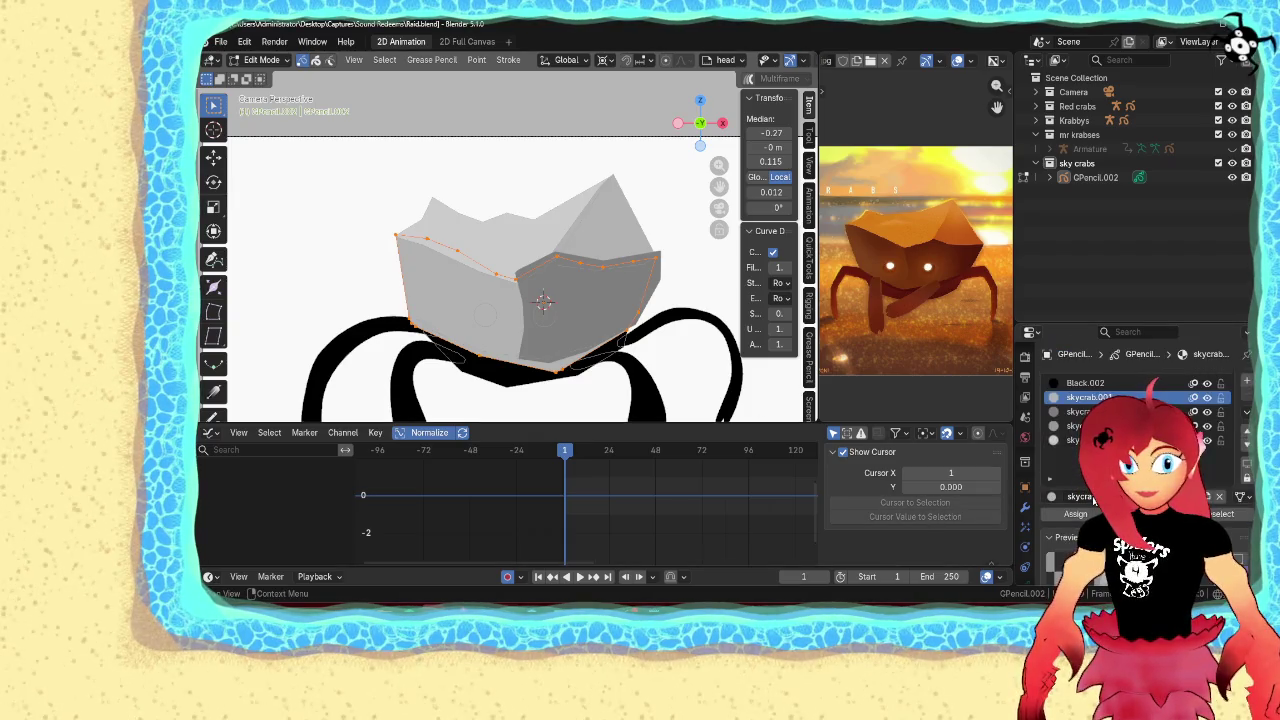
{"action": "left_click", "coordinate": [1068, 426]}
{"action": "left_click", "coordinate": [1077, 513]}
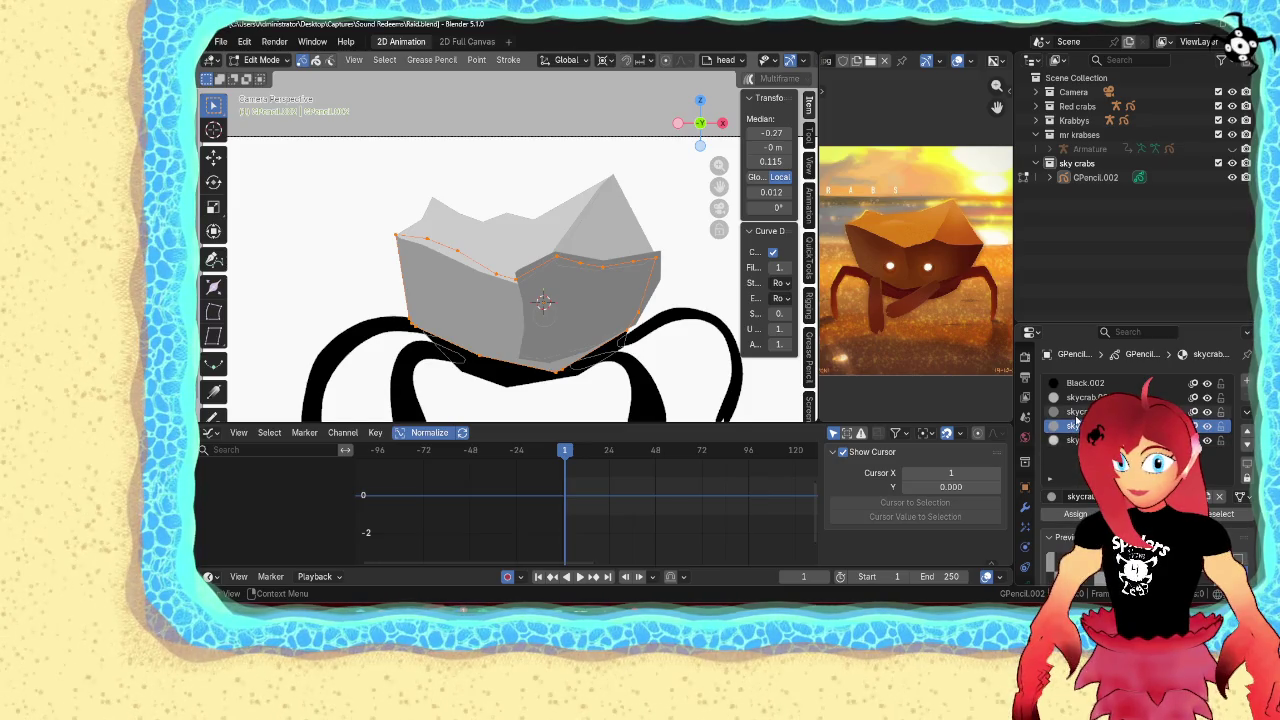
{"action": "key", "text": "Tab"}
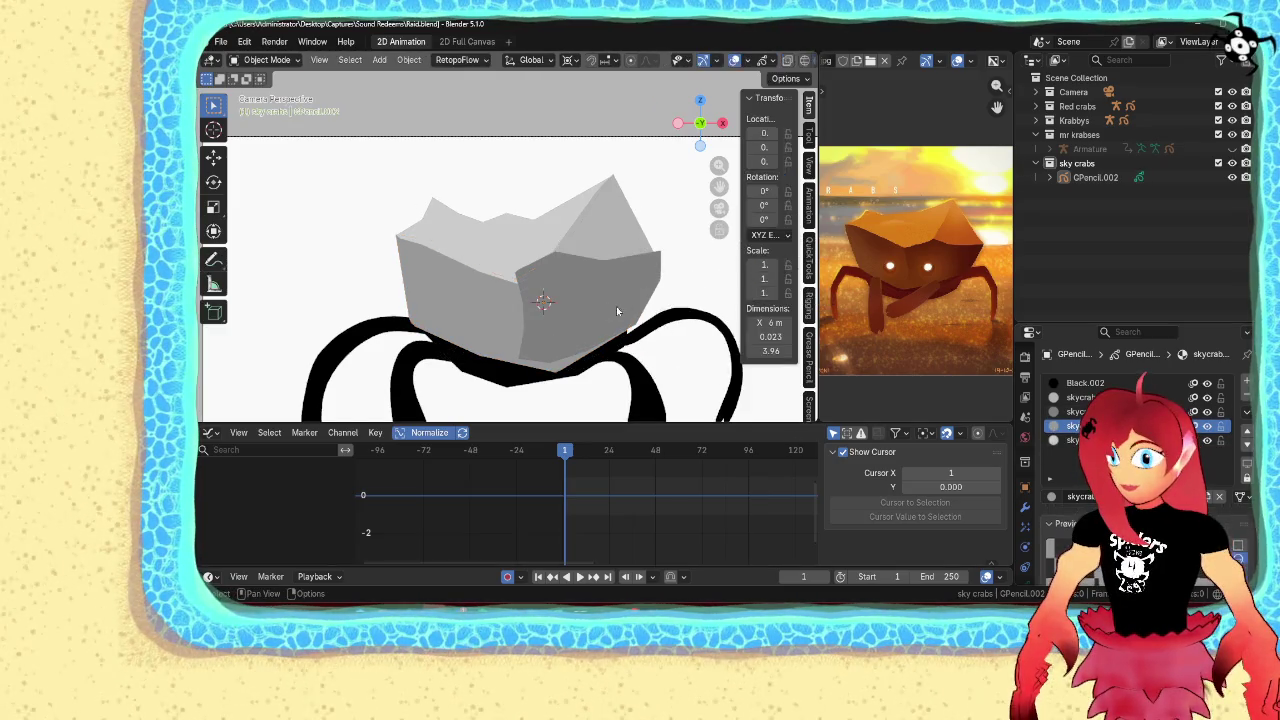
Reposition the shell outline's upper-right corner point
{"action": "scroll", "coordinate": [684, 319], "scroll_direction": "up", "scroll_amount": 2}
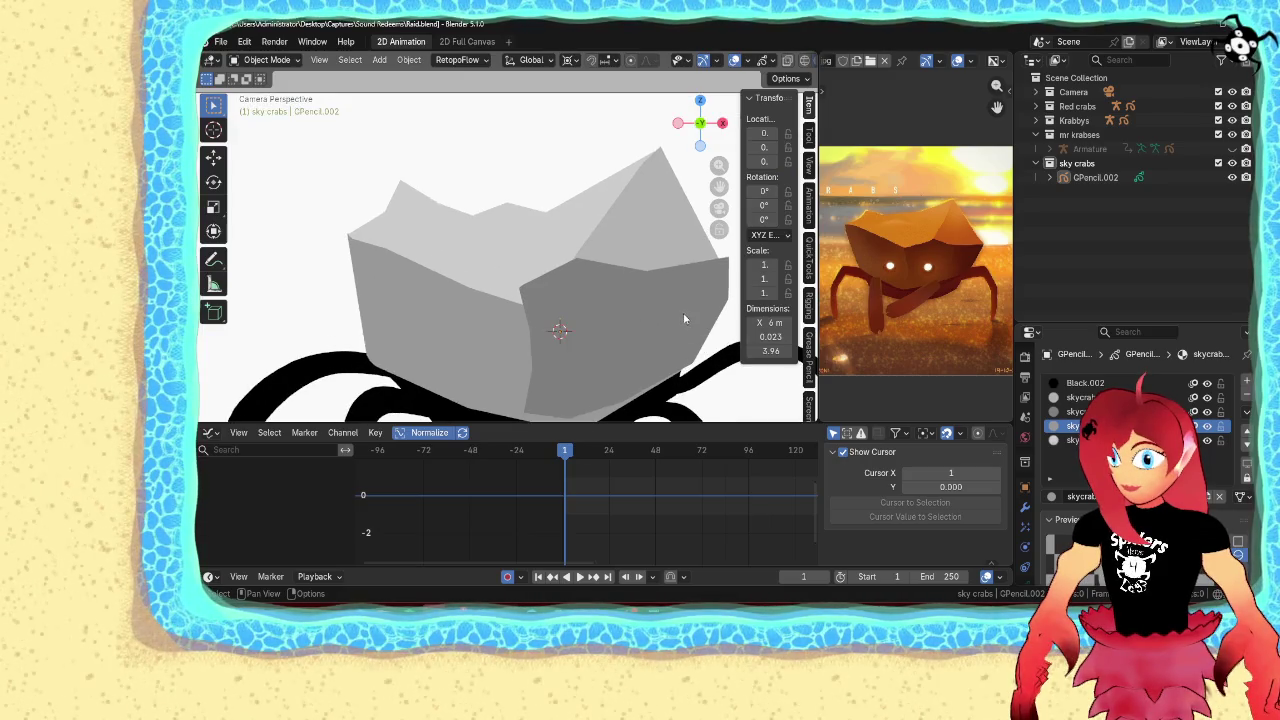
{"action": "middle_click_drag", "start_coordinate": [684, 313], "coordinate": [572, 268], "text": "shift"}
{"action": "key", "text": "Tab"}
{"action": "left_click", "coordinate": [620, 214]}
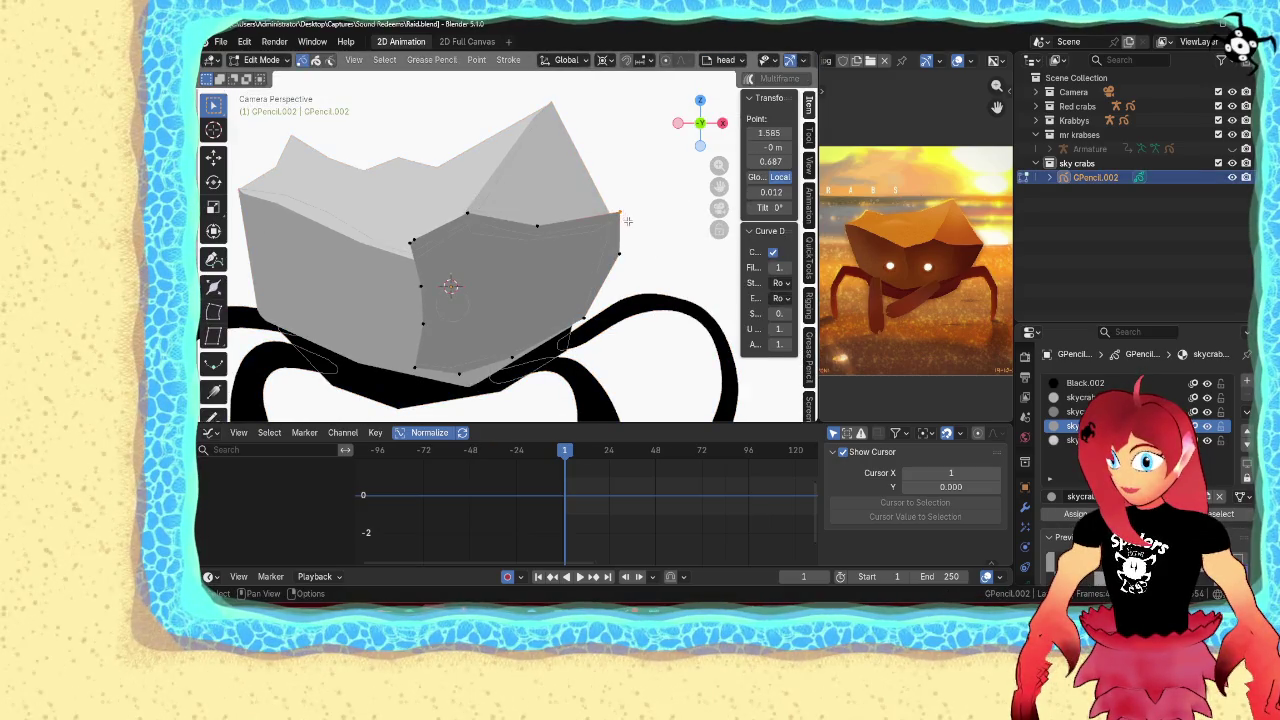
{"action": "scroll", "coordinate": [625, 218], "scroll_direction": "up", "scroll_amount": 2}
{"action": "key", "text": "g"}
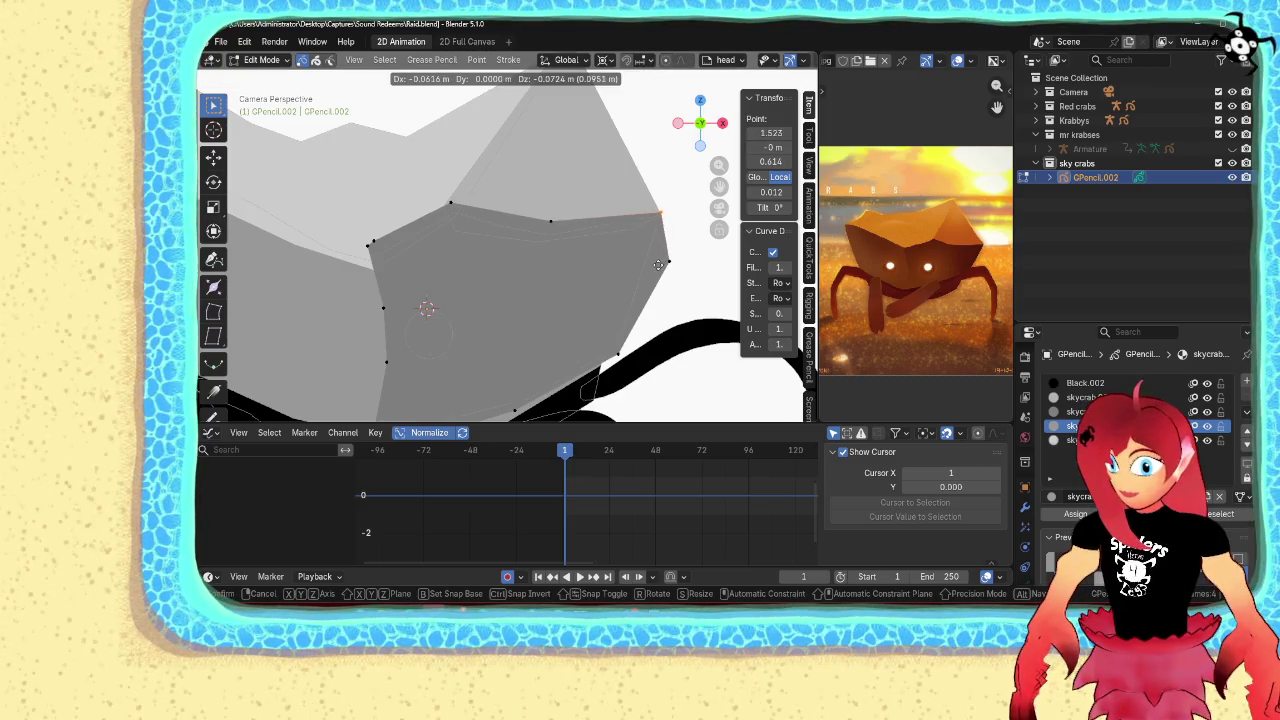
{"action": "left_click", "coordinate": [658, 265]}
{"action": "key", "text": "g"}
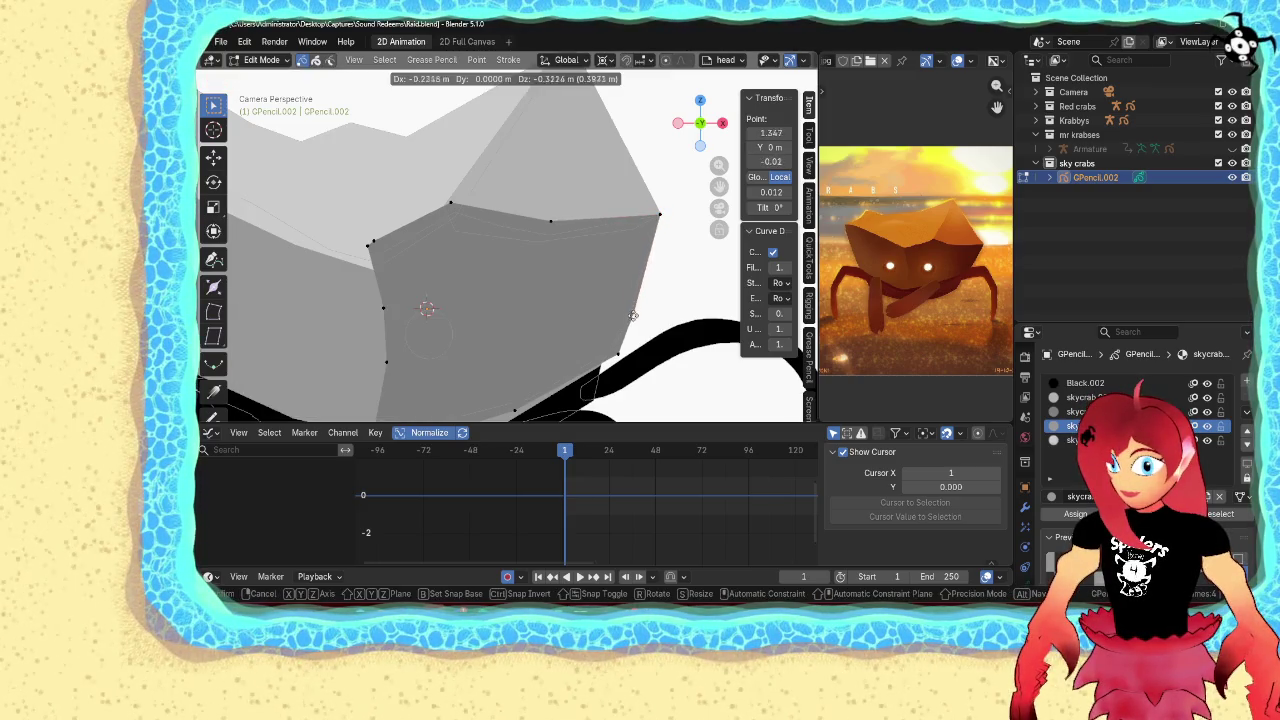
{"action": "left_click", "coordinate": [640, 300]}
Nudge the shell's lower corner and neighbouring edge points into a new shape
{"action": "middle_click_drag", "start_coordinate": [680, 320], "coordinate": [652, 272], "text": "shift"}
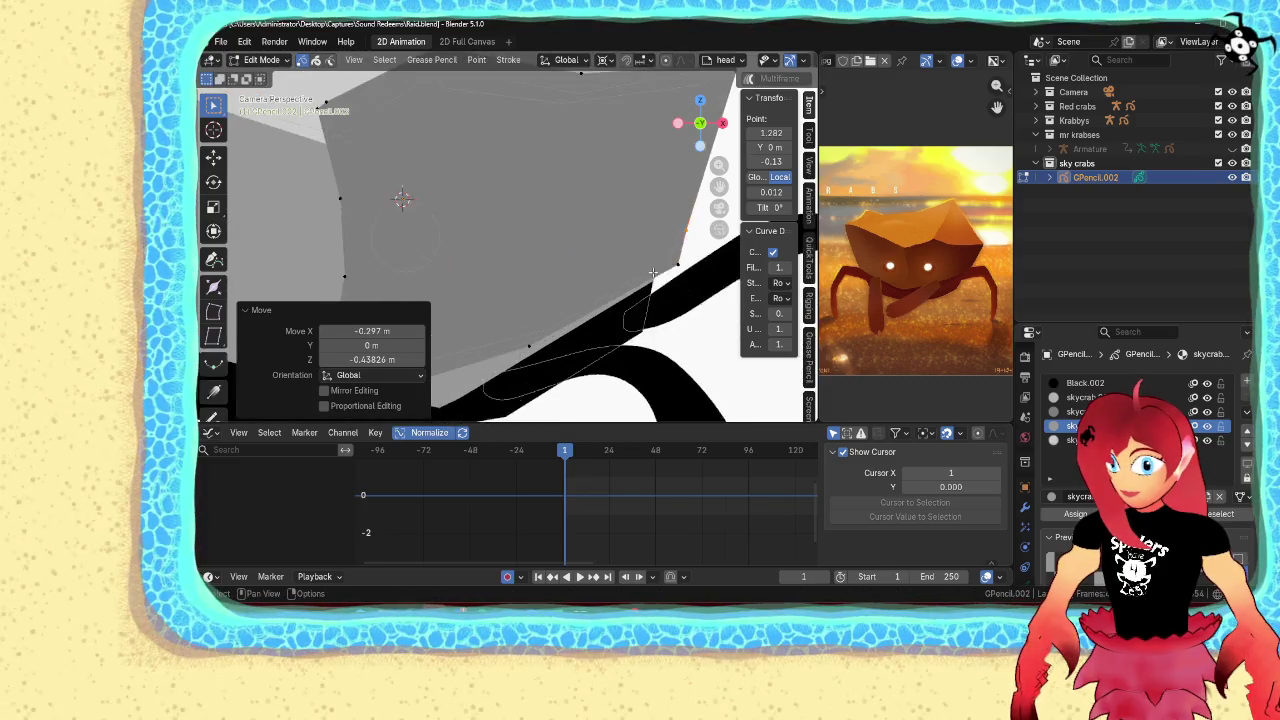
{"action": "scroll", "coordinate": [680, 275], "scroll_direction": "up", "scroll_amount": 1}
{"action": "key", "text": "g"}
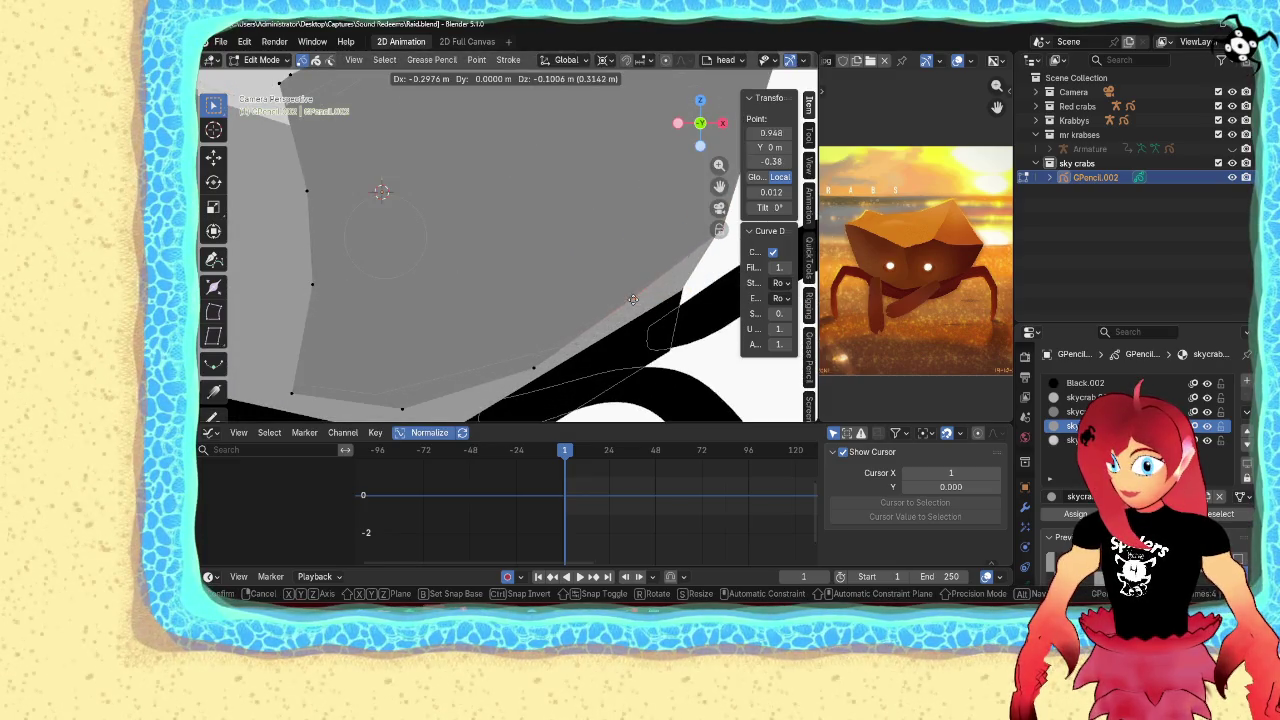
{"action": "left_click", "coordinate": [680, 293]}
{"action": "middle_click_drag", "start_coordinate": [531, 345], "coordinate": [621, 258], "text": "shift"}
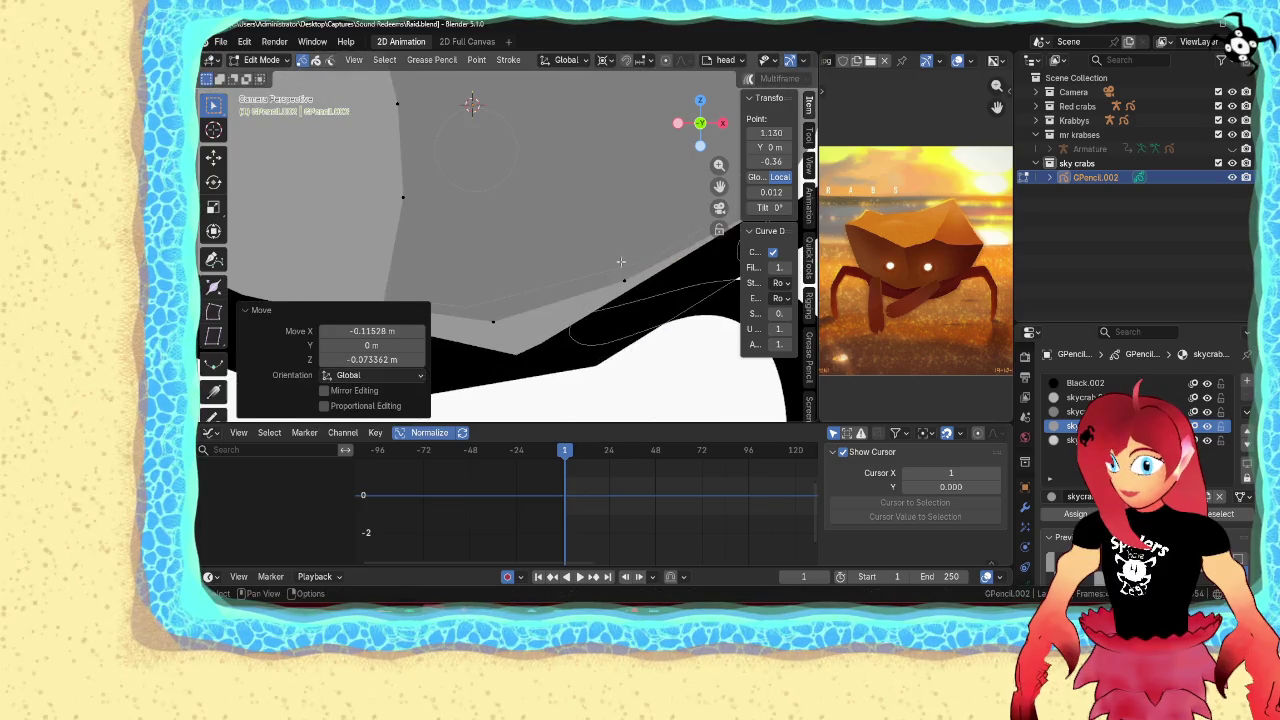
{"action": "key", "text": "g"}
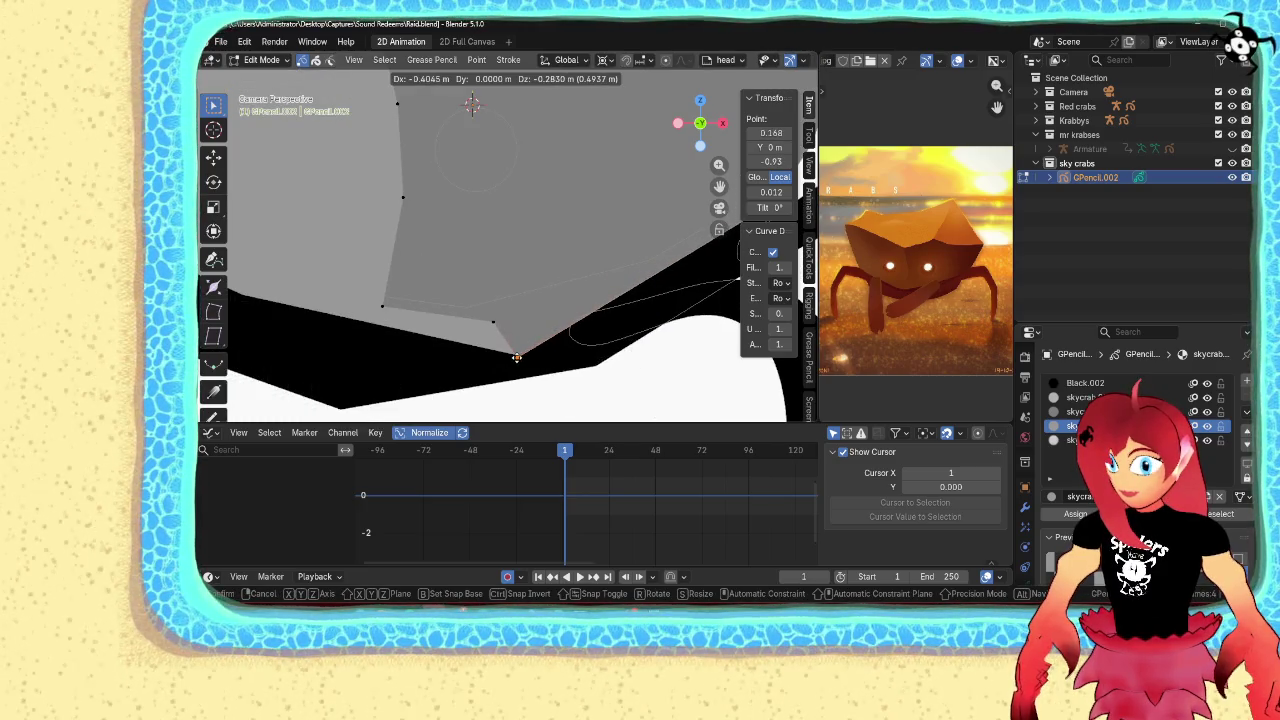
{"action": "left_click", "coordinate": [517, 357]}
{"action": "key", "text": "g"}
{"action": "mouse_move", "coordinate": [488, 339]}
{"action": "middle_mouse_down", "text": "shift"}
{"action": "mouse_move", "coordinate": [571, 329]}
{"action": "mouse_move", "coordinate": [591, 396]}
{"action": "middle_mouse_up", "text": "shift"}
{"action": "left_click", "coordinate": [575, 325]}
Move two upper outline points, pulling the top point up and to the right
{"action": "left_click", "coordinate": [537, 197]}
{"action": "key", "text": "g"}
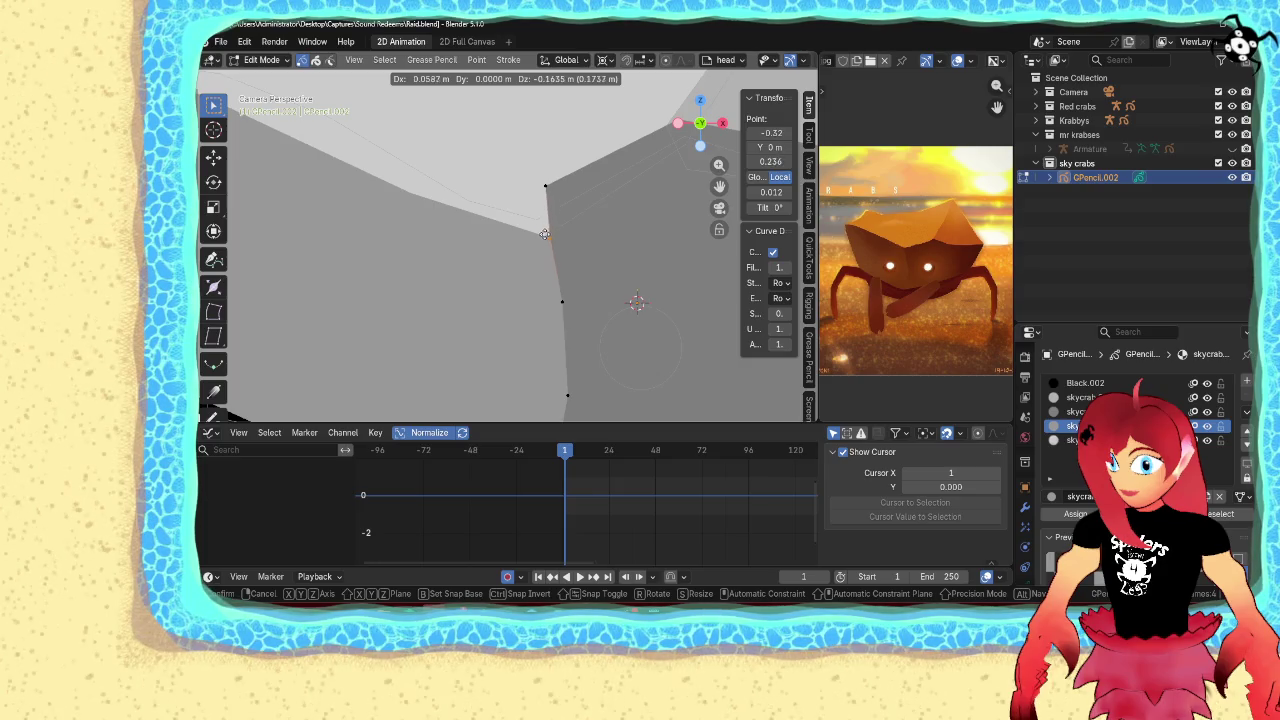
{"action": "left_click", "coordinate": [540, 231]}
{"action": "left_click", "coordinate": [545, 185]}
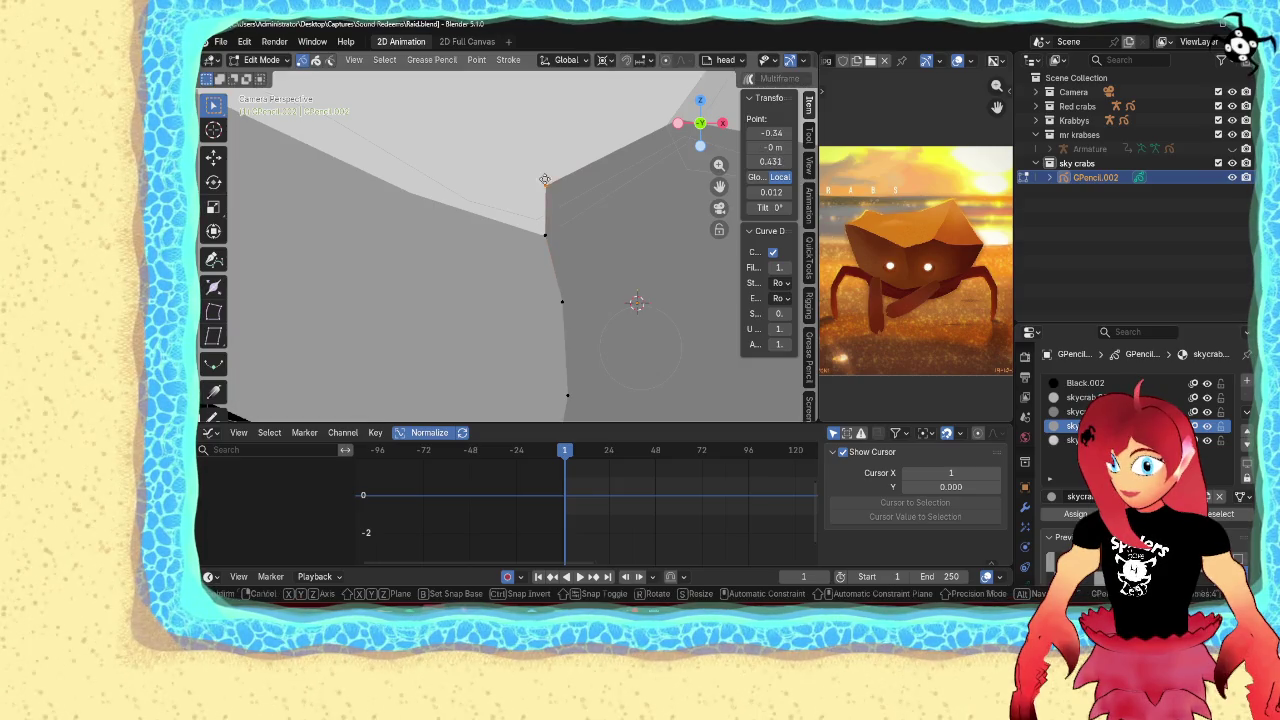
{"action": "key", "text": "g"}
{"action": "left_click", "coordinate": [658, 155]}
Adjust another corner point and move the right-hand outline point down
{"action": "middle_click_drag", "start_coordinate": [497, 354], "coordinate": [480, 183], "text": "shift"}
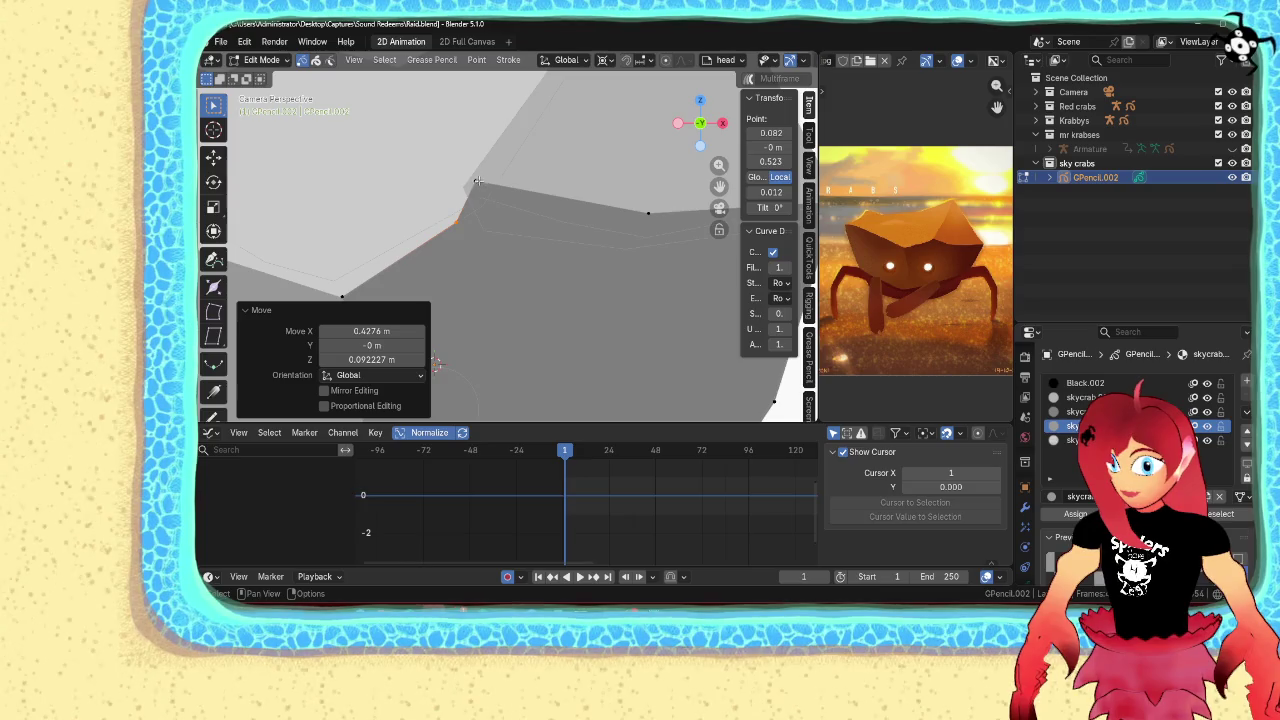
{"action": "left_click", "coordinate": [478, 183]}
{"action": "key", "text": "g"}
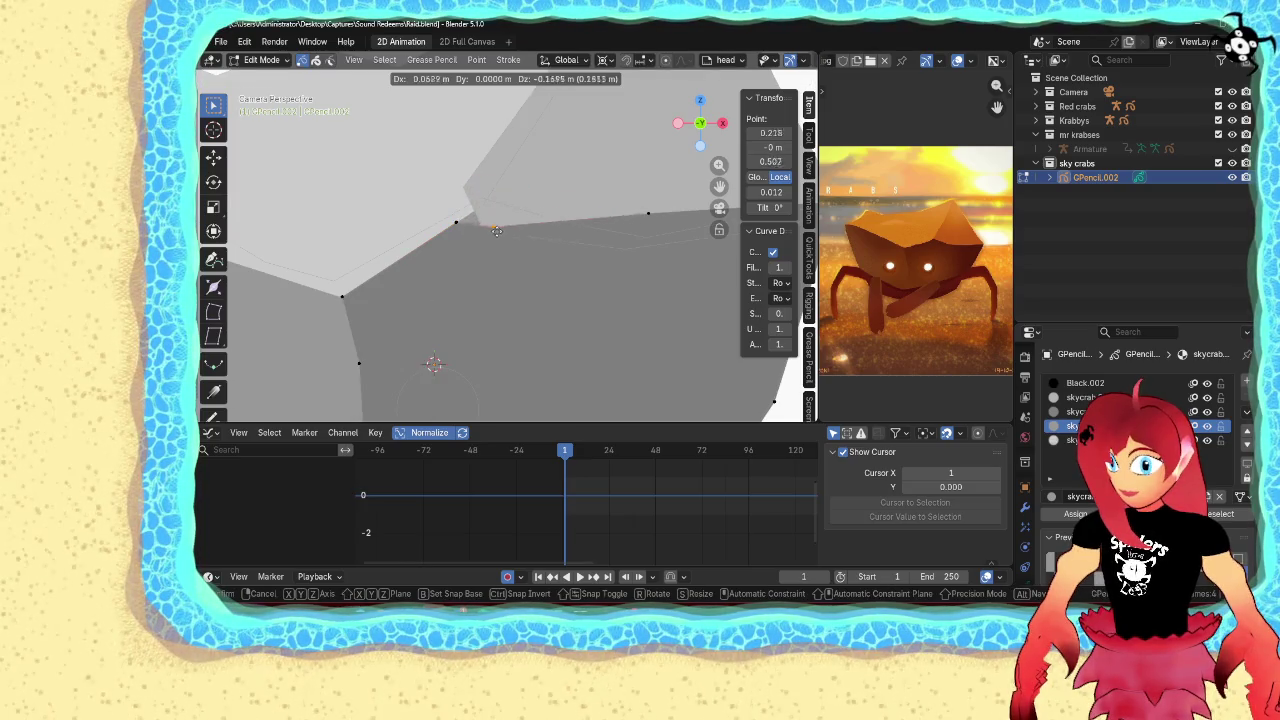
{"action": "left_click", "coordinate": [501, 214]}
{"action": "left_click", "coordinate": [648, 213]}
{"action": "key", "text": "g"}
{"action": "left_click", "coordinate": [647, 238]}
{"action": "middle_click_drag", "start_coordinate": [647, 238], "coordinate": [520, 294], "text": "shift"}
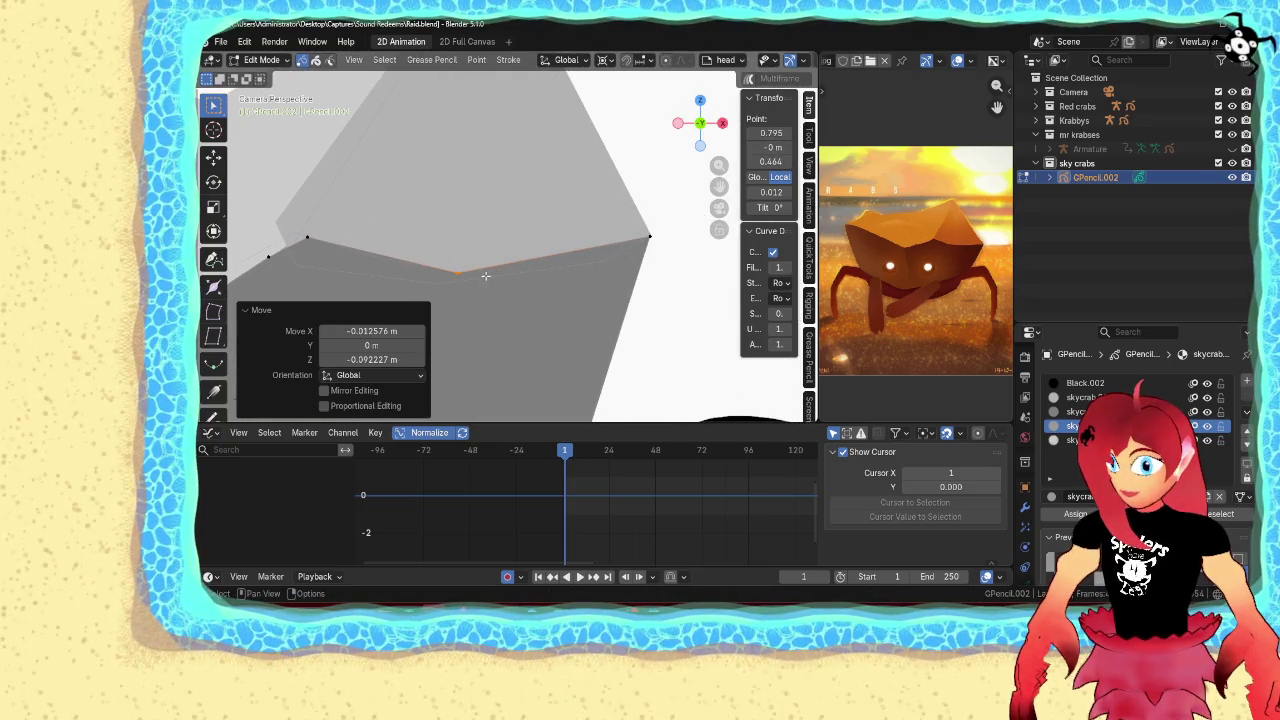
Return to object mode, recentre the crab, and save the file as Raid.blend
{"action": "key", "text": "ctrl+Tab"}
{"action": "left_click", "coordinate": [630, 275]}
{"action": "scroll", "coordinate": [618, 264], "scroll_direction": "down", "scroll_amount": 4}
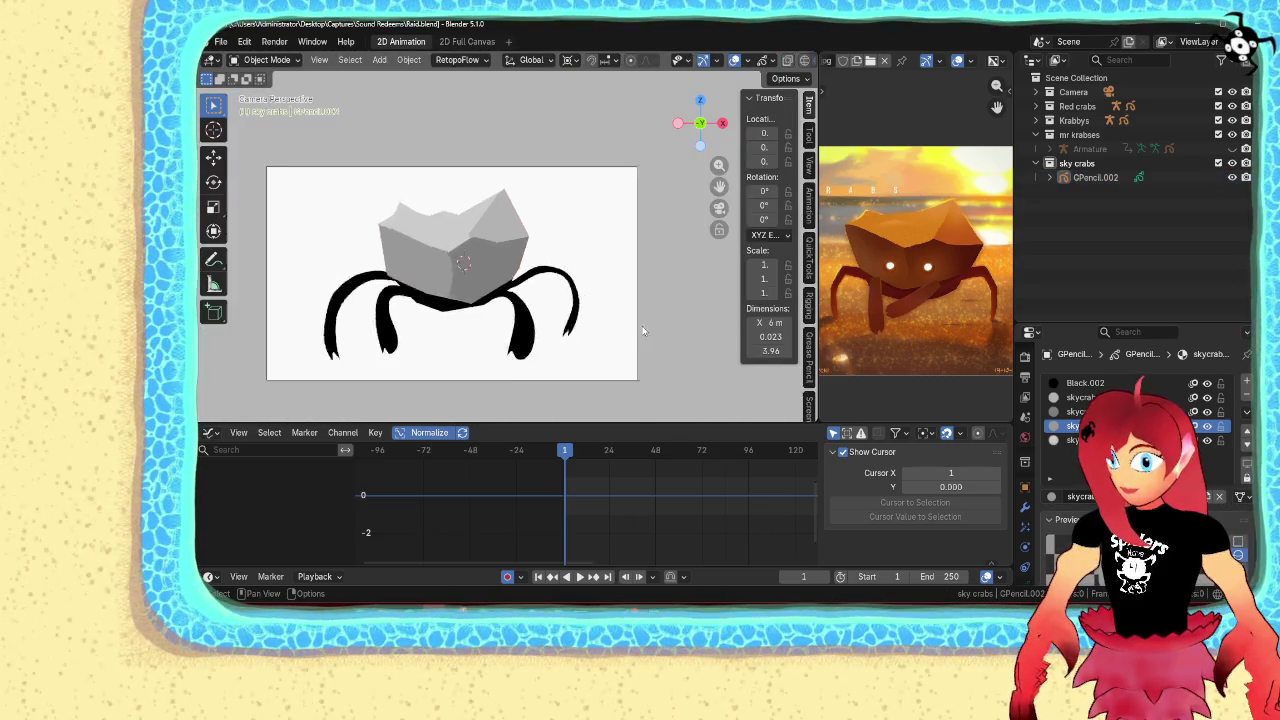
{"action": "scroll", "coordinate": [618, 264], "scroll_direction": "up", "scroll_amount": 5}
{"action": "middle_click_drag", "start_coordinate": [510, 345], "coordinate": [613, 366], "text": "shift"}
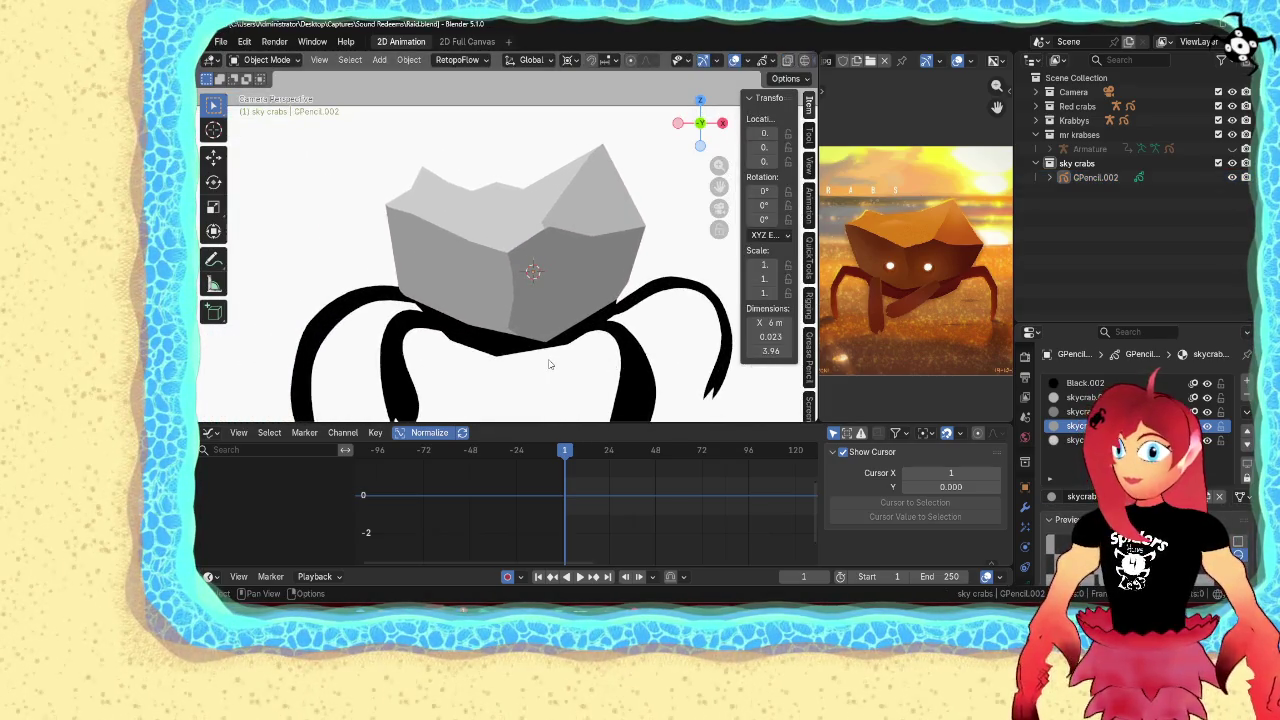
{"action": "scroll", "coordinate": [549, 355], "scroll_direction": "down", "scroll_amount": 5}
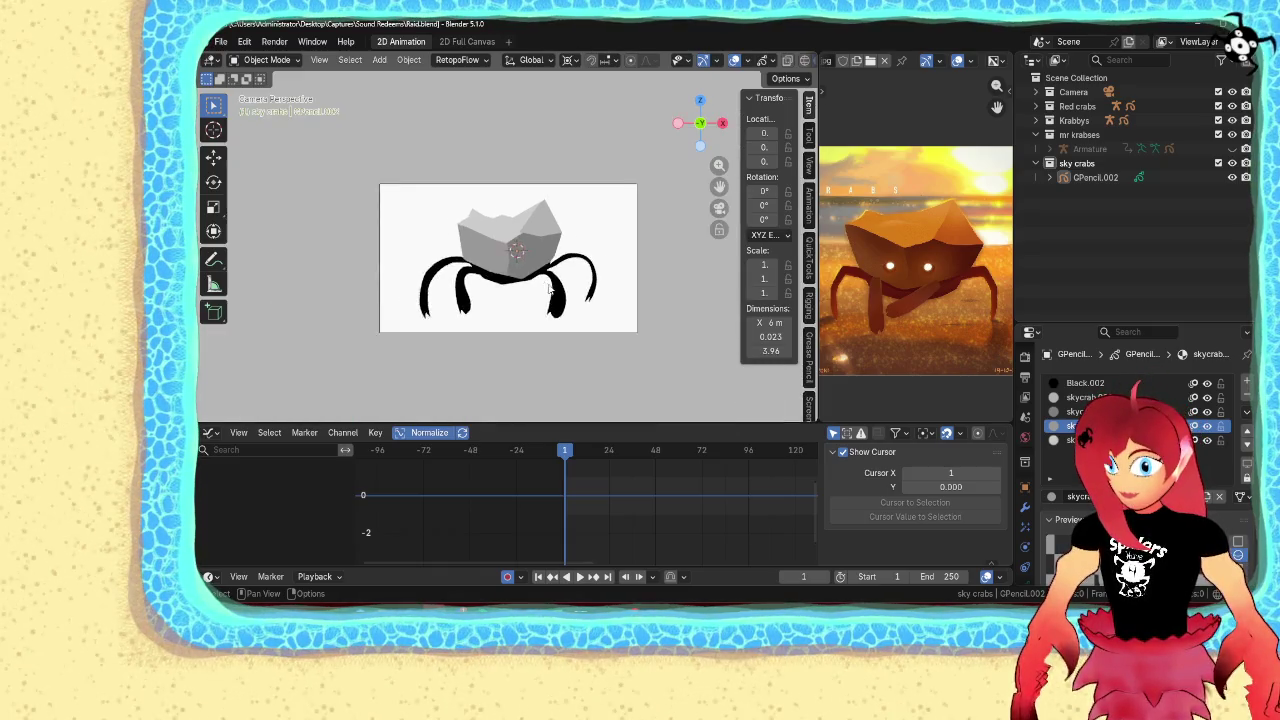
{"action": "key", "text": "ctrl+s"}
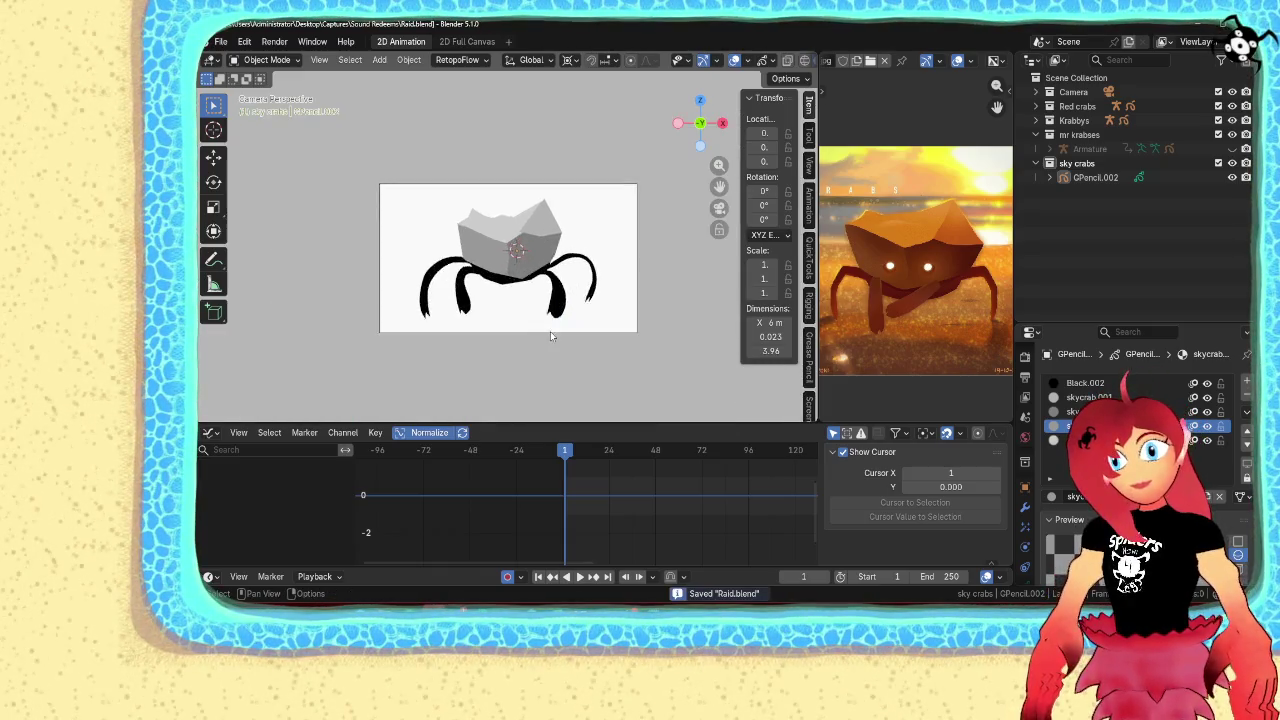
{"action": "scroll", "coordinate": [550, 336], "scroll_direction": "up", "scroll_amount": 4}
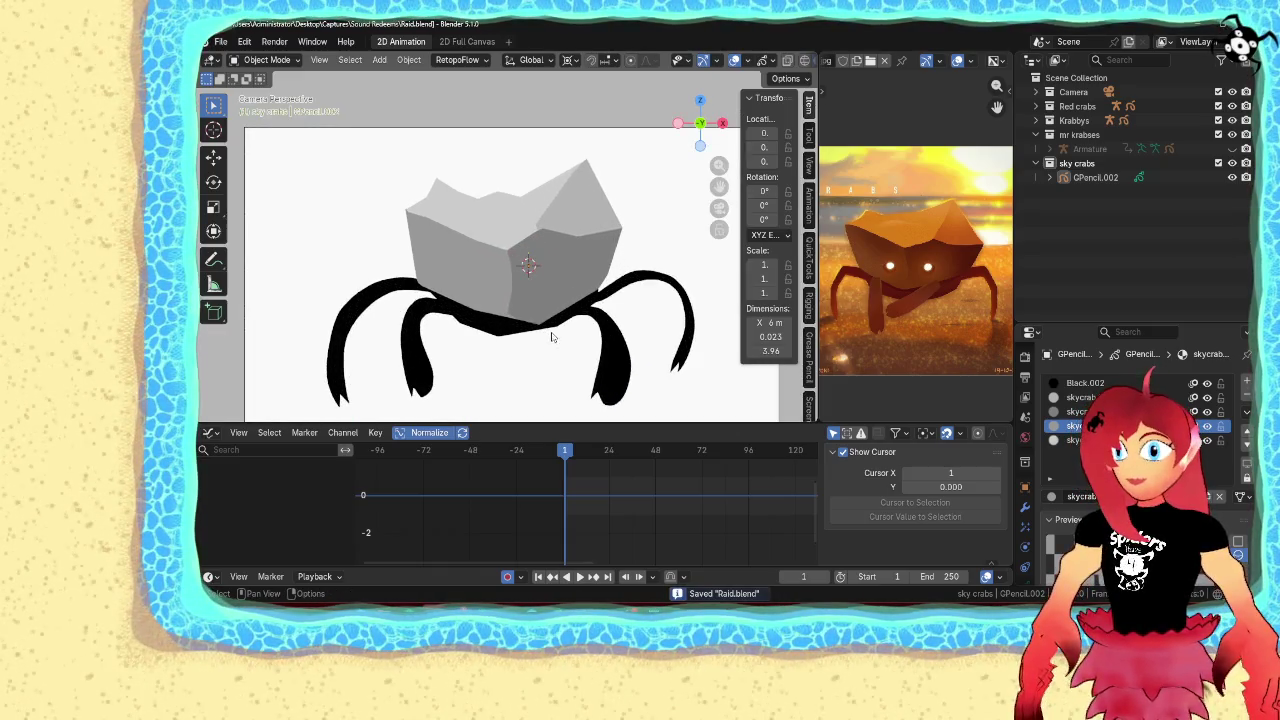
{"action": "scroll", "coordinate": [551, 337], "scroll_direction": "up", "scroll_amount": 2}
{"action": "key", "text": "ctrl+Tab"}
{"action": "left_click", "coordinate": [448, 304]}
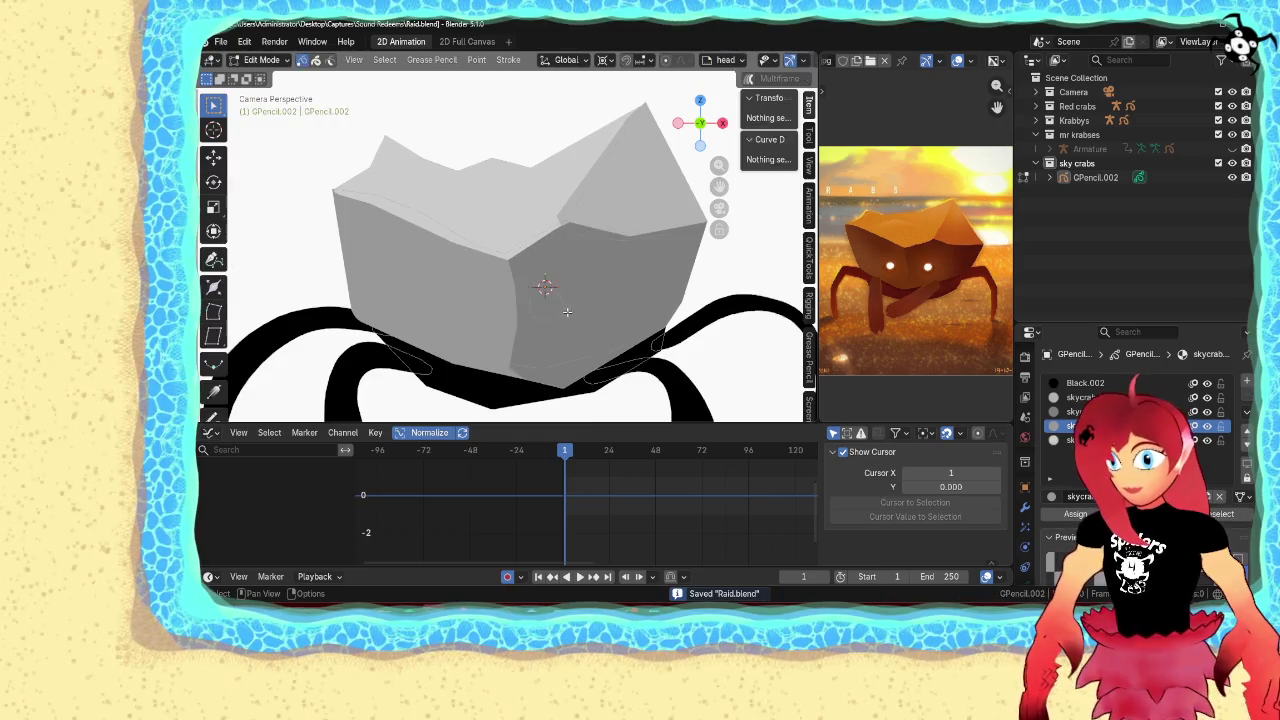
Bring both eye circles in front of the body and assign them the white material
{"action": "left_click", "coordinate": [453, 304]}
{"action": "key", "text": "ctrl+shift+Up"}
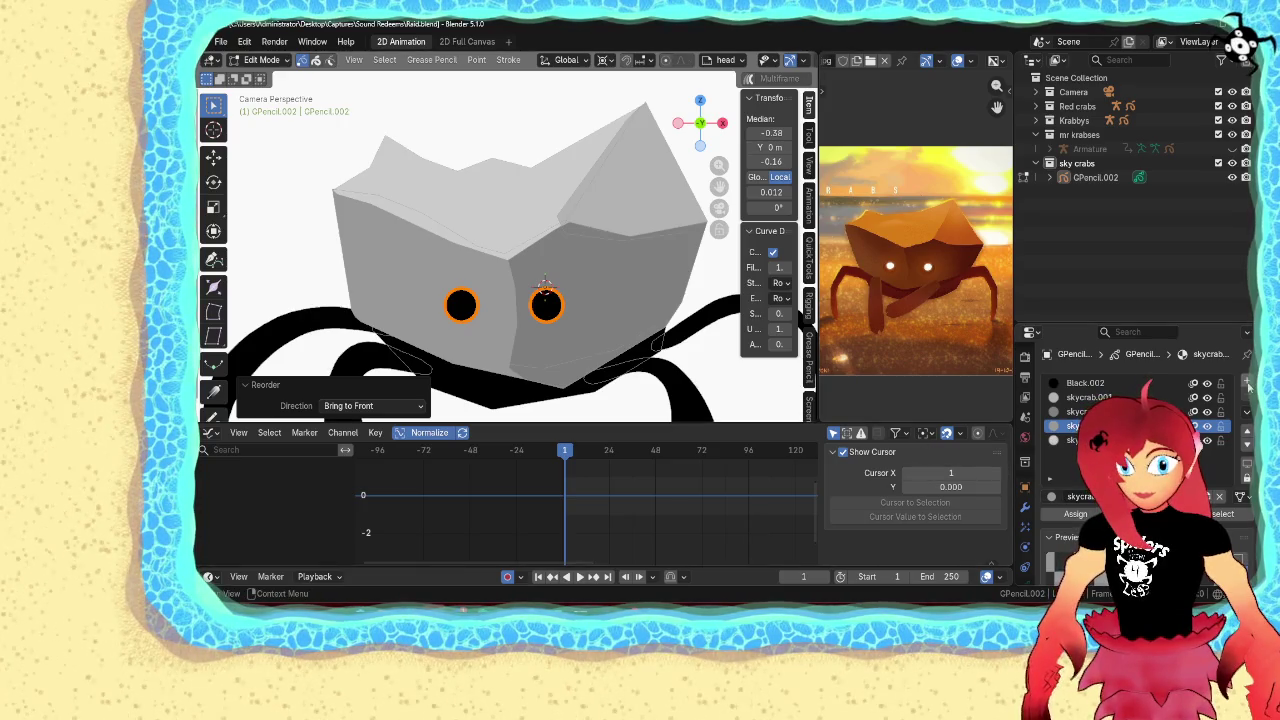
{"action": "left_click", "coordinate": [1051, 496]}
{"action": "scroll", "coordinate": [1110, 400], "scroll_direction": "down", "scroll_amount": 5}
{"action": "scroll", "coordinate": [1100, 390], "scroll_direction": "down", "scroll_amount": 5}
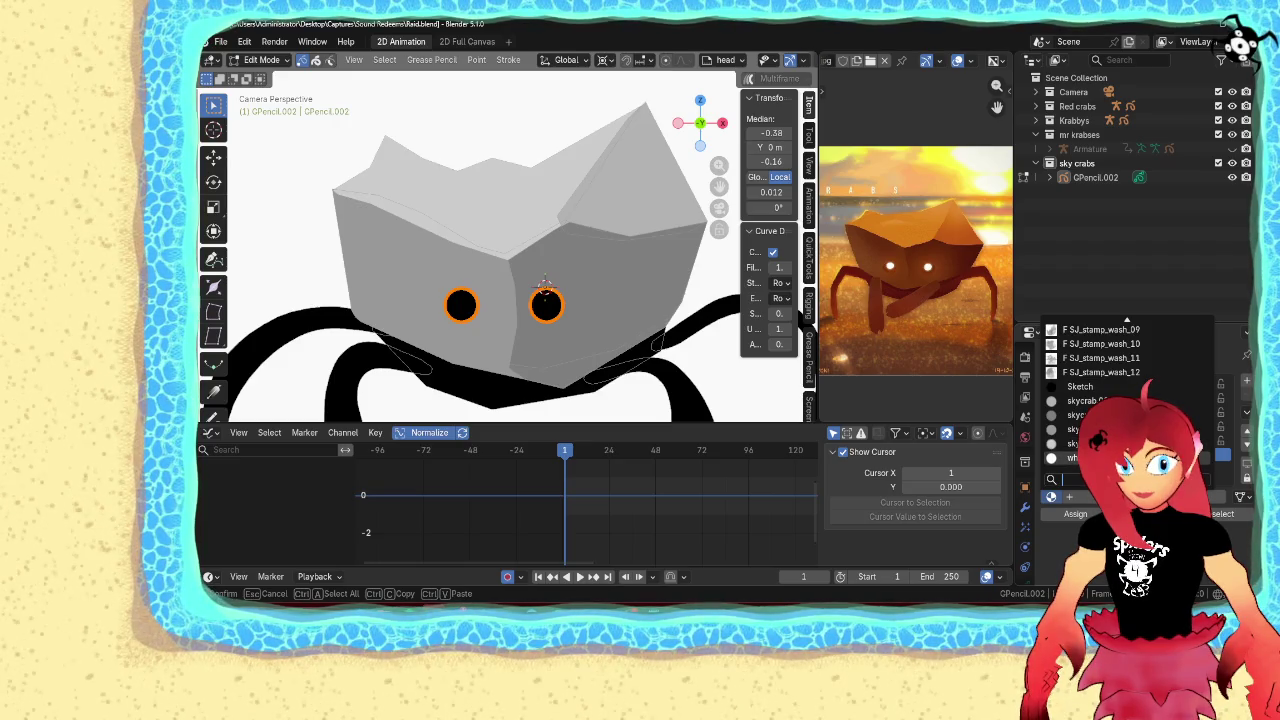
{"action": "key", "text": "Escape"}
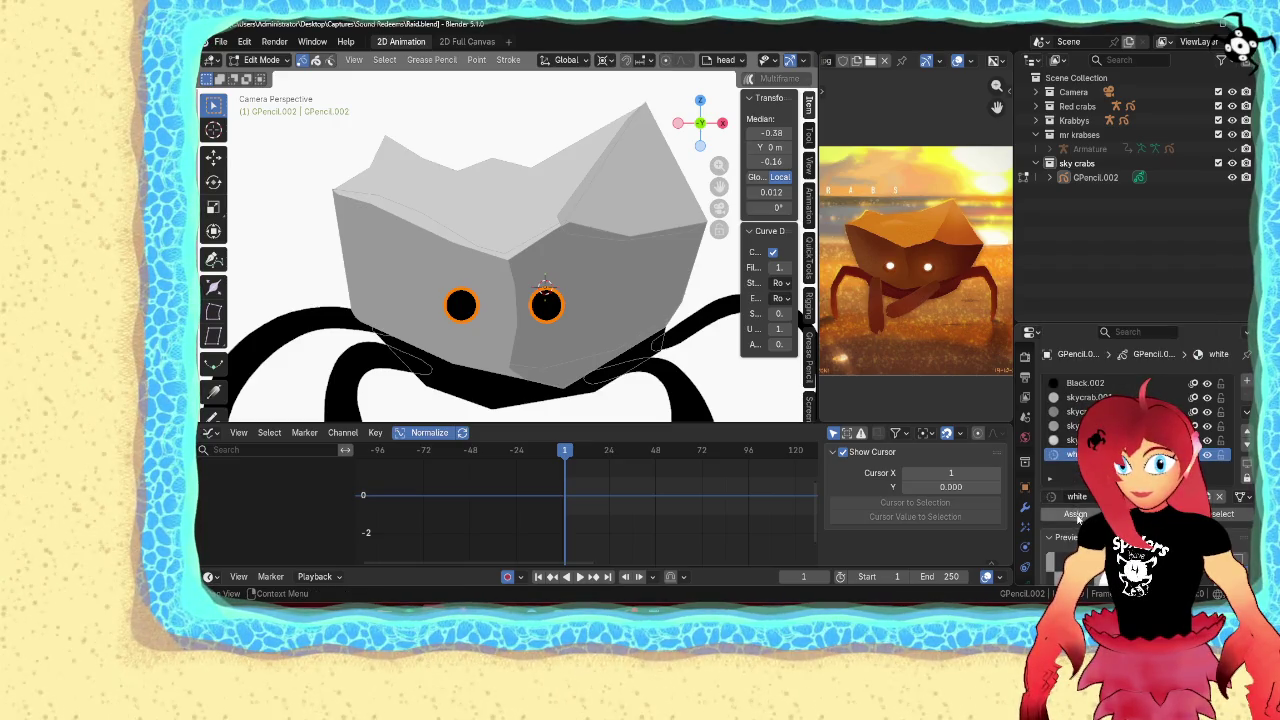
{"action": "left_click", "coordinate": [1075, 514]}
Return to object mode and switch the crab to draw mode
{"action": "key", "text": "Tab"}
{"action": "scroll", "coordinate": [645, 343], "scroll_direction": "down", "scroll_amount": 5}
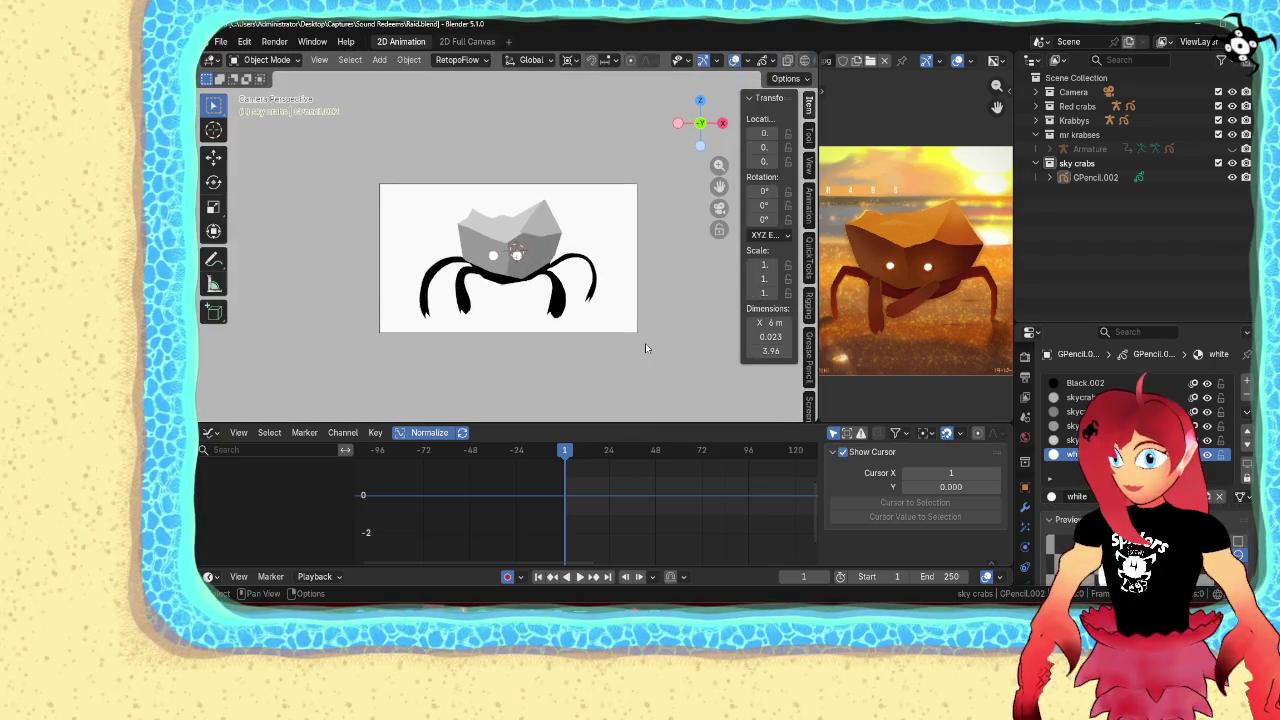
{"action": "scroll", "coordinate": [645, 345], "scroll_direction": "up", "scroll_amount": 5}
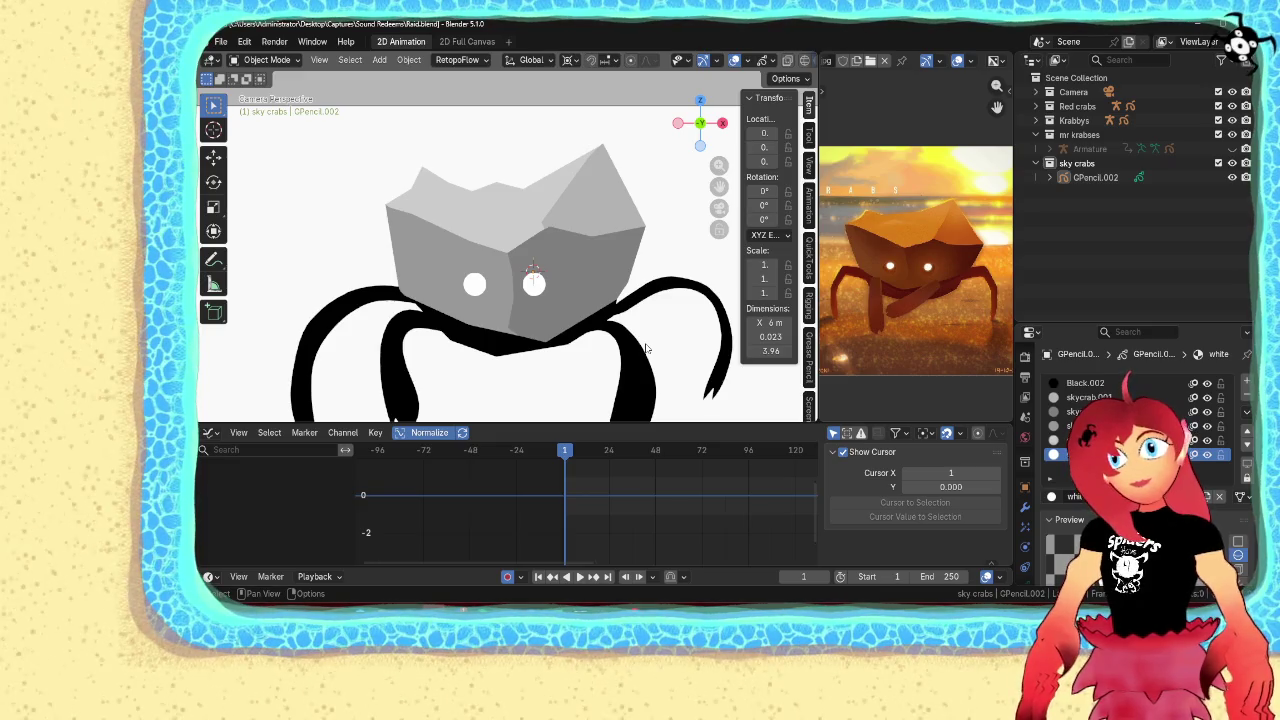
{"action": "key", "text": "ctrl+Tab"}
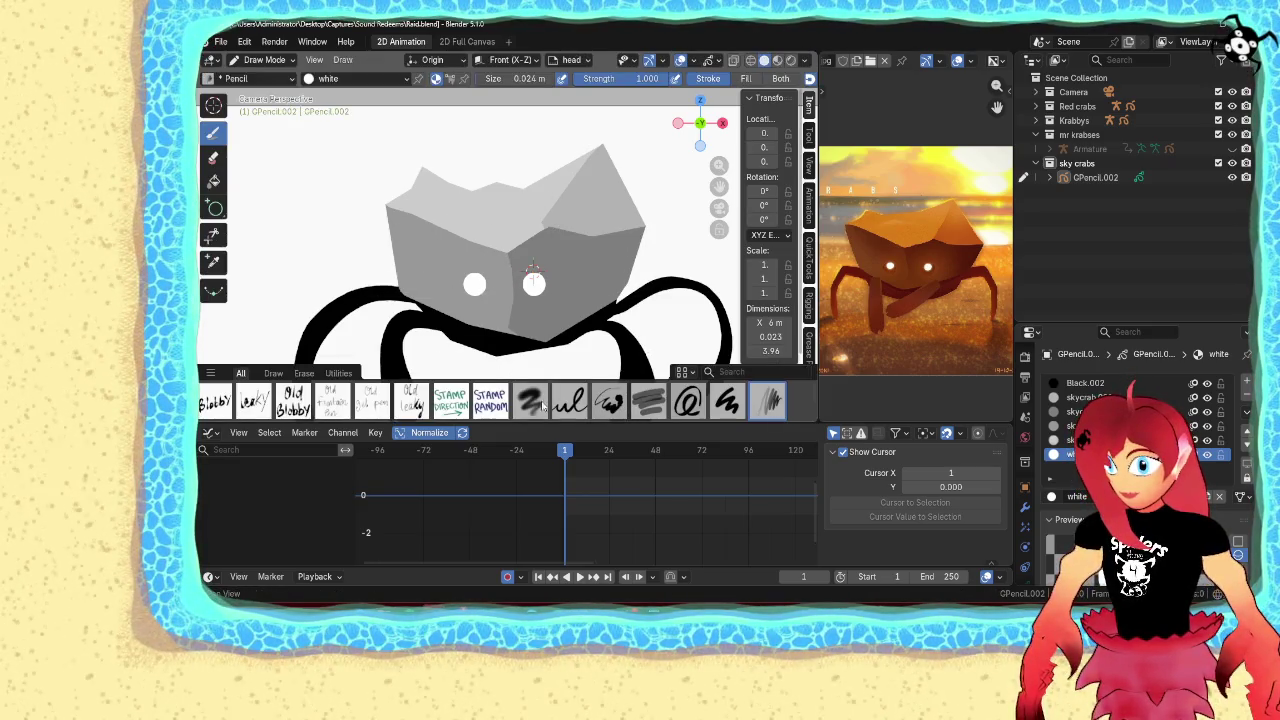
Set up the Airbrush with a white Color Attribute and a 0.71 m brush size
{"action": "left_click", "coordinate": [531, 404]}
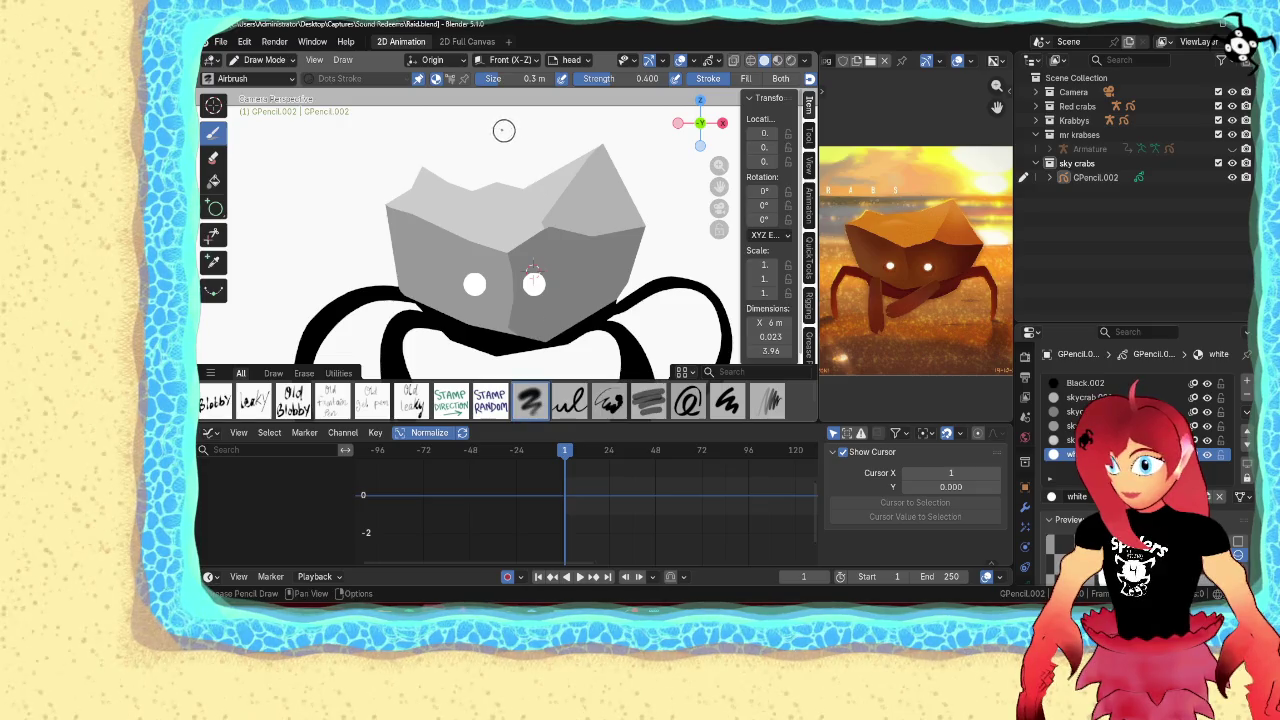
{"action": "left_click", "coordinate": [448, 80]}
{"action": "left_click", "coordinate": [468, 82]}
{"action": "left_click", "coordinate": [416, 236]}
{"action": "scroll", "coordinate": [533, 280], "scroll_direction": "up", "scroll_amount": 4}
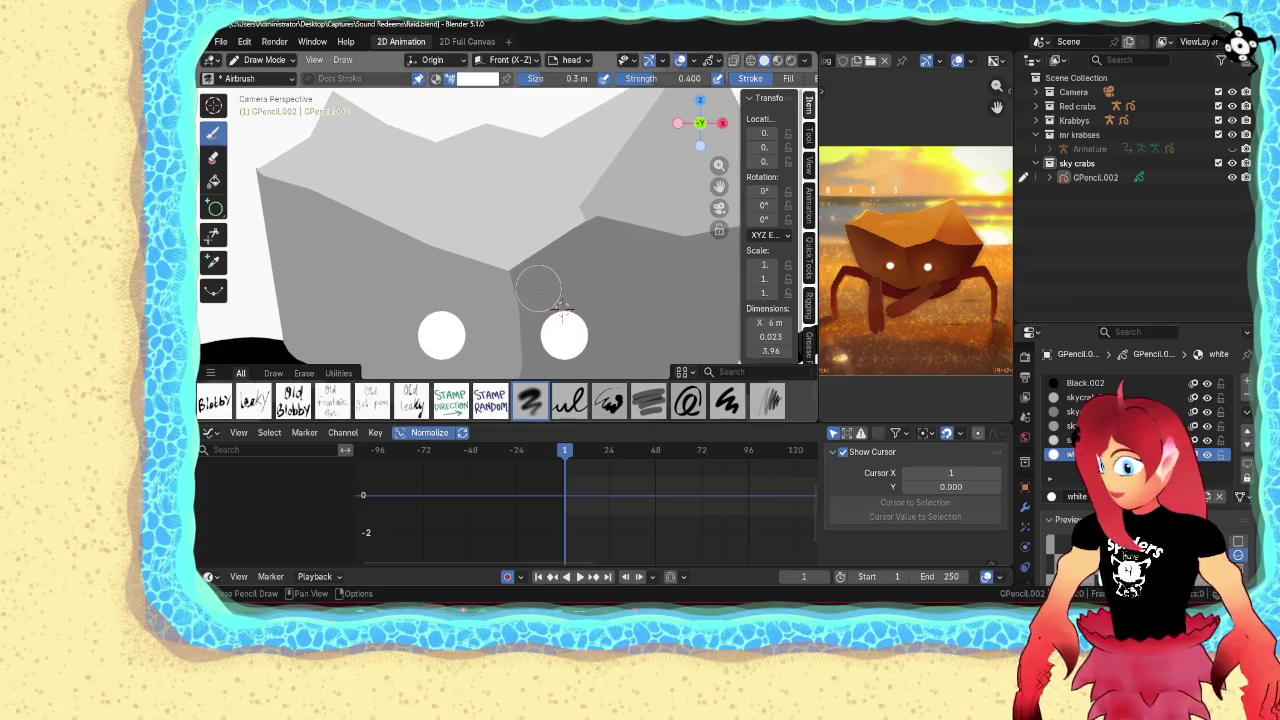
{"action": "key", "text": "f"}
{"action": "left_click", "coordinate": [563, 305]}
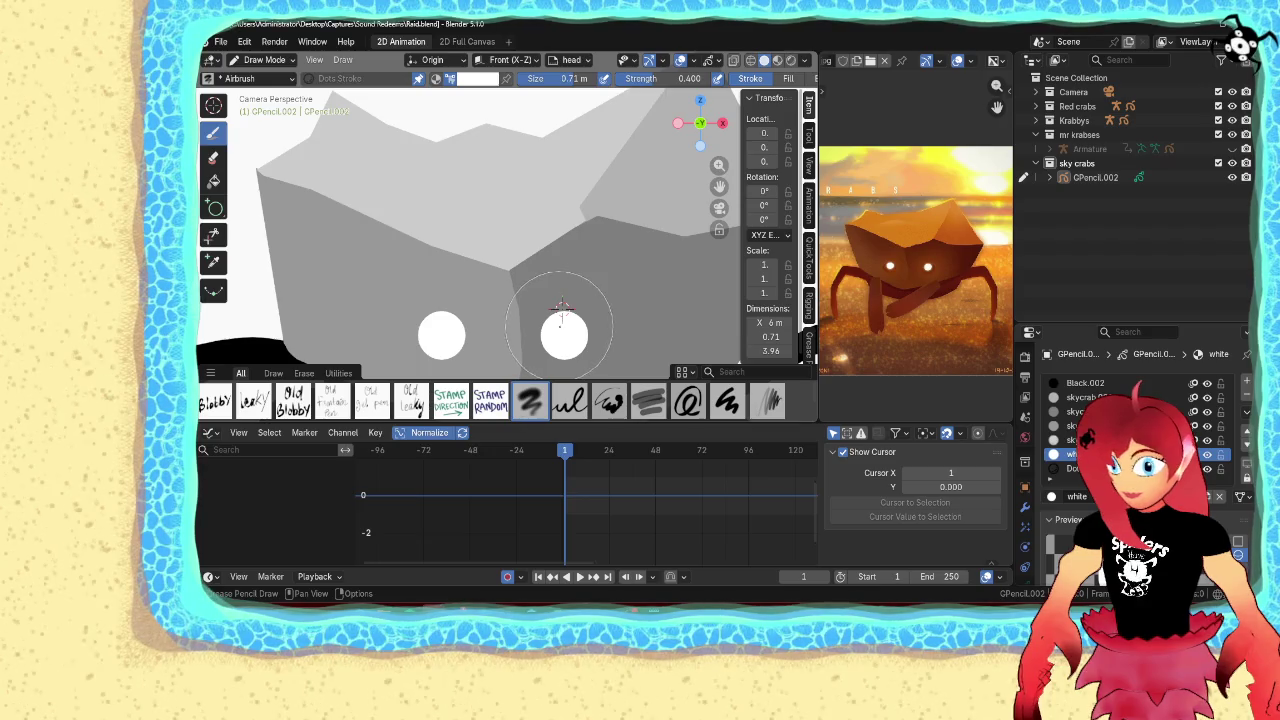
Frame the crab's head, keep the eye fills light, and show the grease pencil layer list
{"action": "key", "text": "Home"}
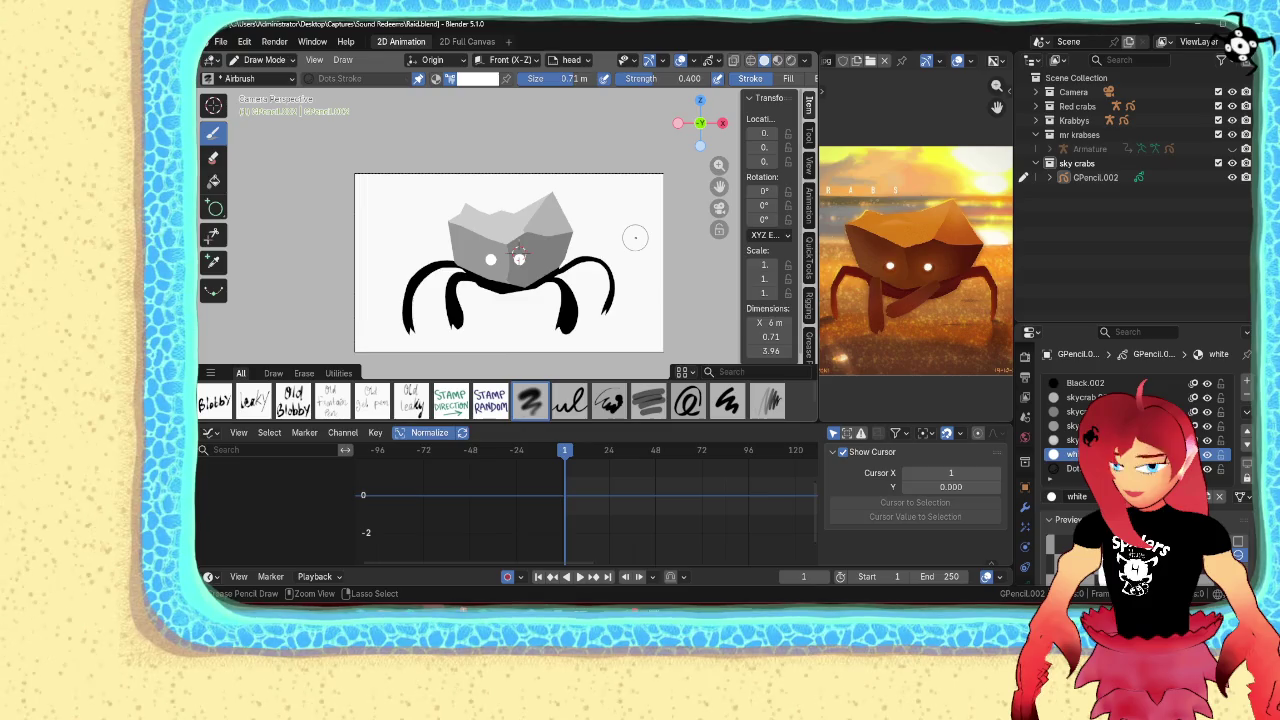
{"action": "middle_click_drag", "start_coordinate": [610, 259], "coordinate": [609, 258], "text": "ctrl"}
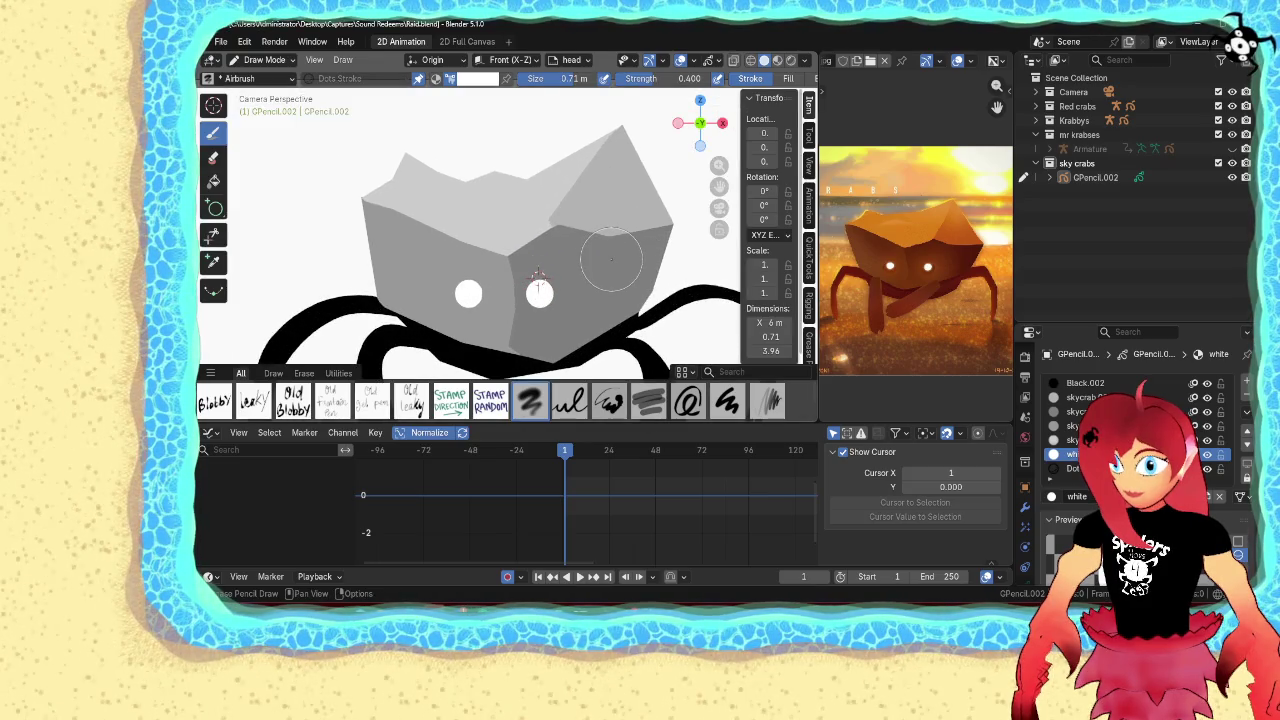
{"action": "key", "text": "Tab"}
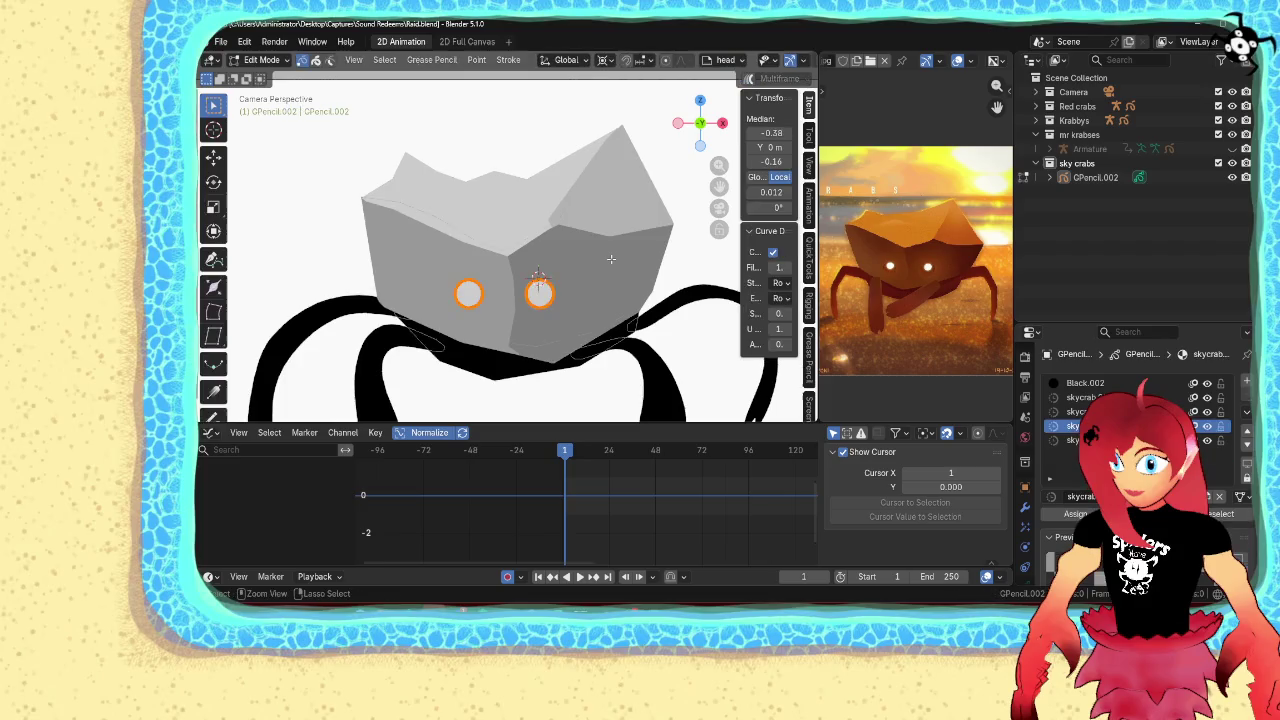
{"action": "key", "text": "ctrl+shift+z"}
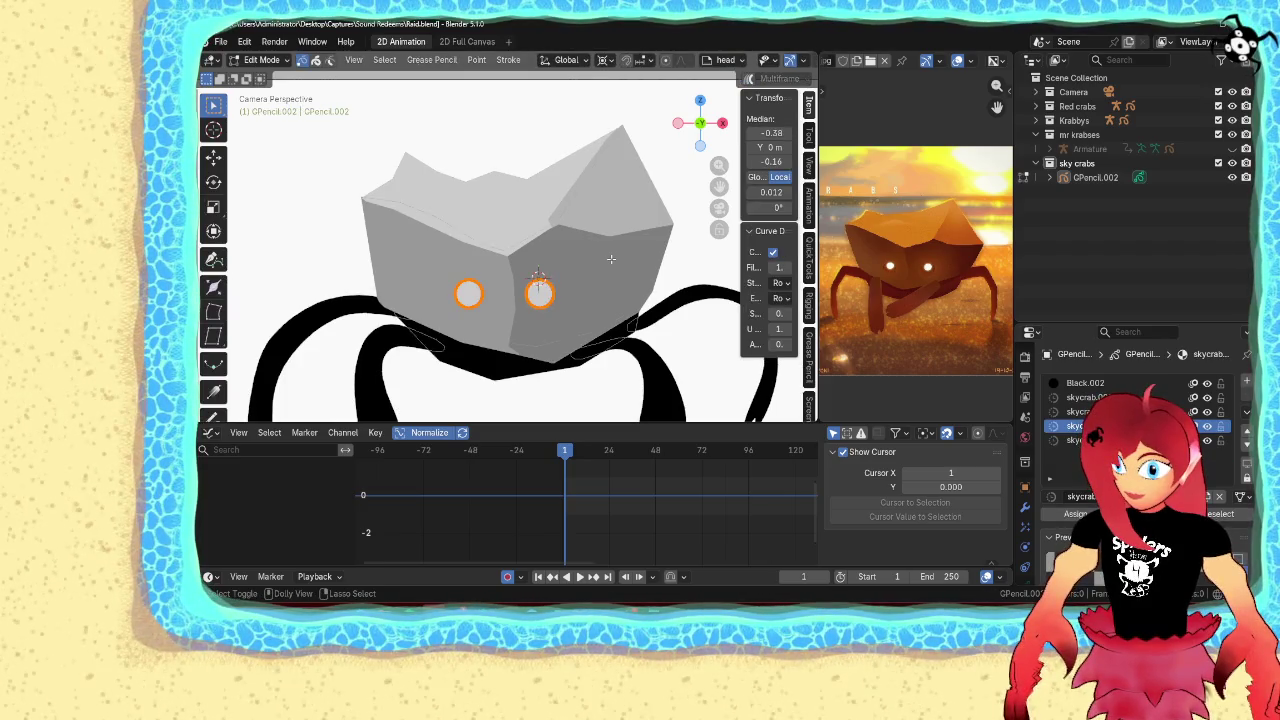
{"action": "key", "text": "ctrl+z"}
{"action": "key", "text": "ctrl+shift+z"}
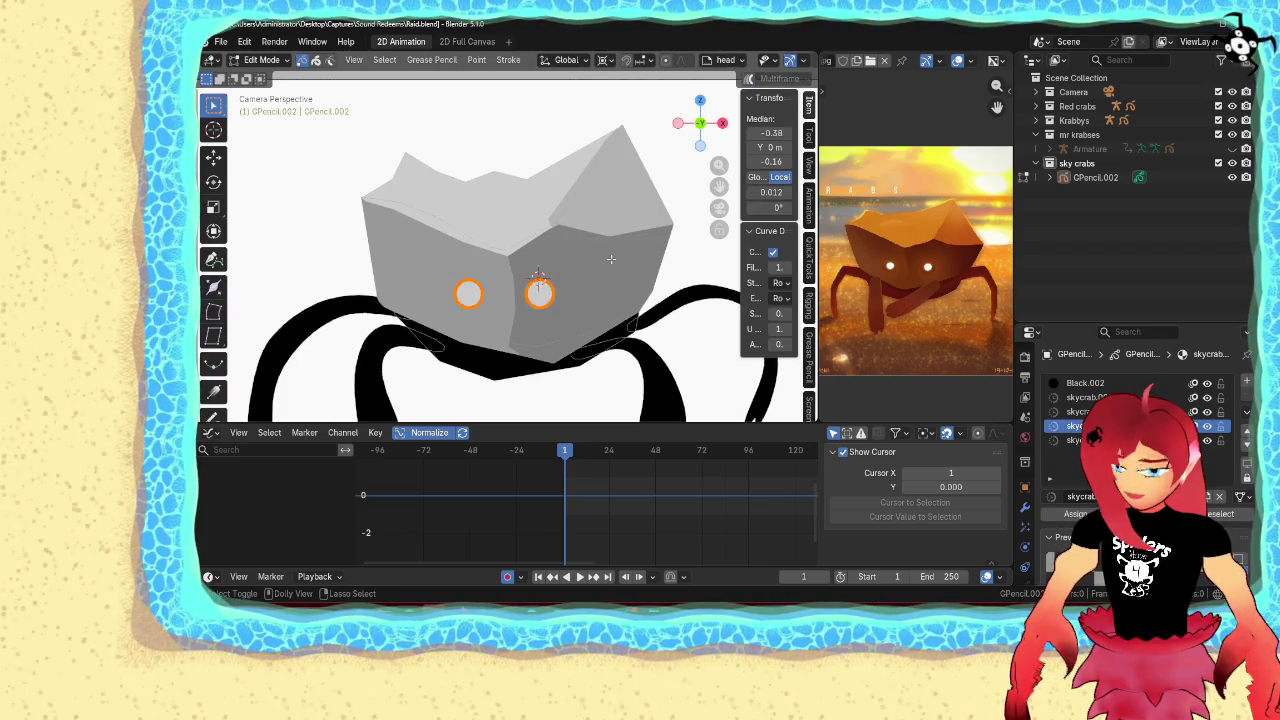
{"action": "key", "text": "Tab"}
{"action": "key", "text": "ctrl+Tab"}
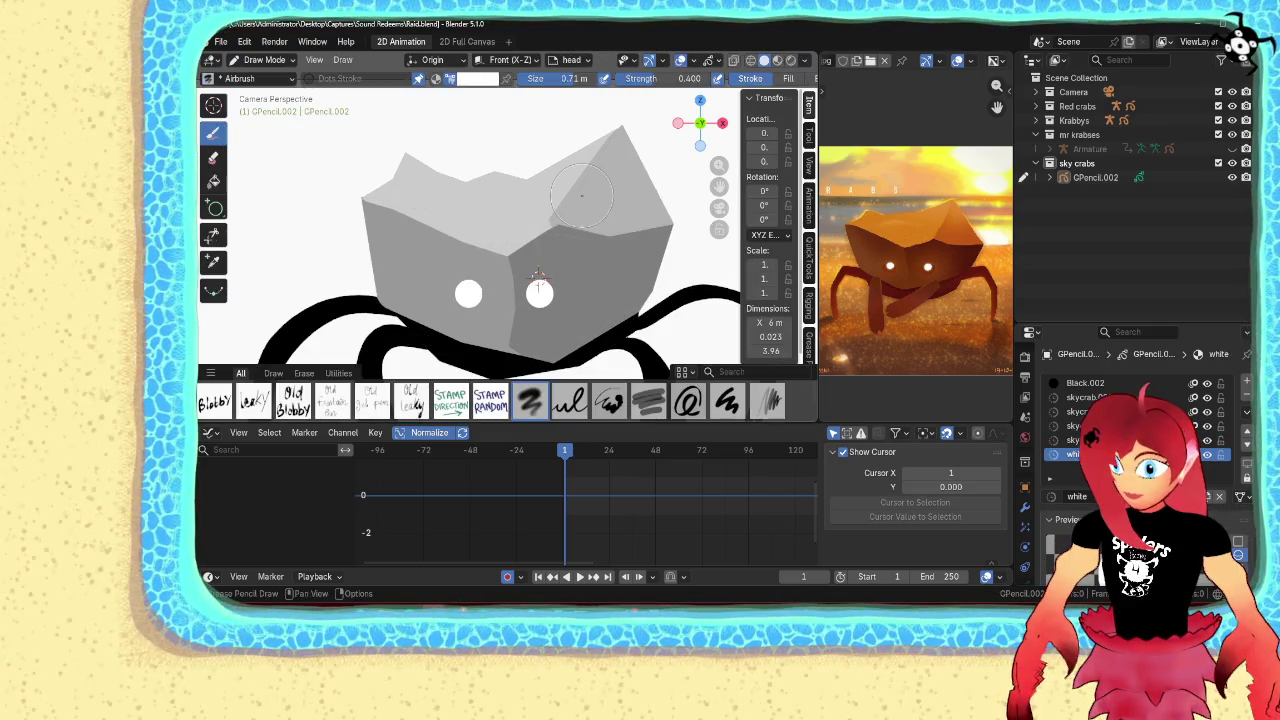
{"action": "scroll", "coordinate": [765, 78], "scroll_direction": "down", "scroll_amount": 5}
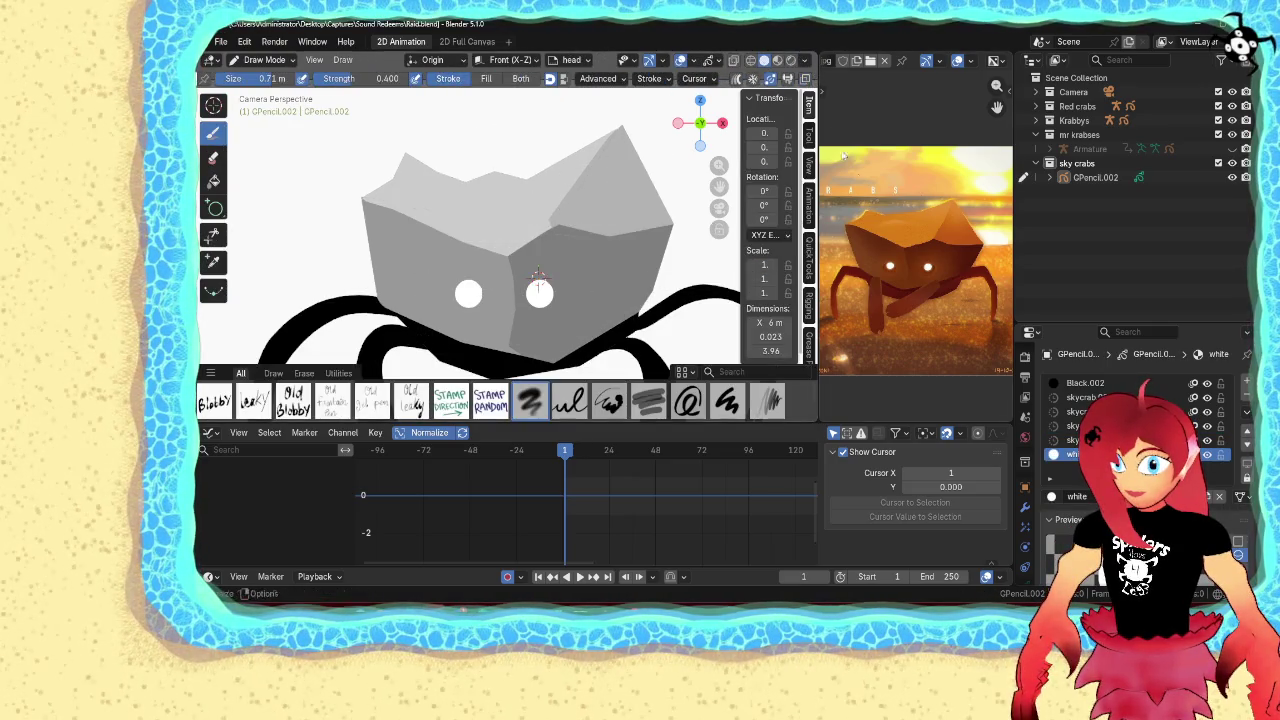
{"action": "left_click", "coordinate": [1026, 547]}
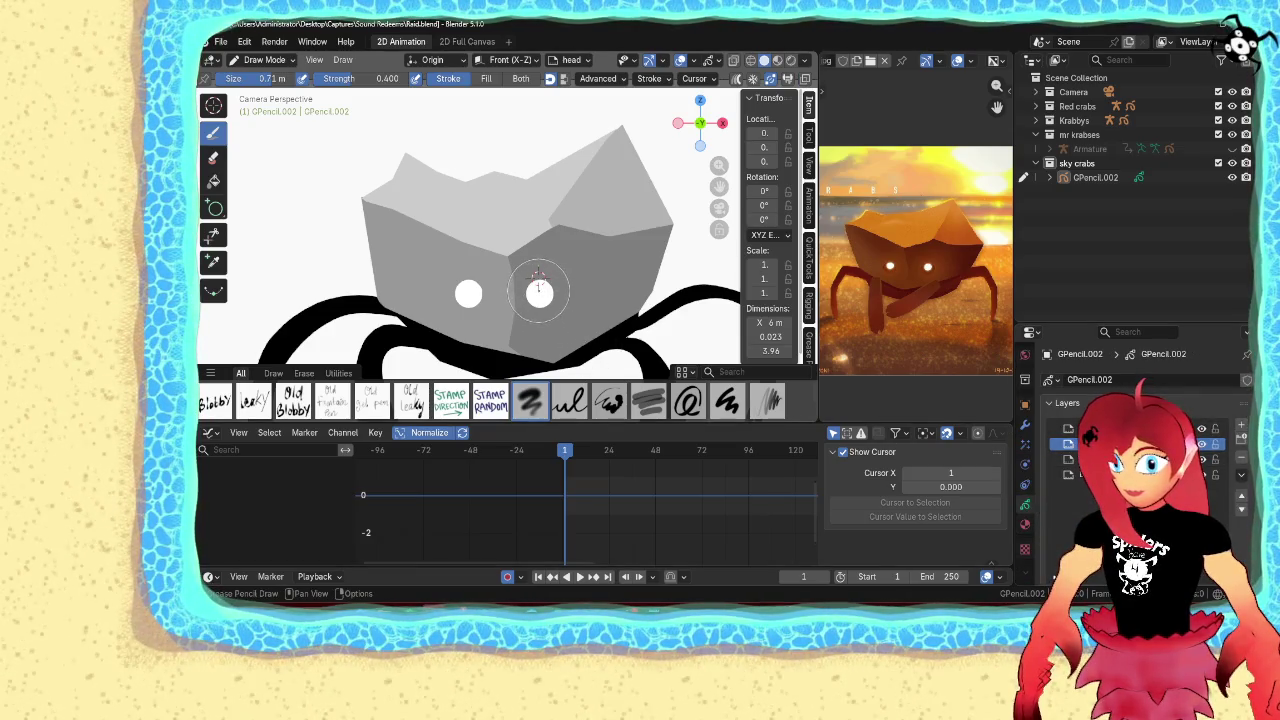
Undo a stray stroke over the right eye and reposition a right-eye point
{"action": "left_click_drag", "start_coordinate": [540, 293], "coordinate": [566, 295]}
{"action": "key", "text": "ctrl+z"}
{"action": "key", "text": "Tab"}
{"action": "left_click", "coordinate": [563, 300]}
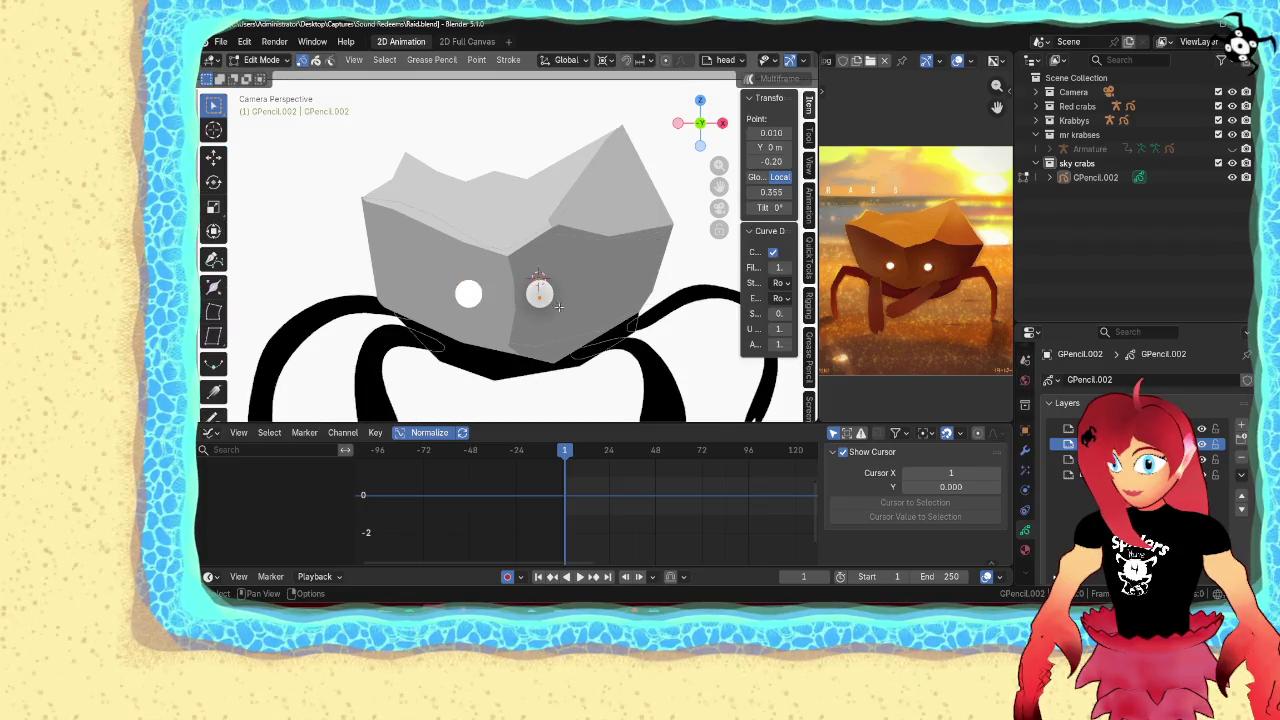
{"action": "scroll", "coordinate": [577, 313], "scroll_direction": "up", "scroll_amount": 1}
{"action": "key", "text": "g"}
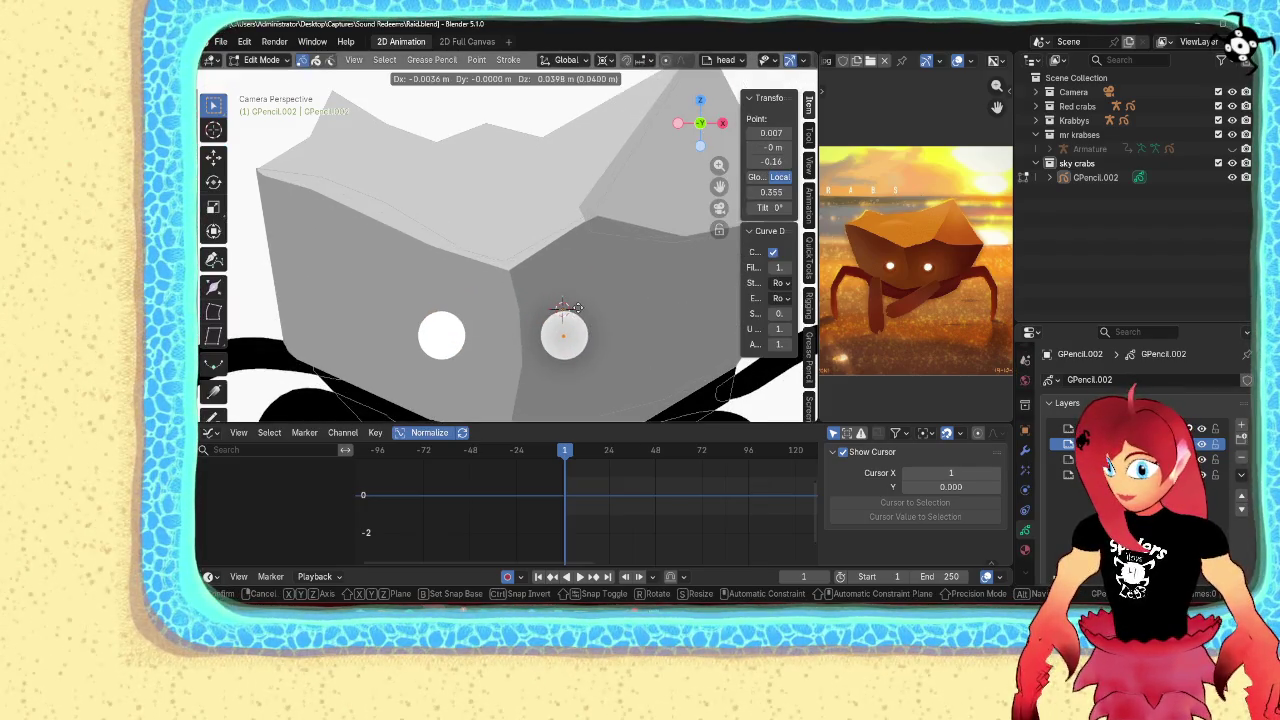
{"action": "left_click", "coordinate": [576, 307]}
{"action": "key", "text": "g"}
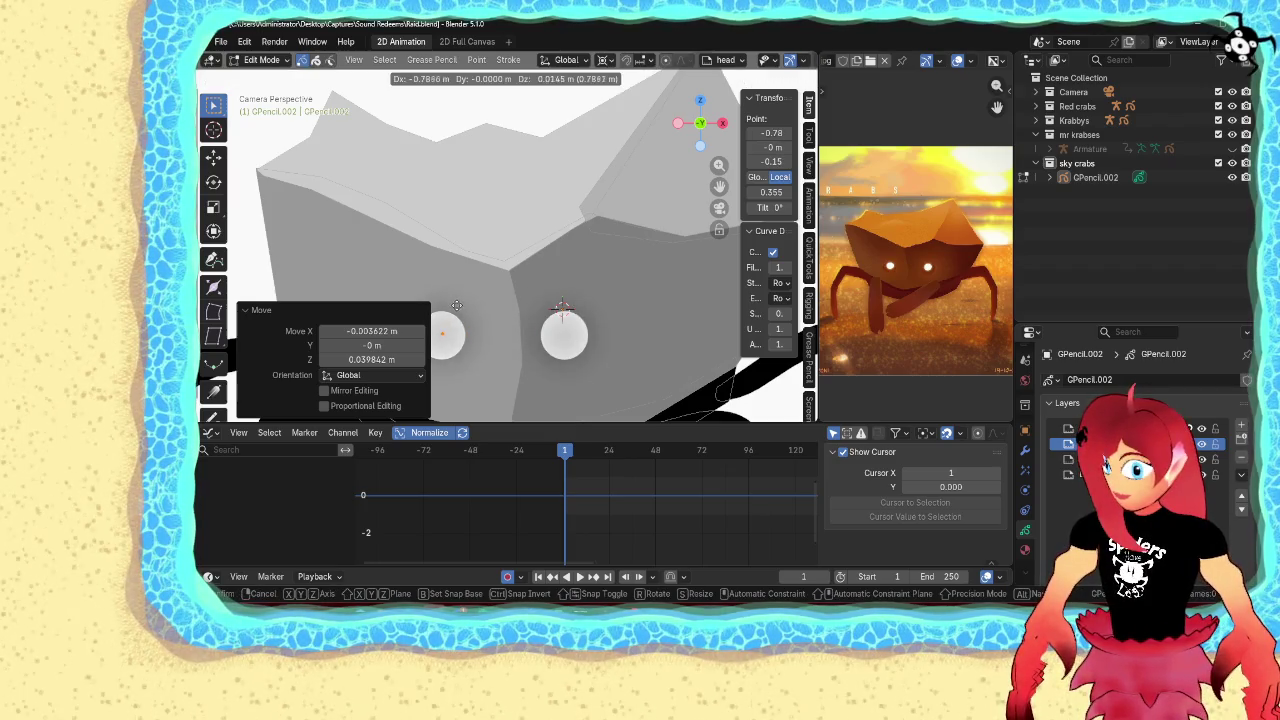
{"action": "left_click", "coordinate": [456, 305]}
Select the eye circle points in edit mode and delete them
{"action": "key", "text": "ctrl+Tab"}
{"action": "left_click", "coordinate": [474, 210]}
{"action": "key", "text": "ctrl+Tab"}
{"action": "left_click", "coordinate": [440, 332]}
{"action": "left_click_drag", "start_coordinate": [602, 352], "coordinate": [588, 347]}
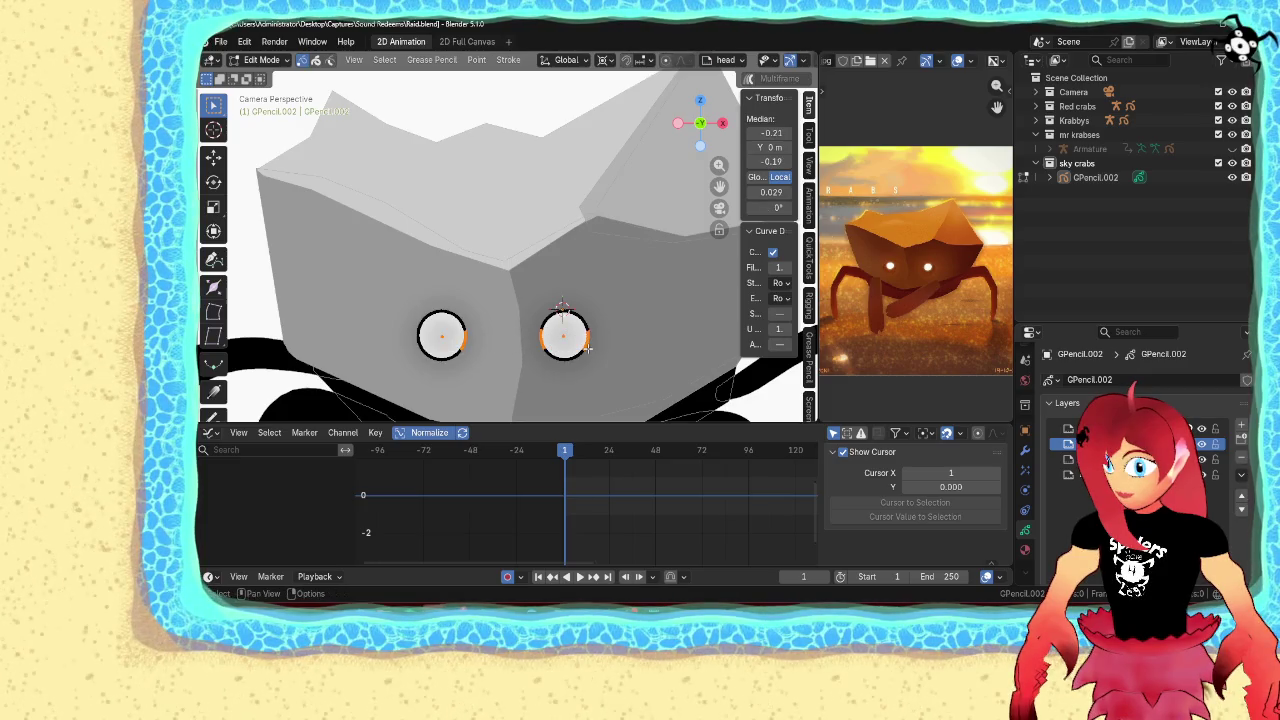
{"action": "key", "text": "x"}
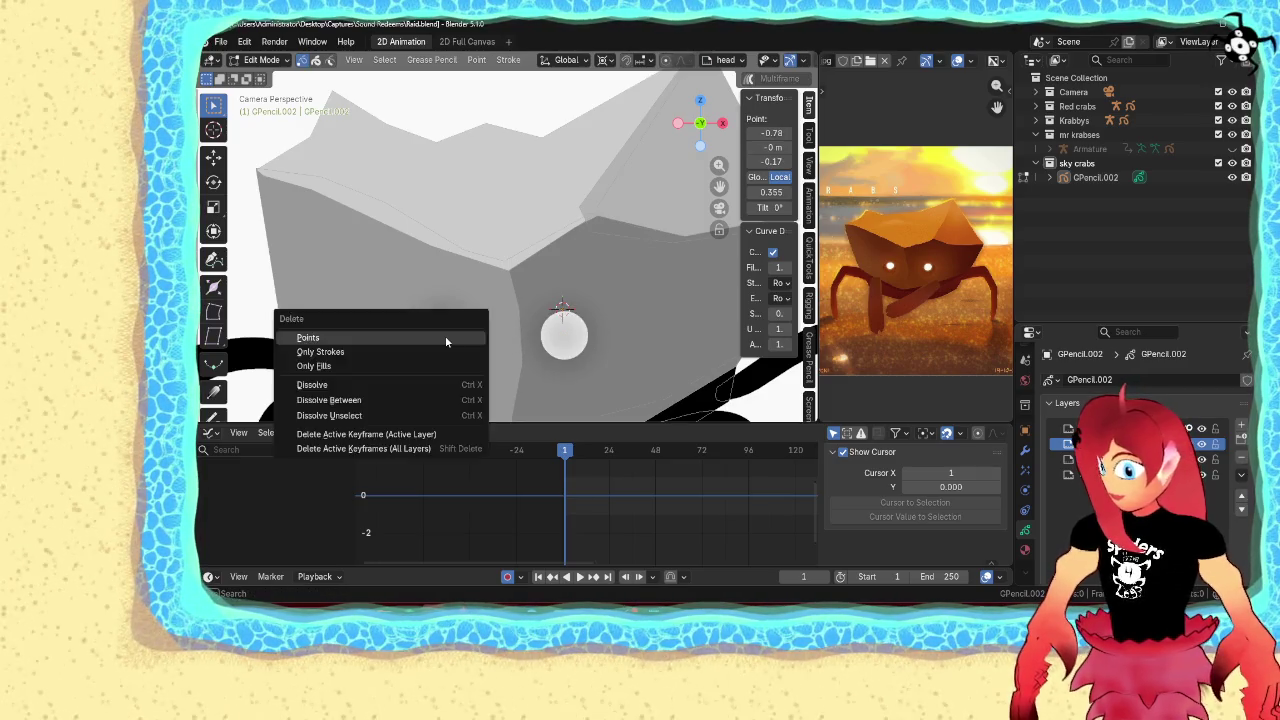
{"action": "left_click", "coordinate": [430, 335]}
Airbrush soft white glows around the right and left eyes, then return to object mode
{"action": "key", "text": "ctrl+Tab"}
{"action": "left_click", "coordinate": [530, 260]}
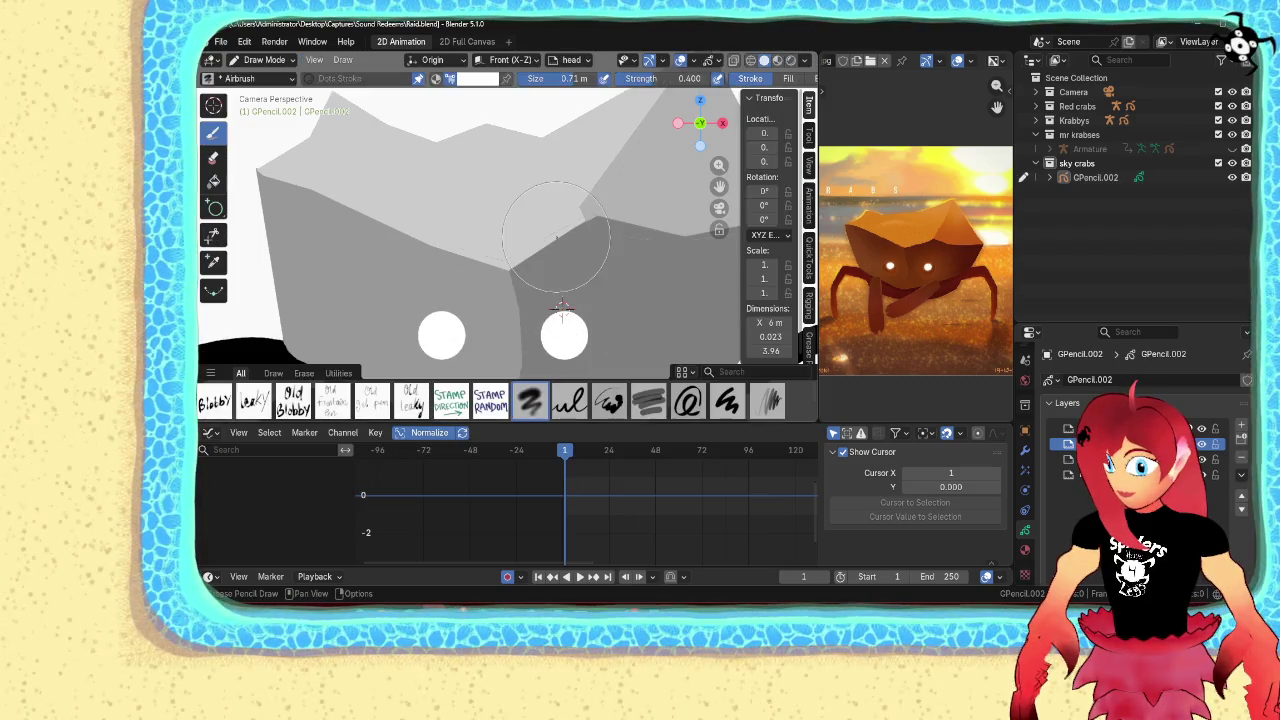
{"action": "left_click_drag", "start_coordinate": [563, 332], "coordinate": [562, 336]}
{"action": "left_click_drag", "start_coordinate": [443, 339], "coordinate": [443, 336]}
{"action": "key", "text": "ctrl+Tab"}
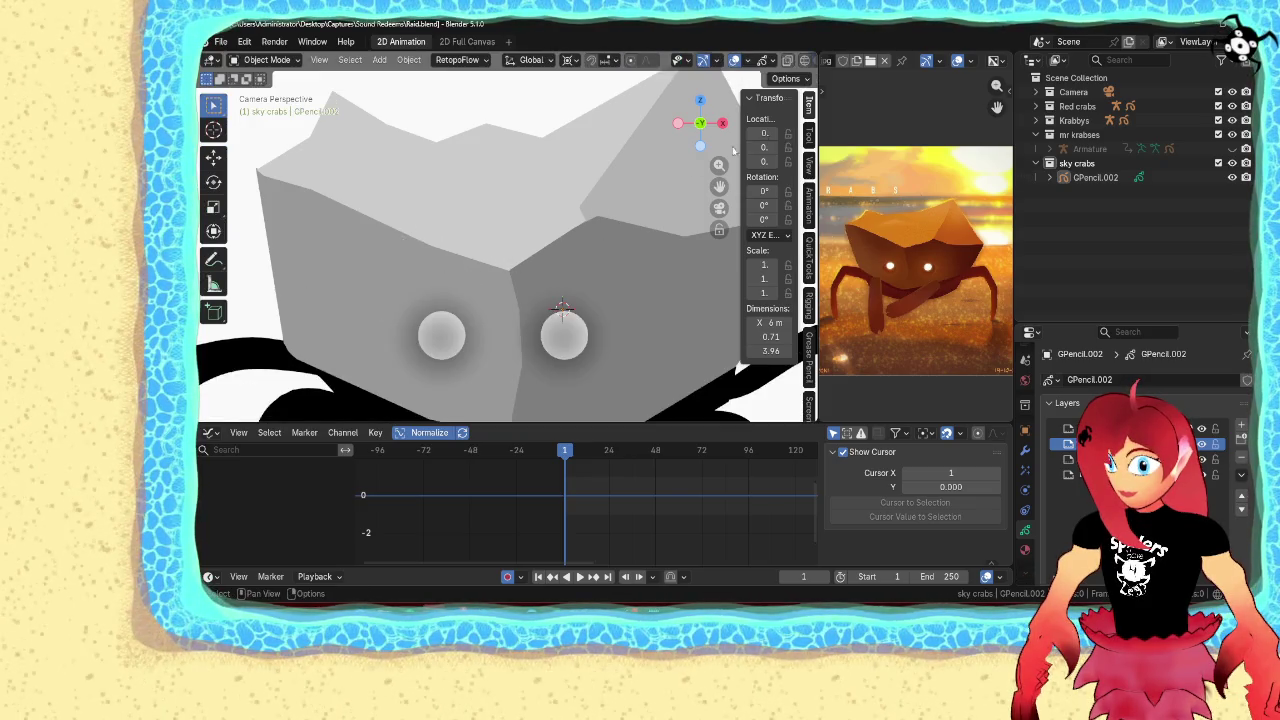
Switch the viewport to Material Preview shading and enter draw mode
{"action": "left_click", "coordinate": [778, 60]}
{"action": "scroll", "coordinate": [528, 260], "scroll_direction": "down", "scroll_amount": 5}
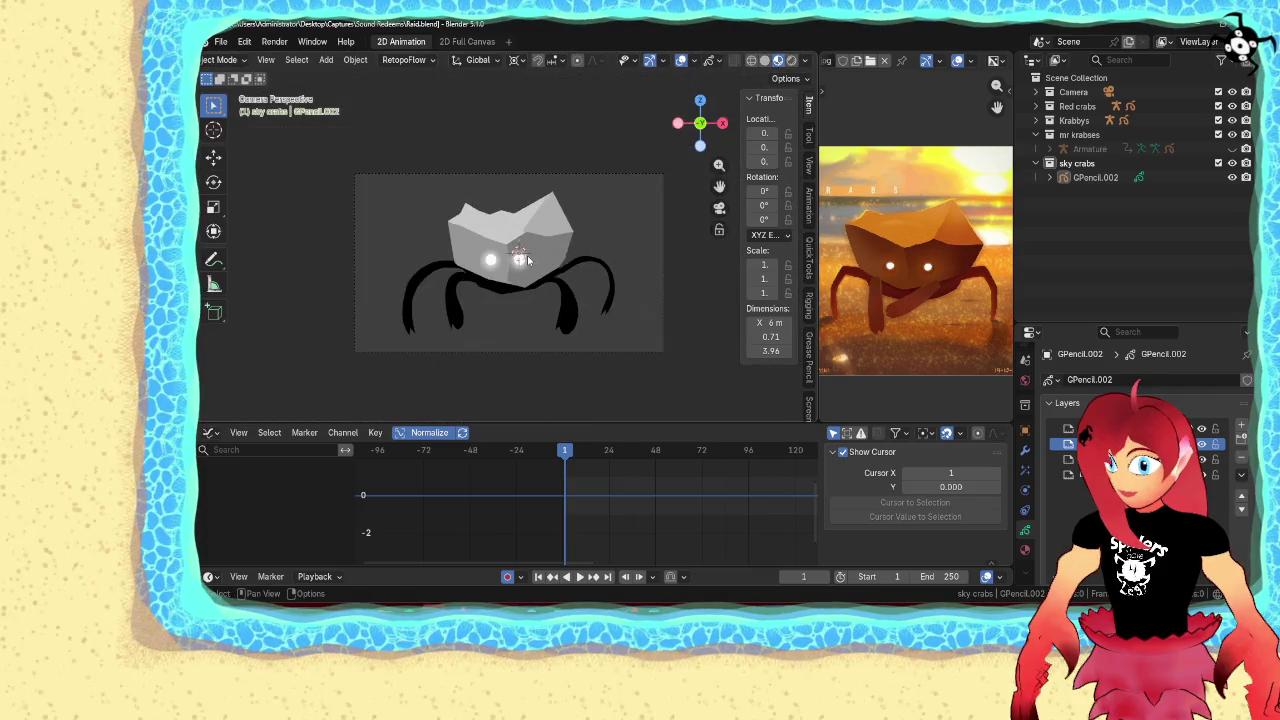
{"action": "scroll", "coordinate": [560, 260], "scroll_direction": "up", "scroll_amount": 4}
{"action": "key", "text": "ctrl+Tab"}
{"action": "scroll", "coordinate": [512, 264], "scroll_direction": "down", "scroll_amount": 2}
{"action": "scroll", "coordinate": [505, 270], "scroll_direction": "down", "scroll_amount": 1}
{"action": "scroll", "coordinate": [500, 276], "scroll_direction": "down", "scroll_amount": 1}
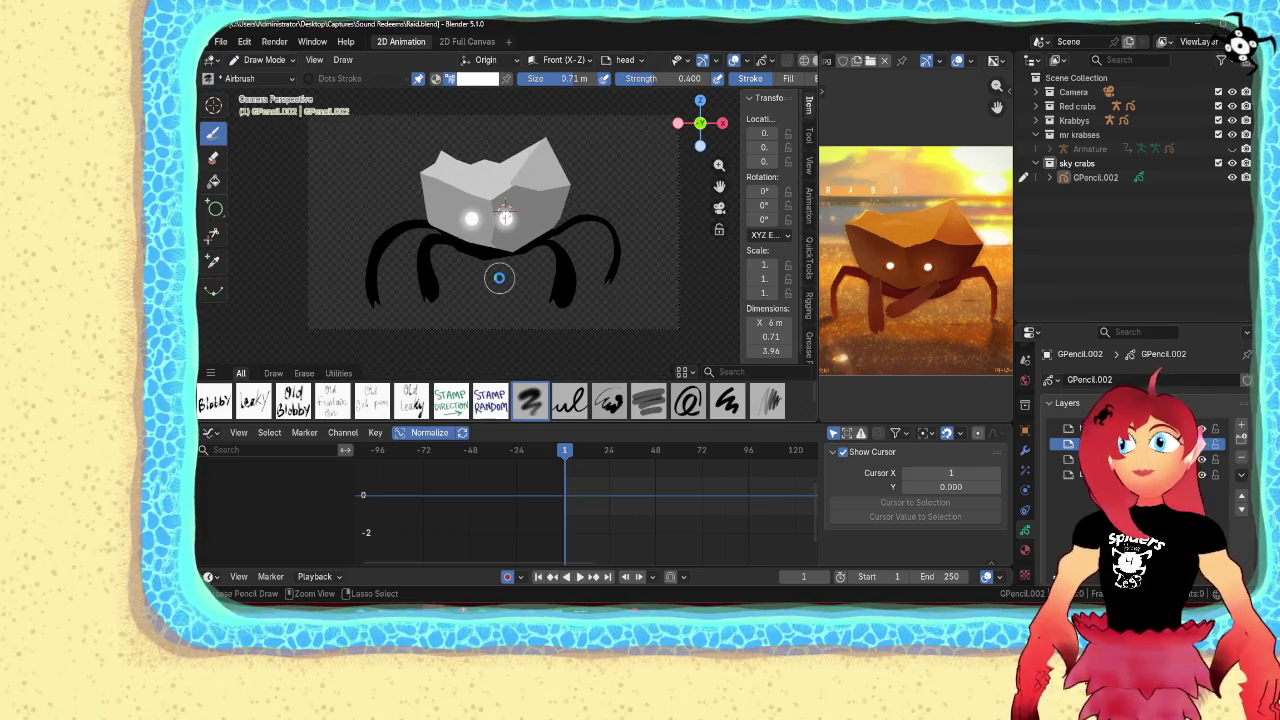
Save Raid.blend again with the glowing eyes, then switch to stroke editing
{"action": "key", "text": "ctrl+s"}
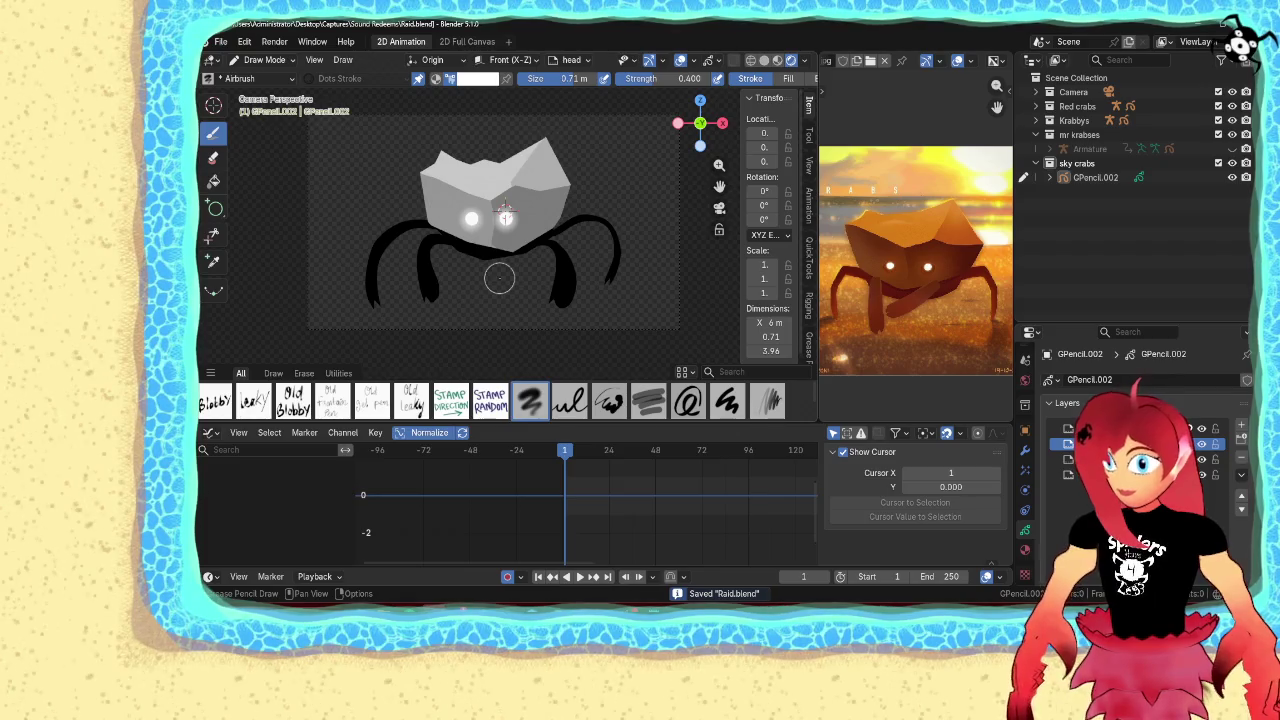
{"action": "scroll", "coordinate": [500, 278], "scroll_direction": "up", "scroll_amount": 3}
{"action": "scroll", "coordinate": [470, 256], "scroll_direction": "up", "scroll_amount": 1}
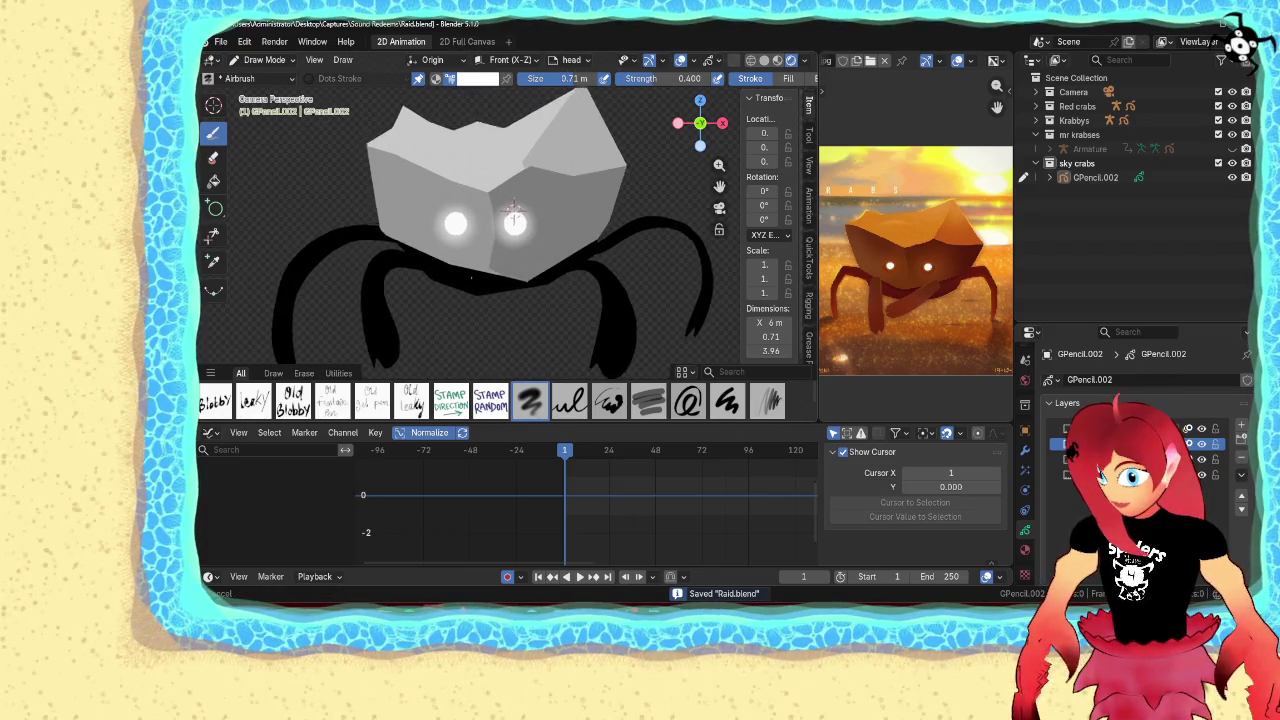
{"action": "scroll", "coordinate": [472, 290], "scroll_direction": "up", "scroll_amount": 1}
{"action": "scroll", "coordinate": [480, 240], "scroll_direction": "up", "scroll_amount": 1}
{"action": "scroll", "coordinate": [480, 240], "scroll_direction": "up", "scroll_amount": 1}
{"action": "scroll", "coordinate": [520, 290], "scroll_direction": "up", "scroll_amount": 2}
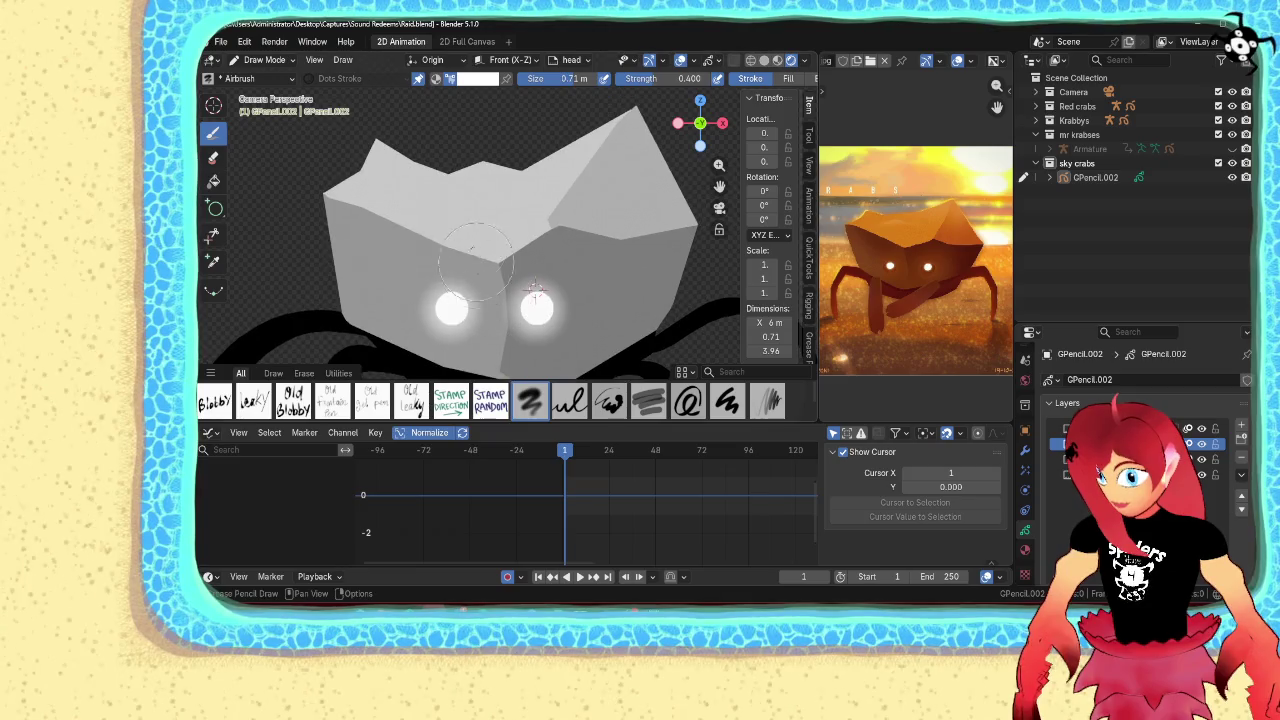
{"action": "scroll", "coordinate": [563, 327], "scroll_direction": "down", "scroll_amount": 5}
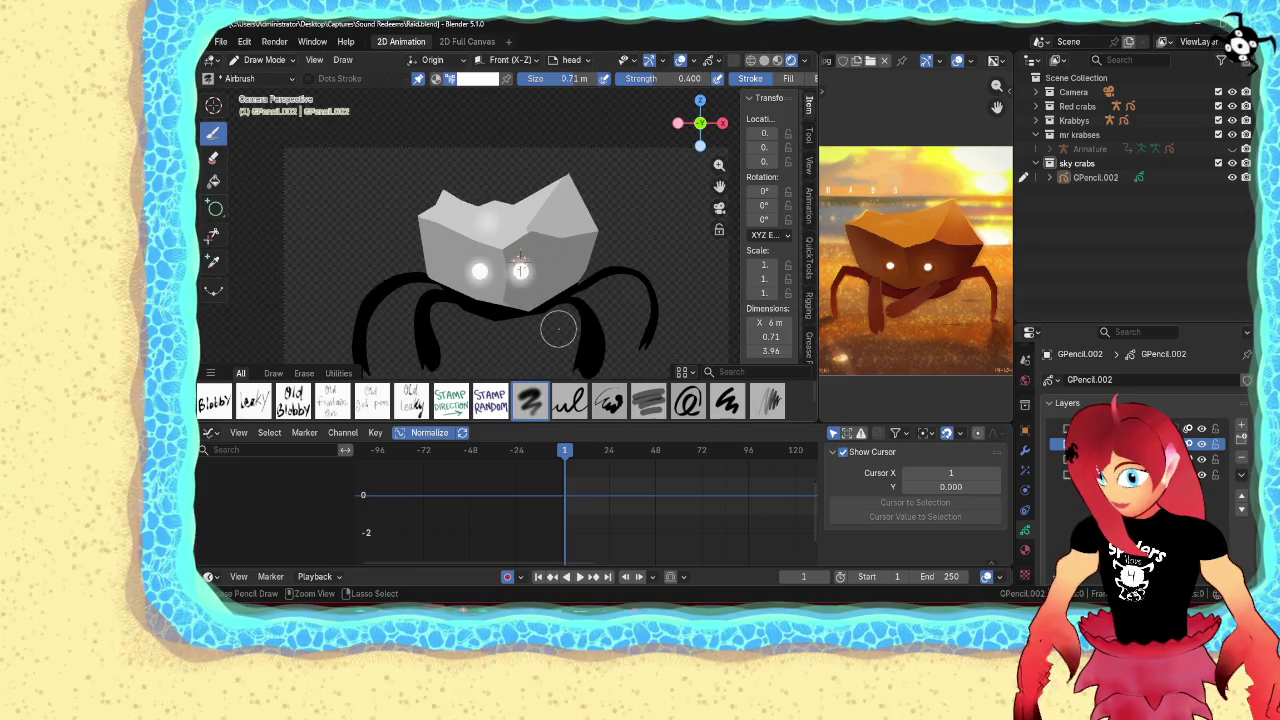
{"action": "scroll", "coordinate": [530, 265], "scroll_direction": "up", "scroll_amount": 1}
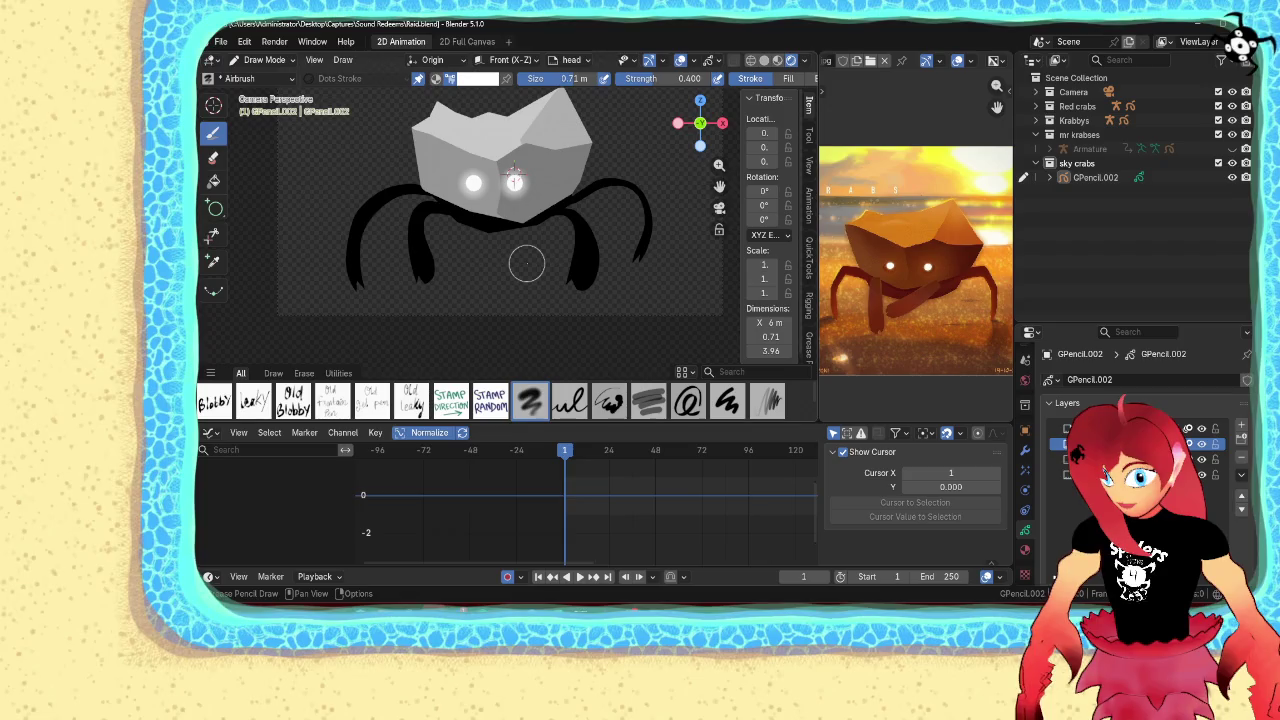
{"action": "scroll", "coordinate": [527, 263], "scroll_direction": "up", "scroll_amount": 2}
{"action": "key", "text": "Tab"}
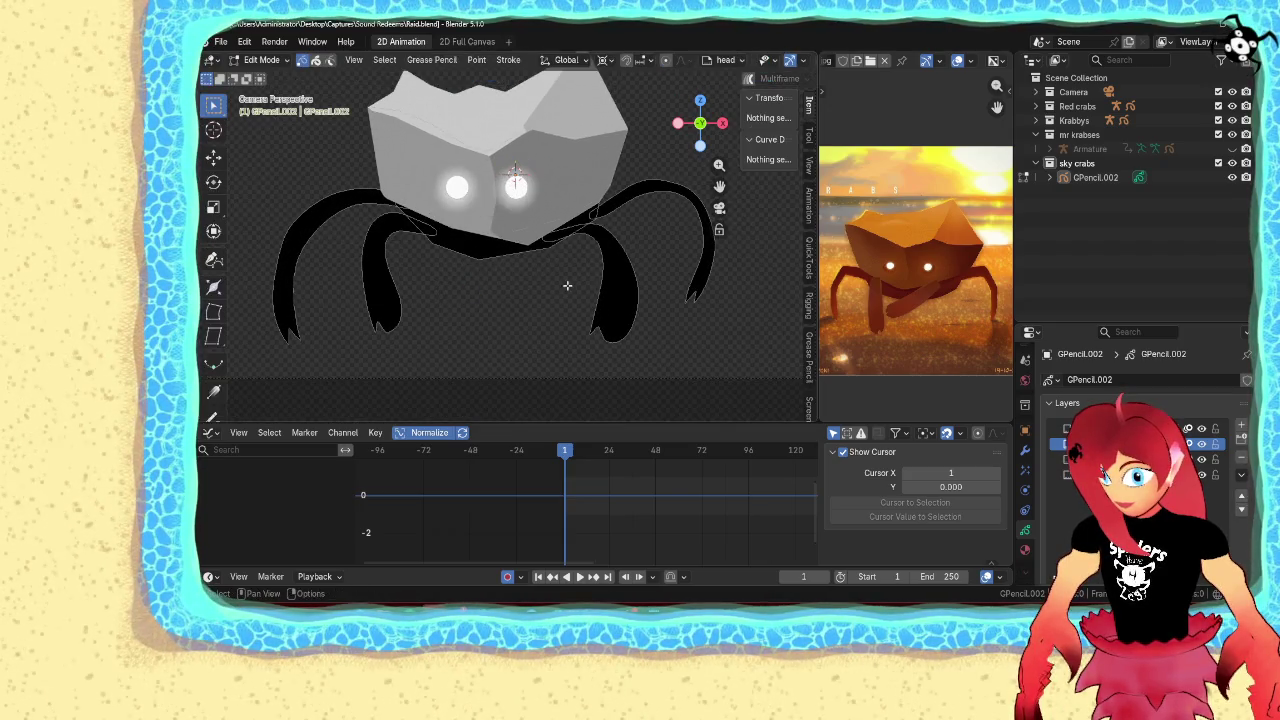
Assign a skycrab material to the stroke under the crab's head, then enter draw mode
{"action": "left_click", "coordinate": [484, 261]}
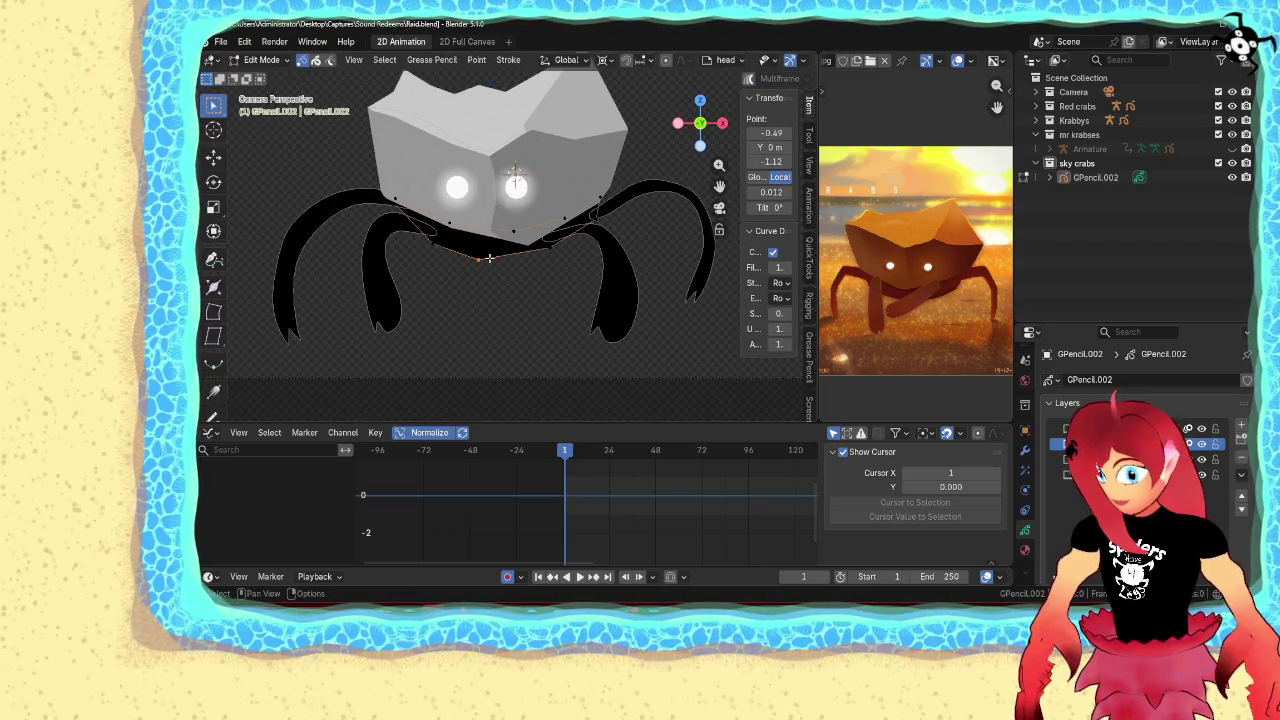
{"action": "left_click", "coordinate": [1025, 549]}
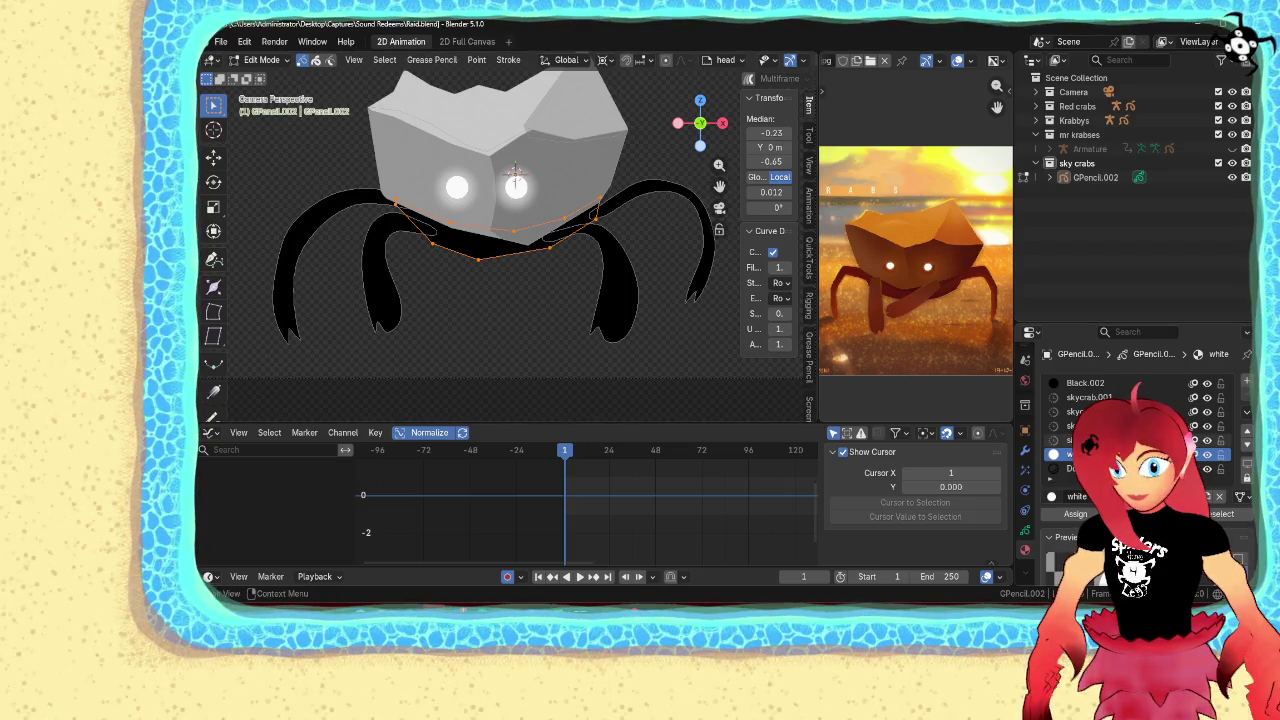
{"action": "left_click", "coordinate": [1075, 440]}
{"action": "left_click", "coordinate": [1076, 514]}
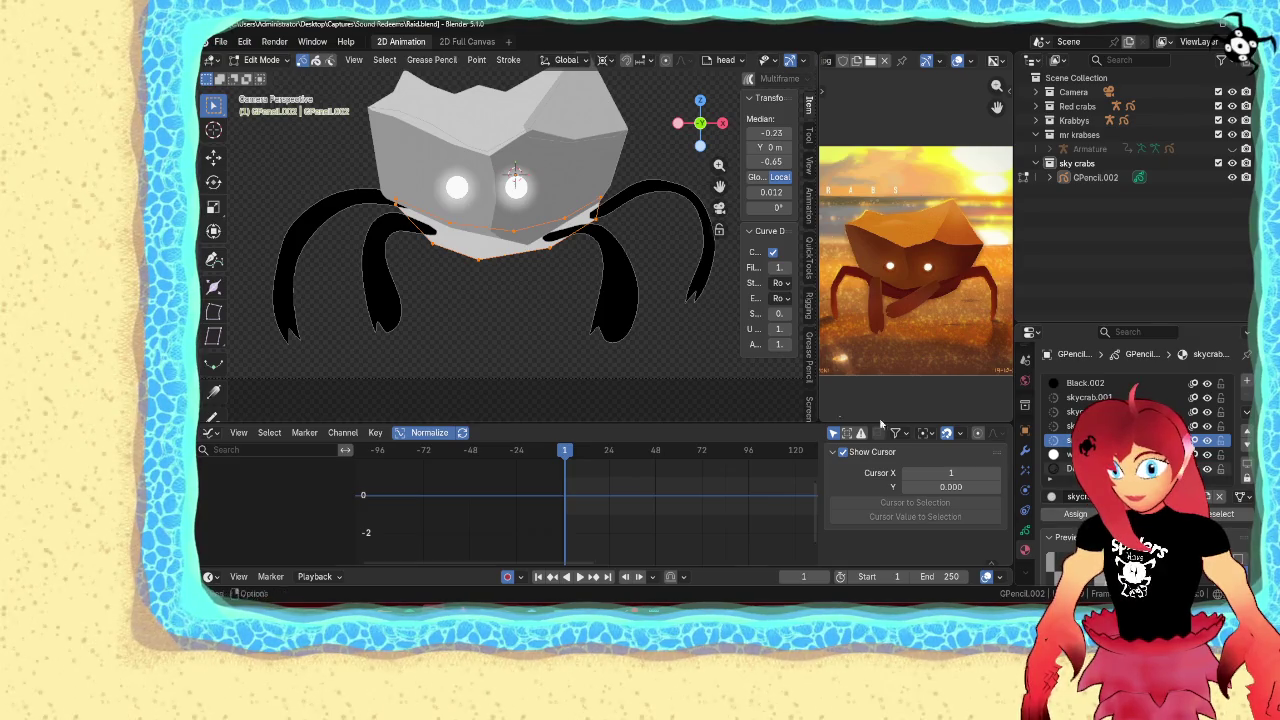
{"action": "key", "text": "ctrl+Tab"}
{"action": "left_click", "coordinate": [435, 261]}
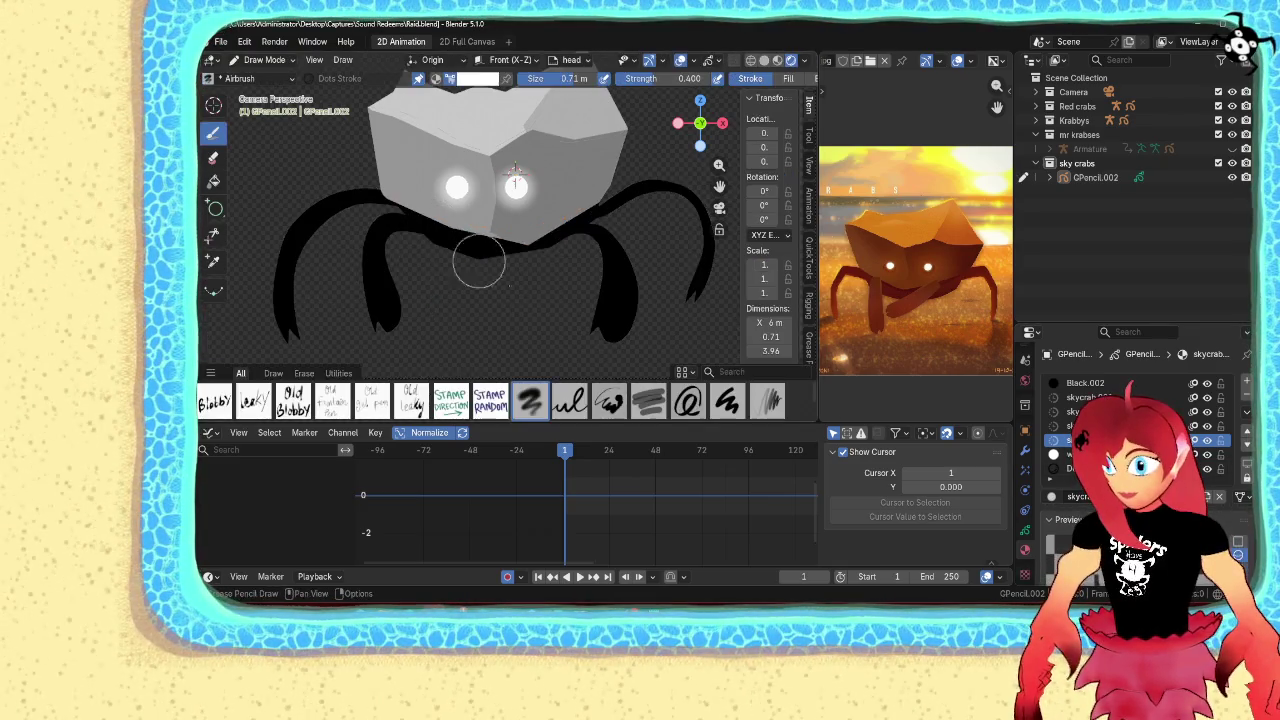
Switch to the Tint brush and set its colour to white
{"action": "left_click", "coordinate": [252, 401]}
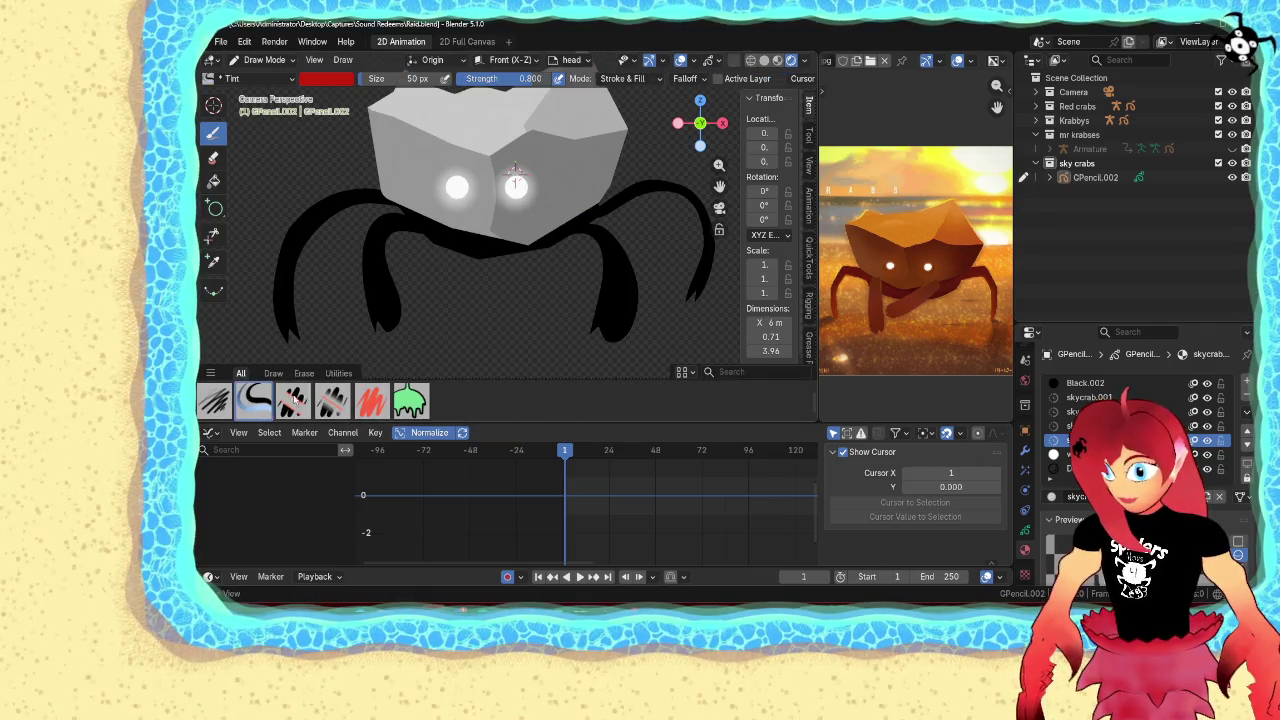
{"action": "left_click", "coordinate": [318, 78]}
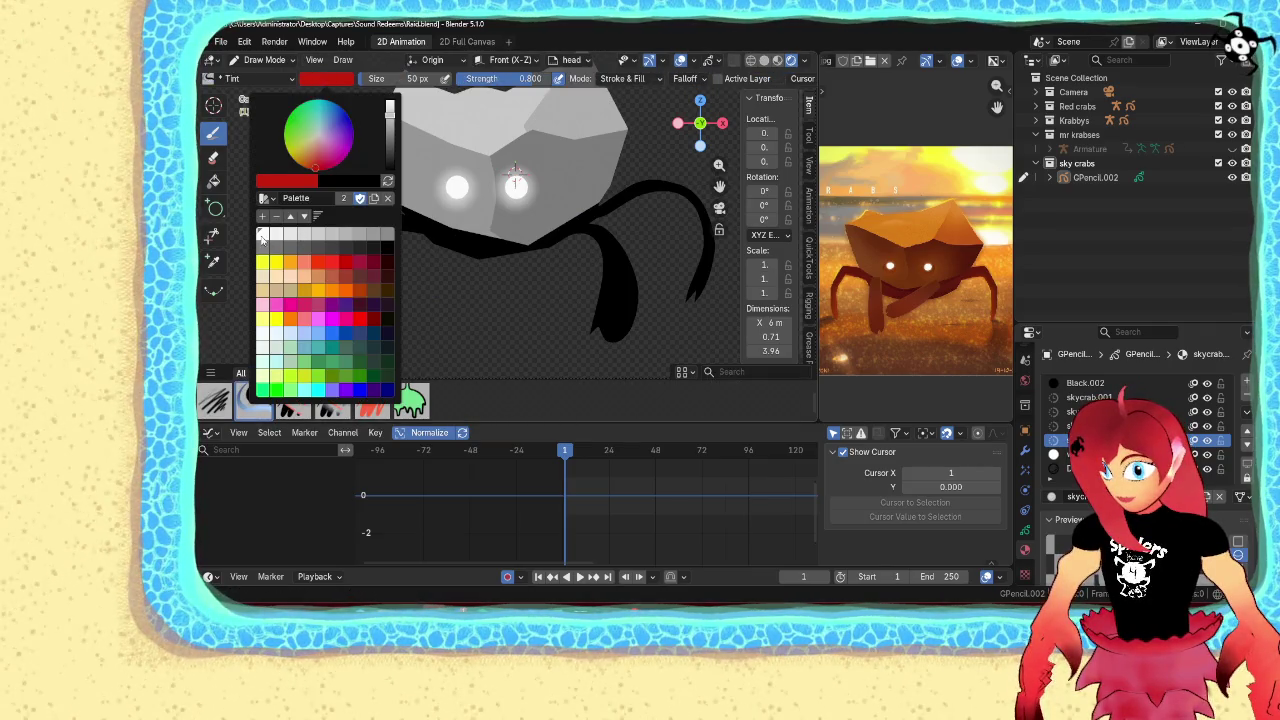
{"action": "left_click", "coordinate": [264, 236]}
Tint the dark underside and all four black leg strokes grey, then return to Object Mode
{"action": "left_click_drag", "start_coordinate": [474, 261], "coordinate": [477, 269]}
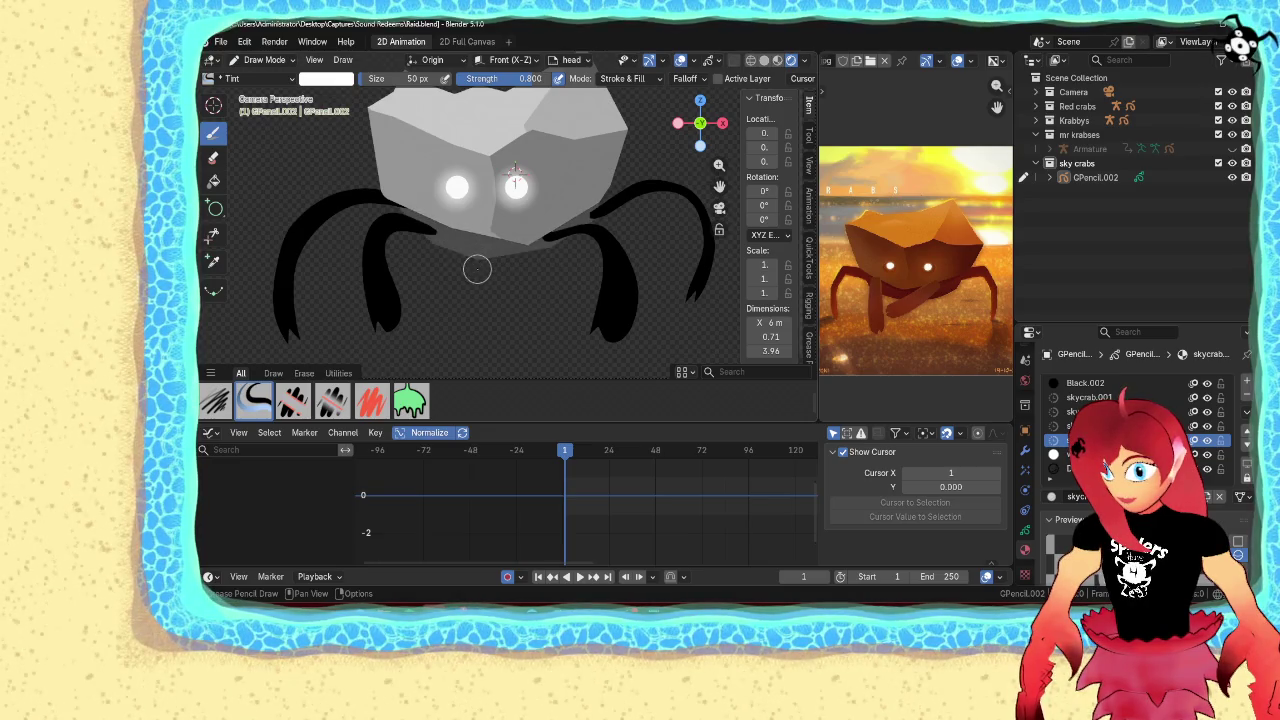
{"action": "left_click_drag", "start_coordinate": [405, 285], "coordinate": [401, 277]}
{"action": "left_click_drag", "start_coordinate": [310, 237], "coordinate": [317, 242]}
{"action": "left_click_drag", "start_coordinate": [597, 292], "coordinate": [599, 297]}
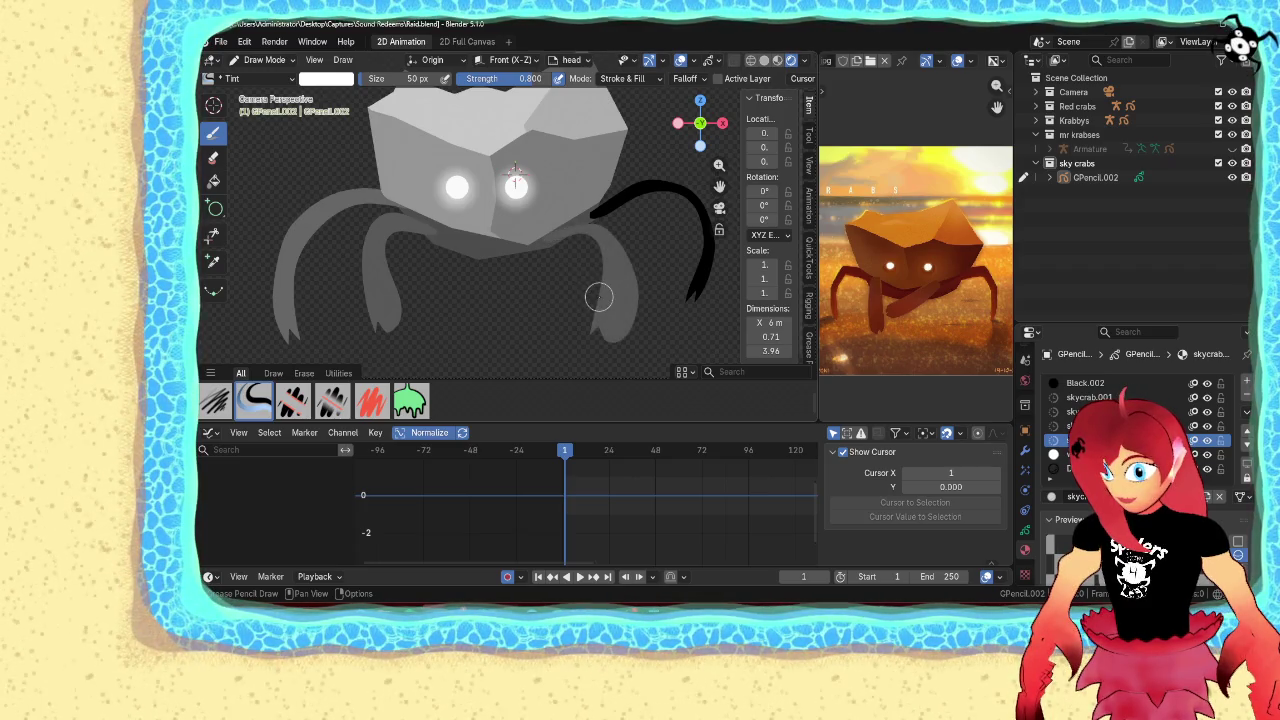
{"action": "left_click", "coordinate": [671, 195]}
{"action": "left_click", "coordinate": [671, 196]}
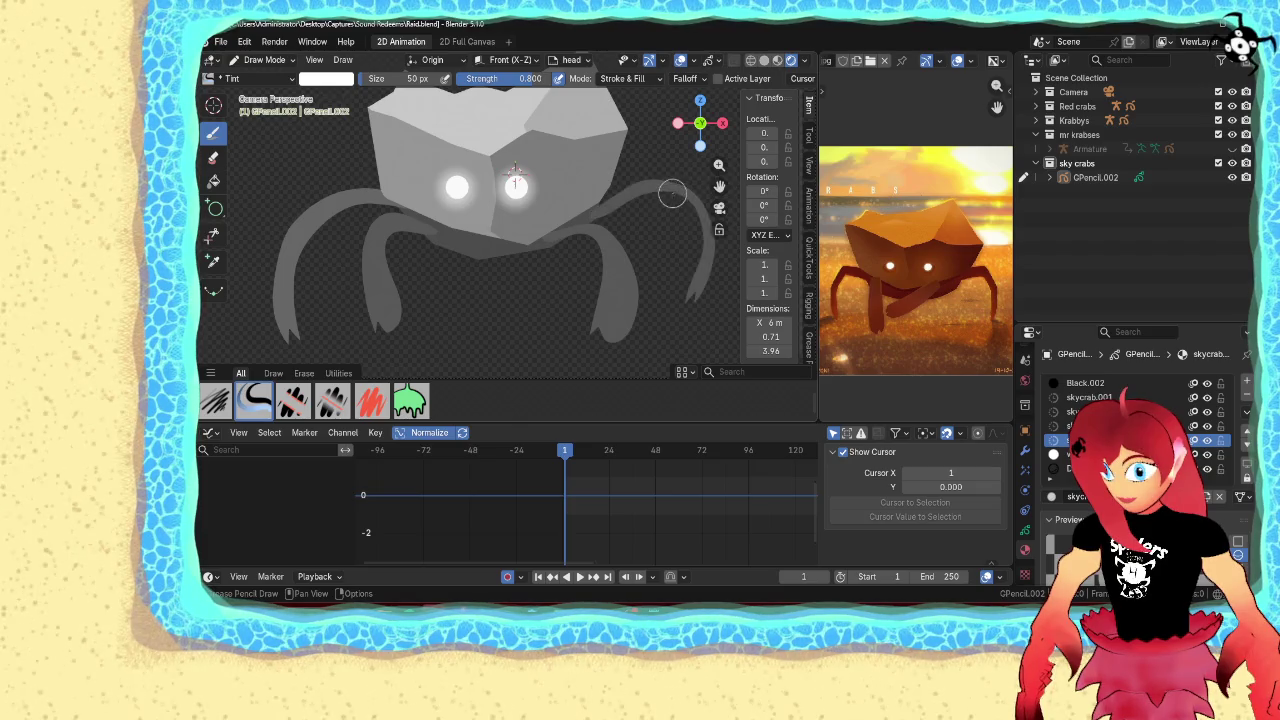
{"action": "scroll", "coordinate": [680, 180], "scroll_direction": "down", "scroll_amount": 4}
{"action": "key", "text": "ctrl+Tab"}
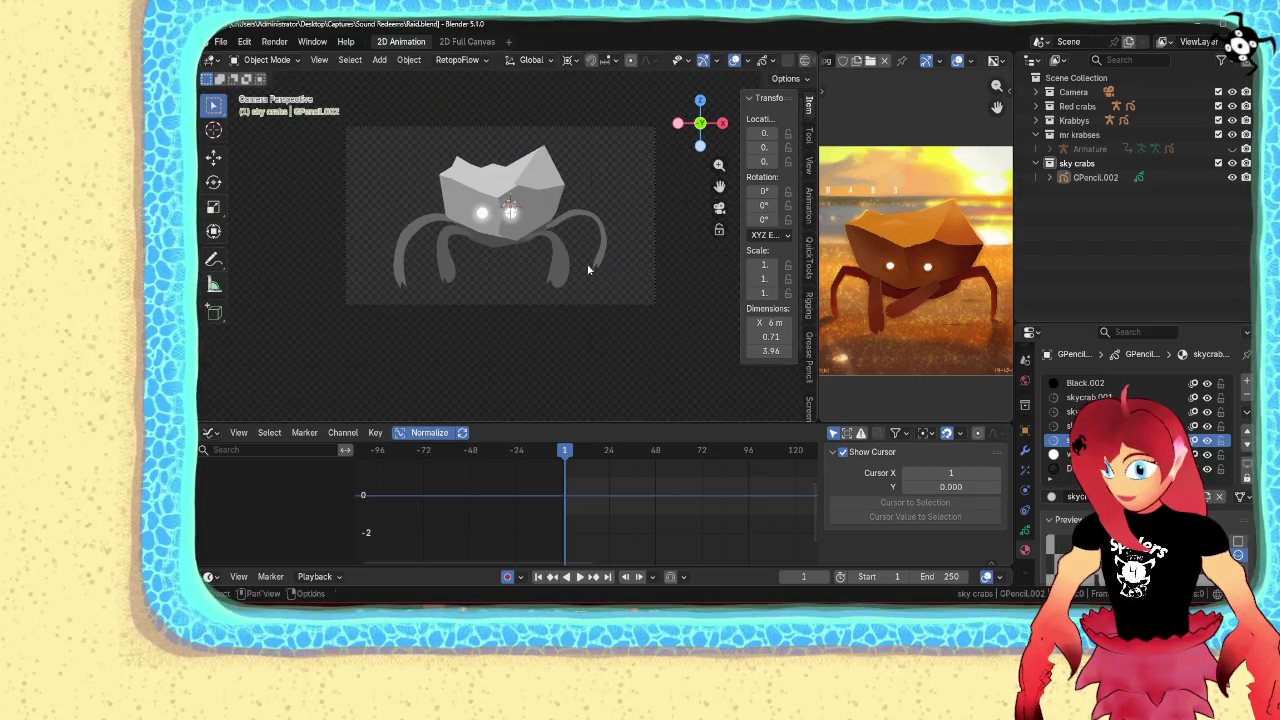
Save Raid.blend
{"action": "key", "text": "ctrl+s"}
{"action": "scroll", "coordinate": [563, 331], "scroll_direction": "up", "scroll_amount": 1}
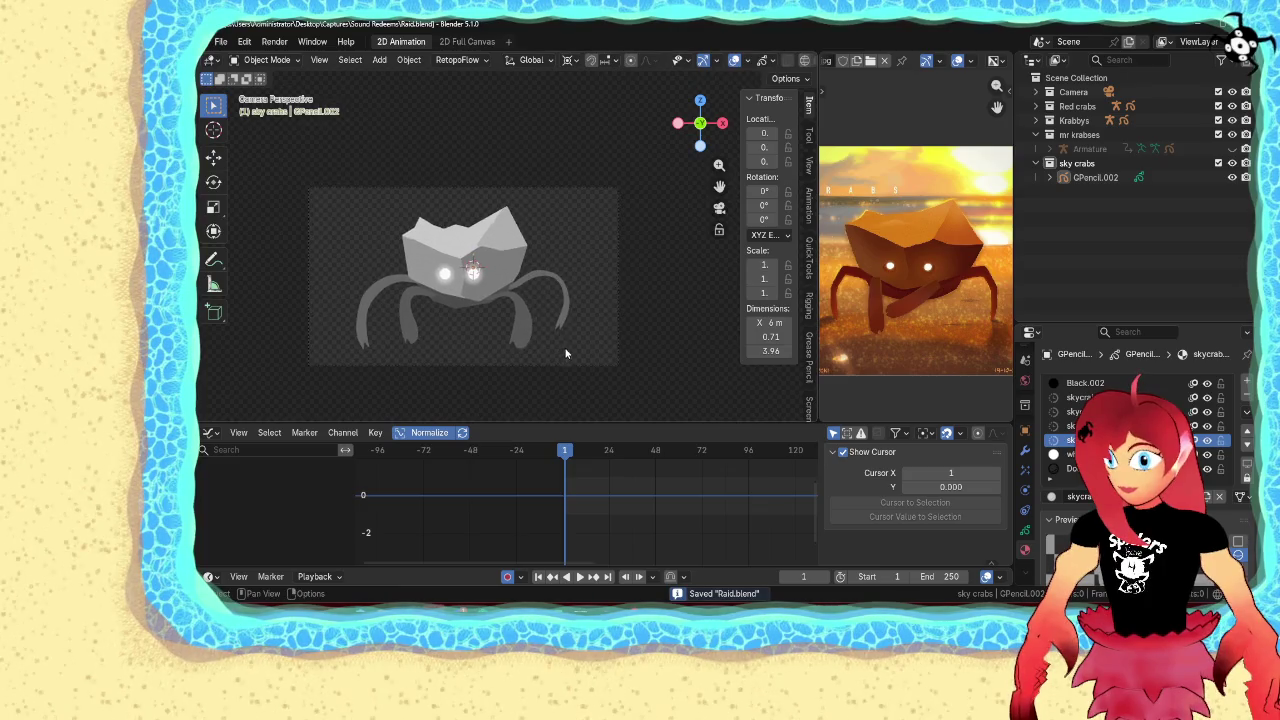
{"action": "scroll", "coordinate": [565, 350], "scroll_direction": "up", "scroll_amount": 2}
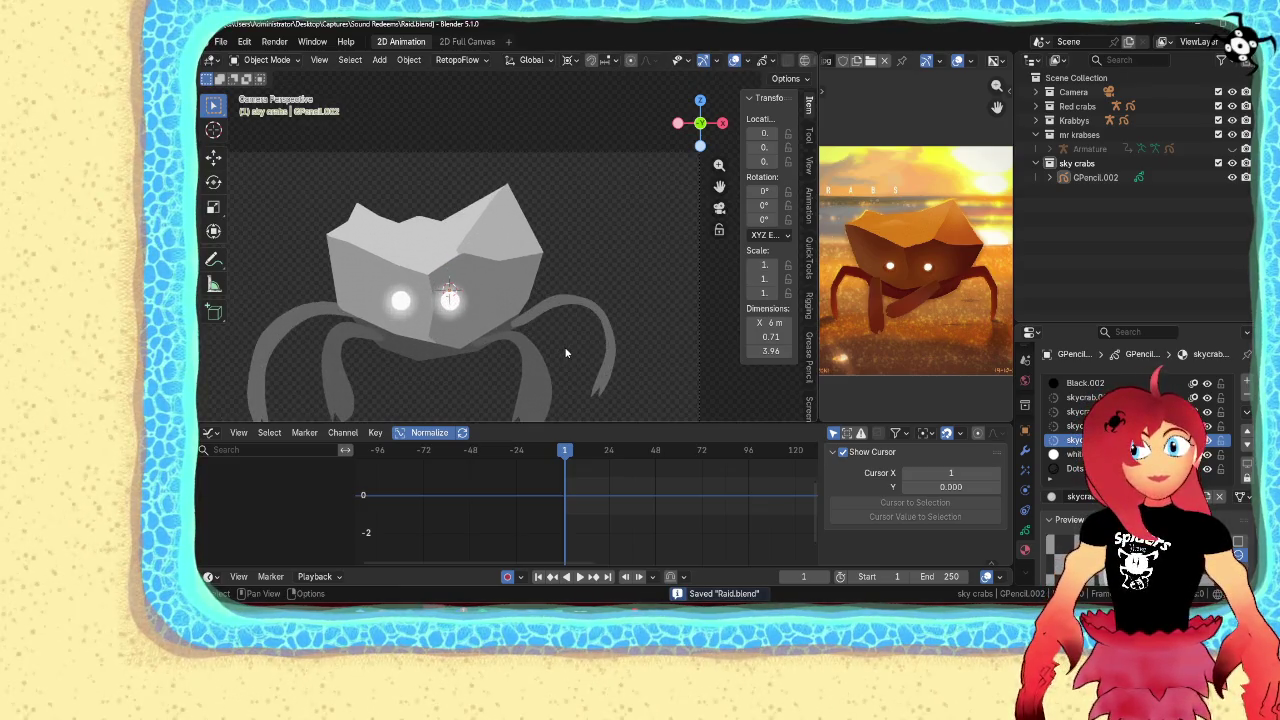
Recentre the view on the crab and add a new armature
{"action": "scroll", "coordinate": [517, 322], "scroll_direction": "down", "scroll_amount": 1}
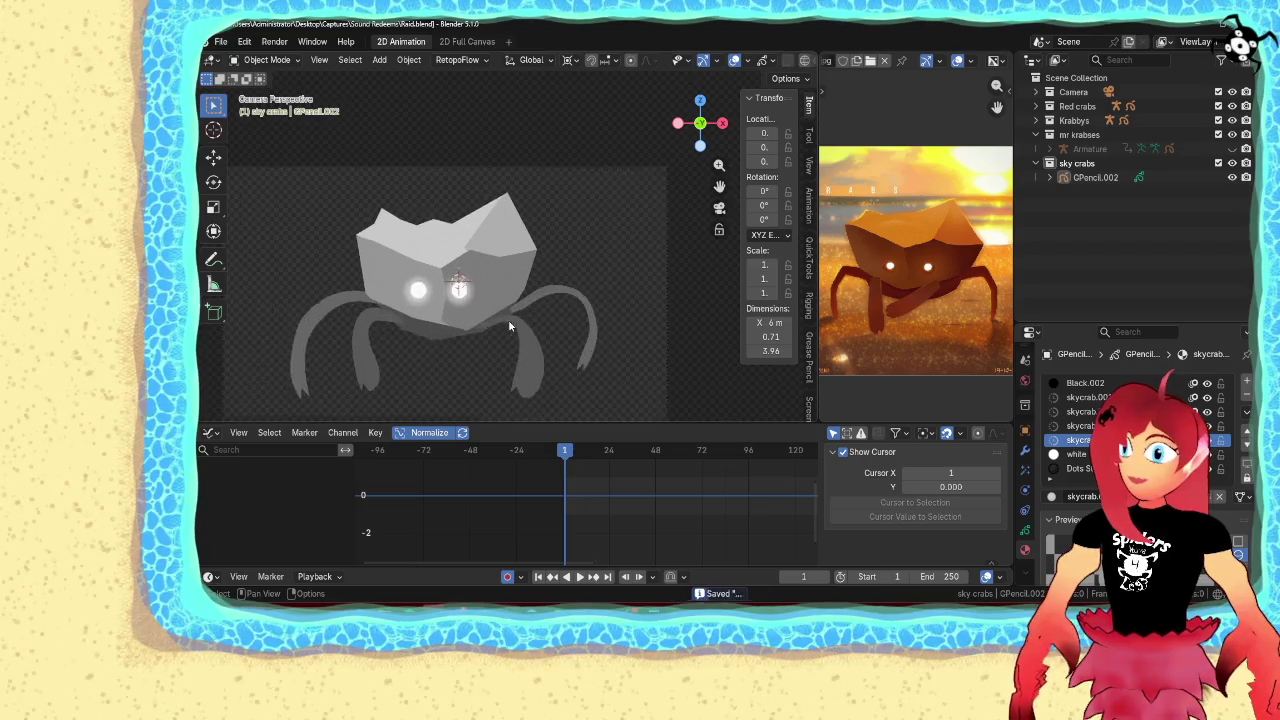
{"action": "scroll", "coordinate": [527, 329], "scroll_direction": "up", "scroll_amount": 1}
{"action": "middle_click_drag", "start_coordinate": [527, 329], "coordinate": [584, 297], "text": "shift"}
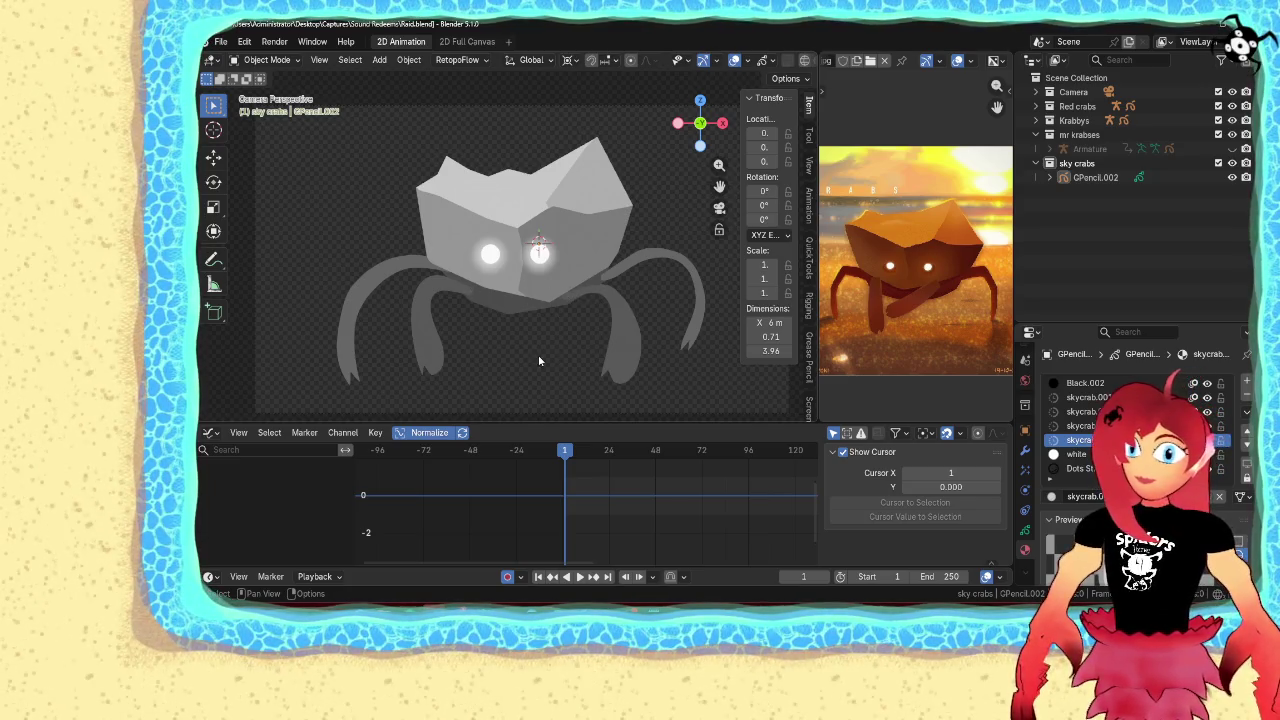
{"action": "key", "text": "shift+a"}
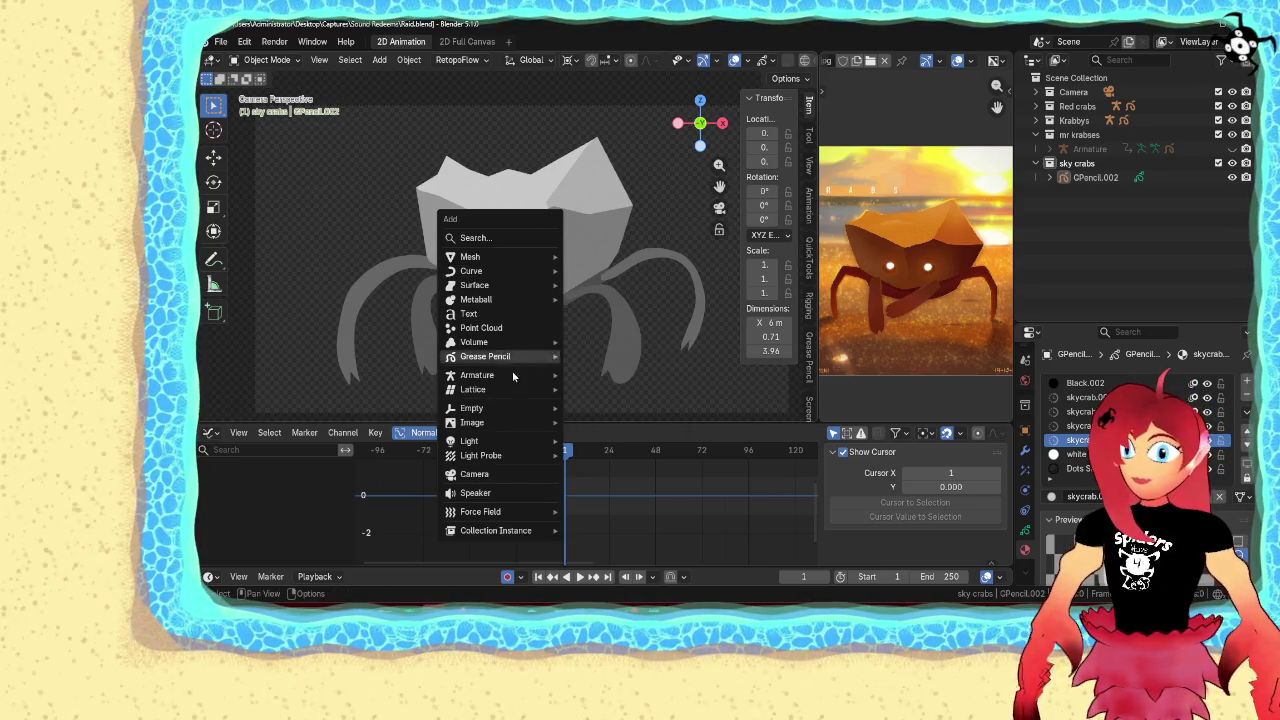
{"action": "left_click", "coordinate": [600, 375]}
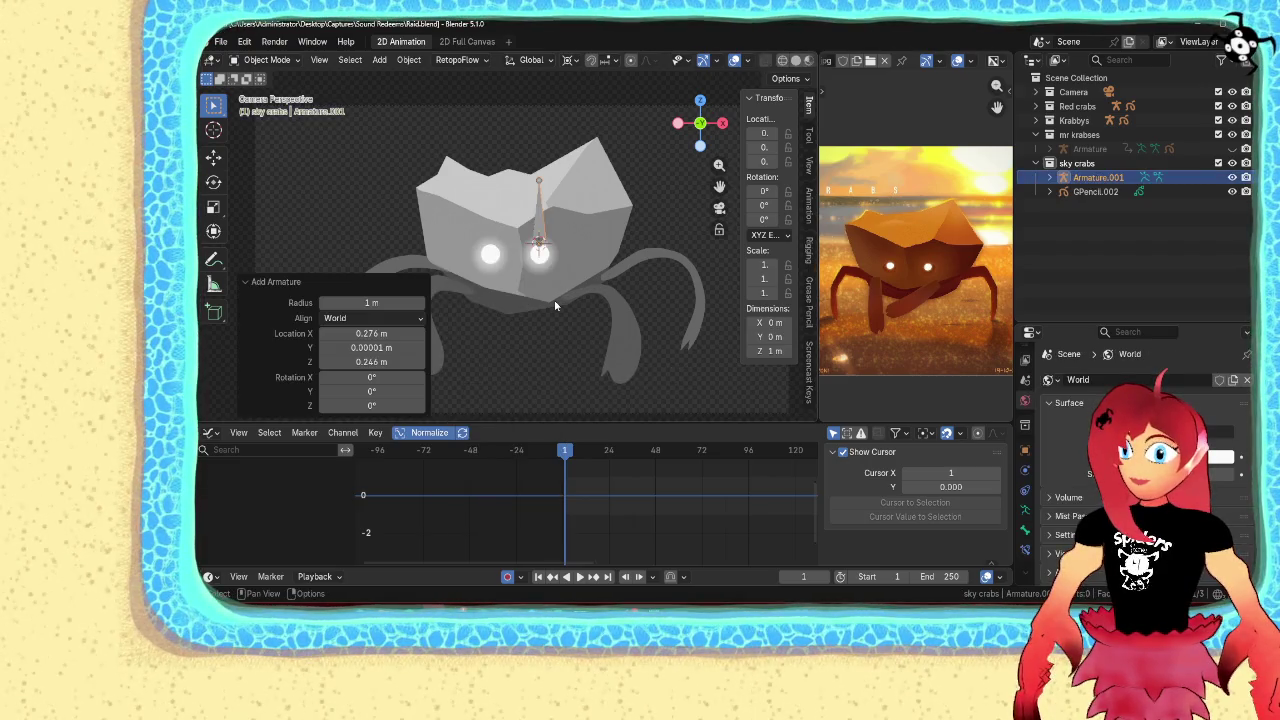
In Edit Mode, rename the new bone 'Body' and move it lower left
{"action": "key", "text": "Tab"}
{"action": "left_click", "coordinate": [538, 218]}
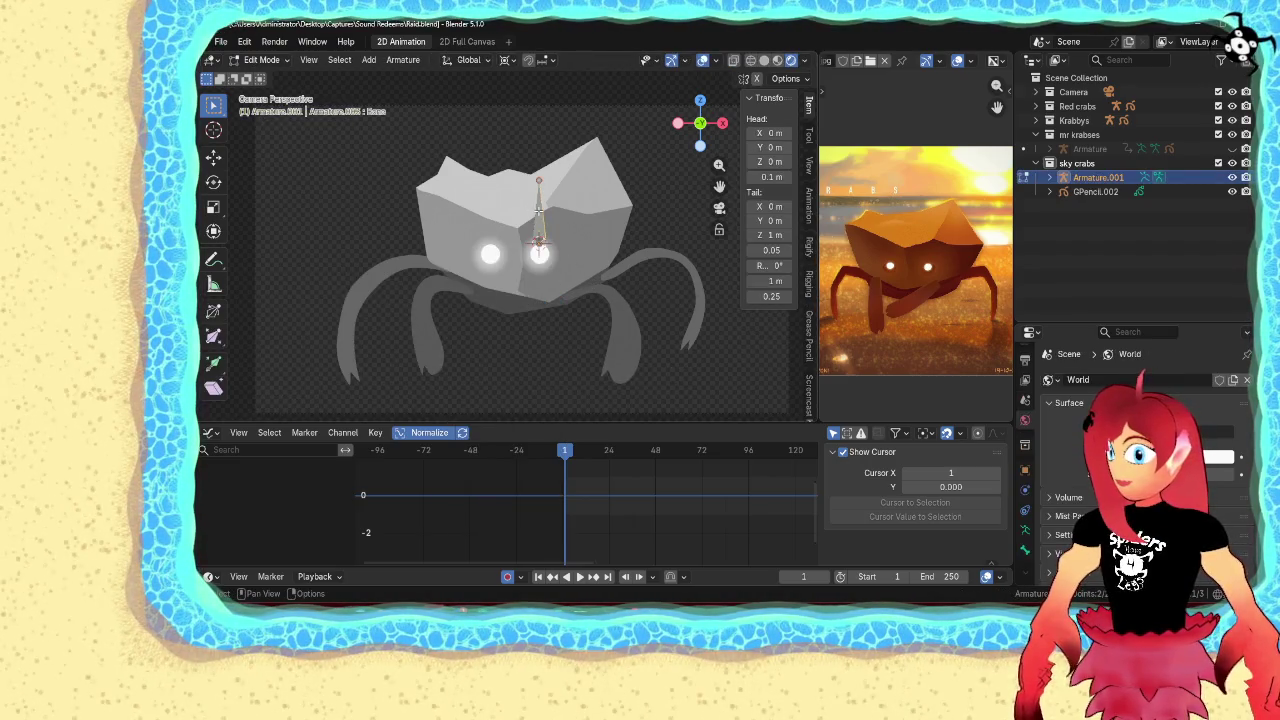
{"action": "left_click", "coordinate": [1025, 530]}
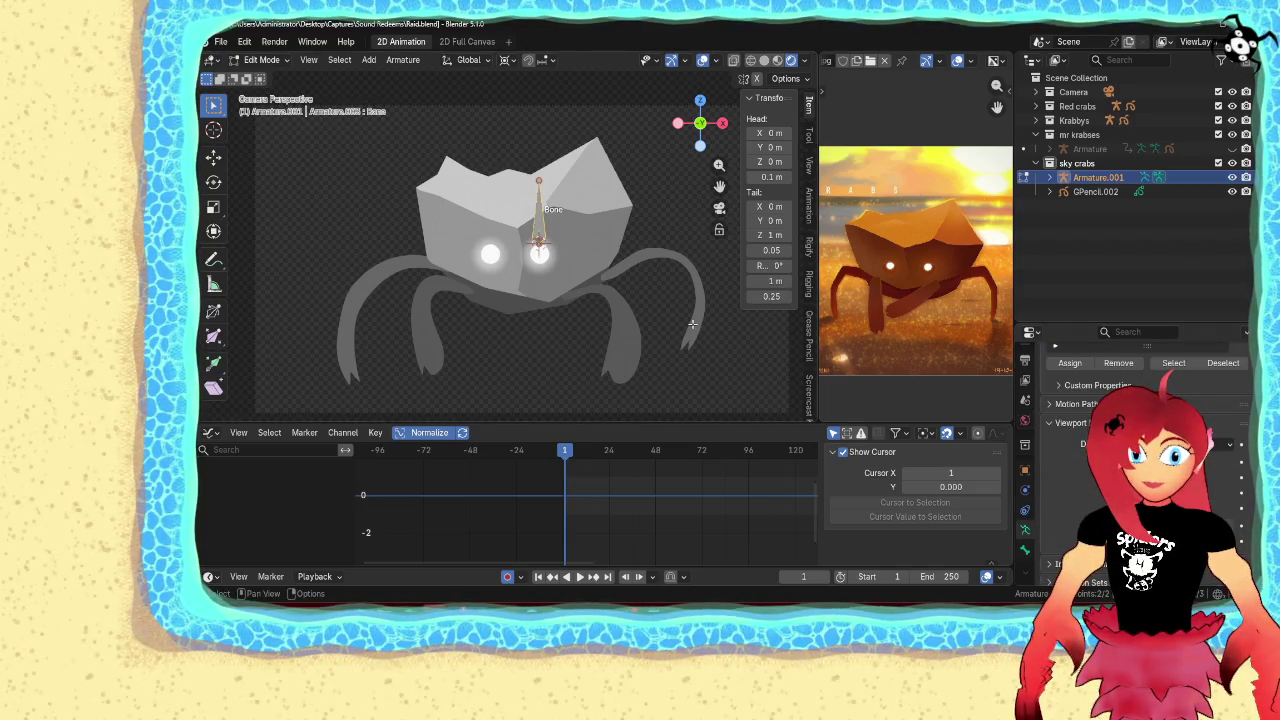
{"action": "key", "text": "F2"}
{"action": "type", "text": "B"}
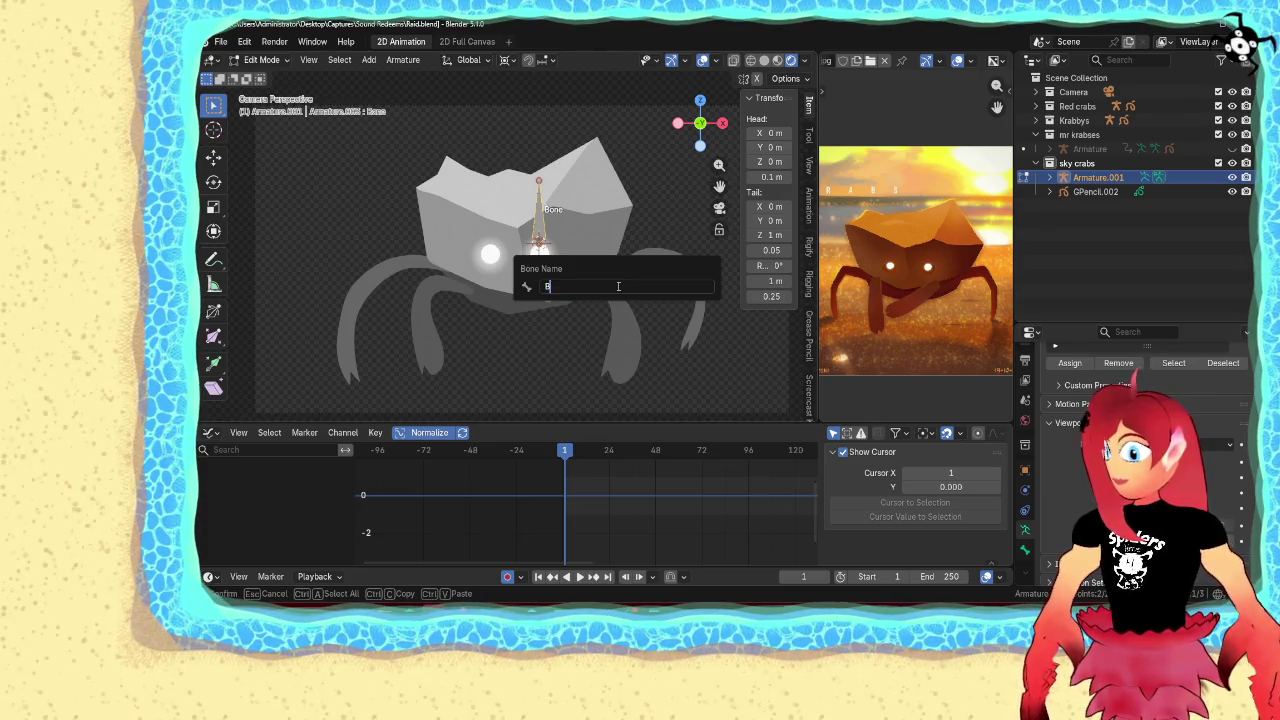
{"action": "type", "text": "ody"}
{"action": "key", "text": "Return"}
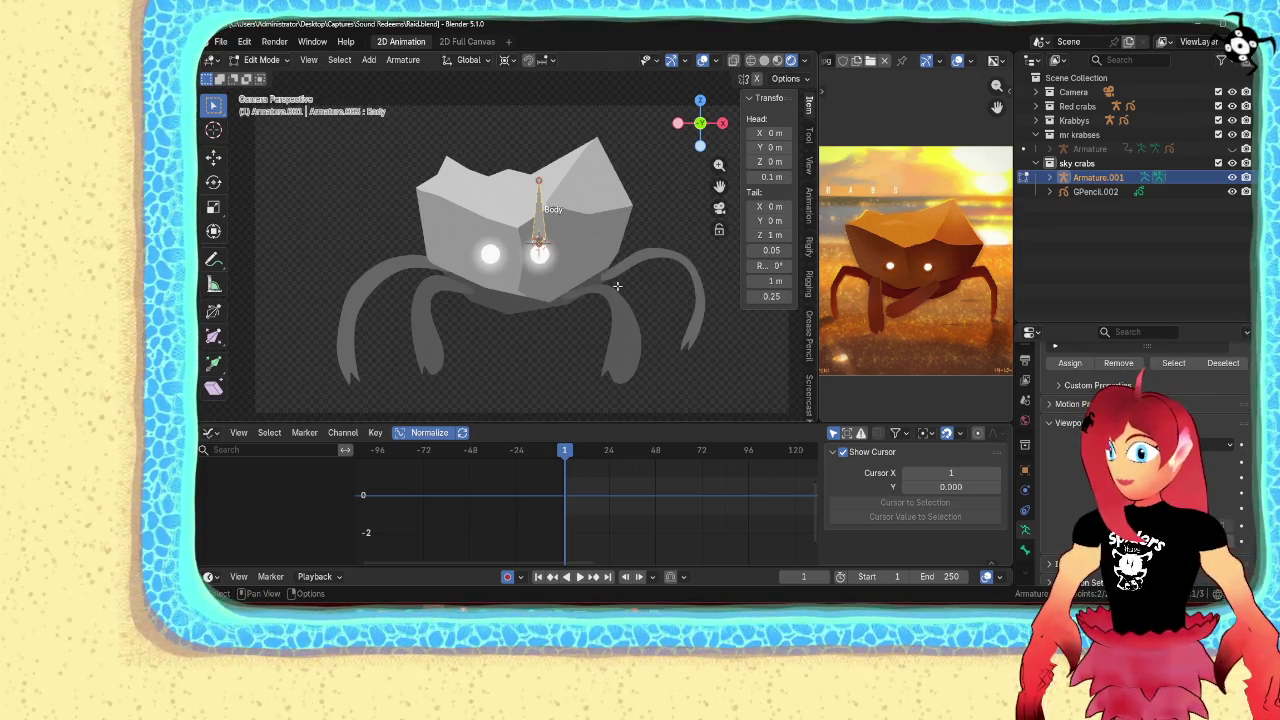
{"action": "key", "text": "g"}
{"action": "left_click", "coordinate": [595, 317]}
Duplicate Body as Body.001 and rotate it 103° about the median point
{"action": "key", "text": "shift+d"}
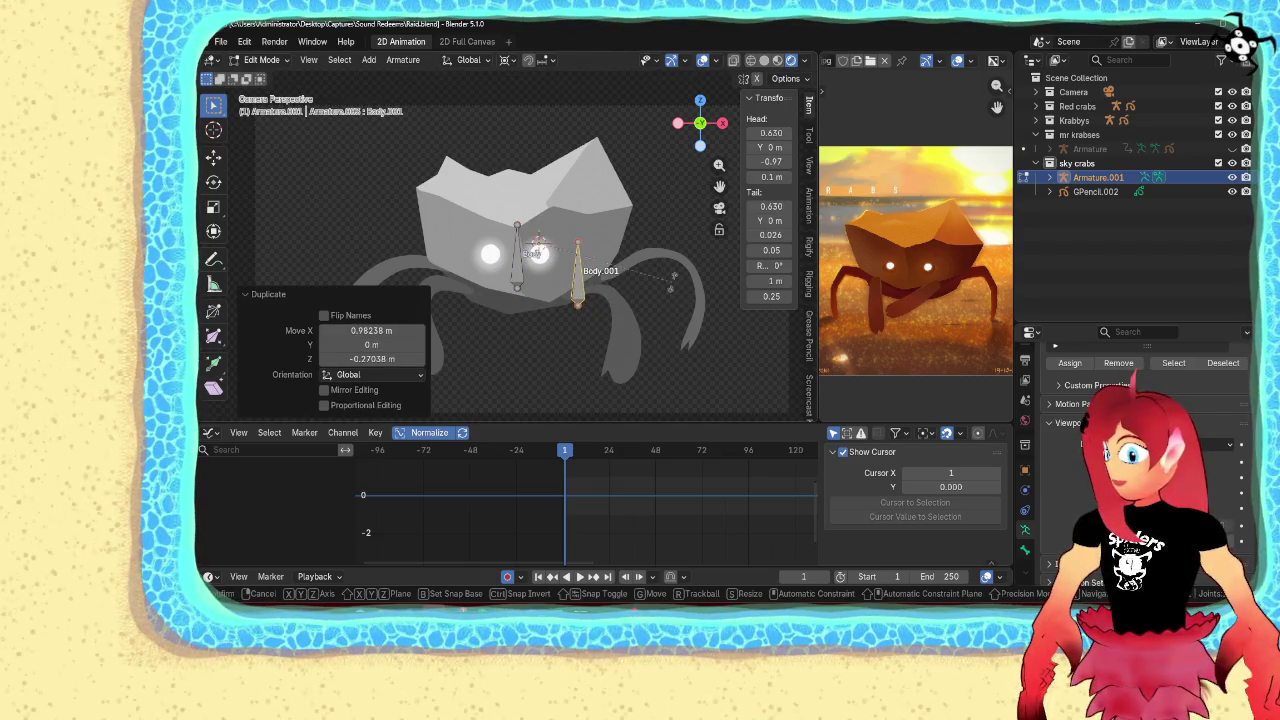
{"action": "left_click", "coordinate": [673, 280]}
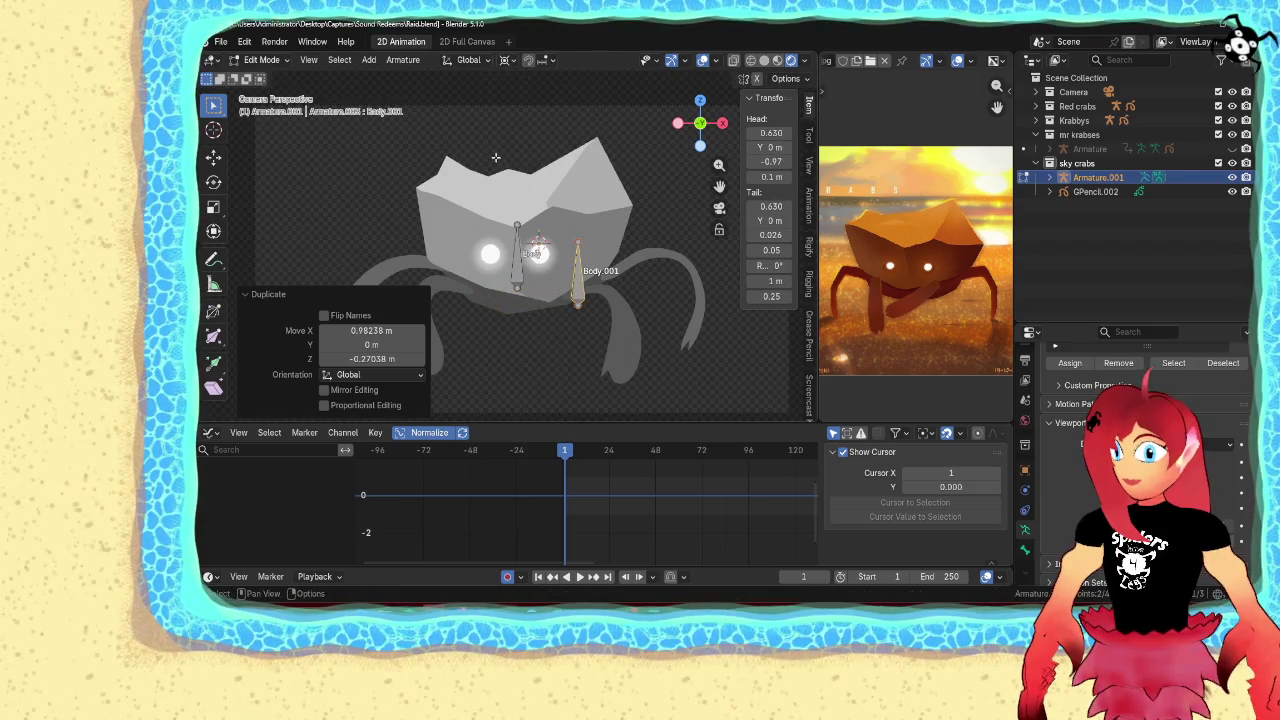
{"action": "left_click", "coordinate": [510, 59]}
{"action": "left_click", "coordinate": [531, 142]}
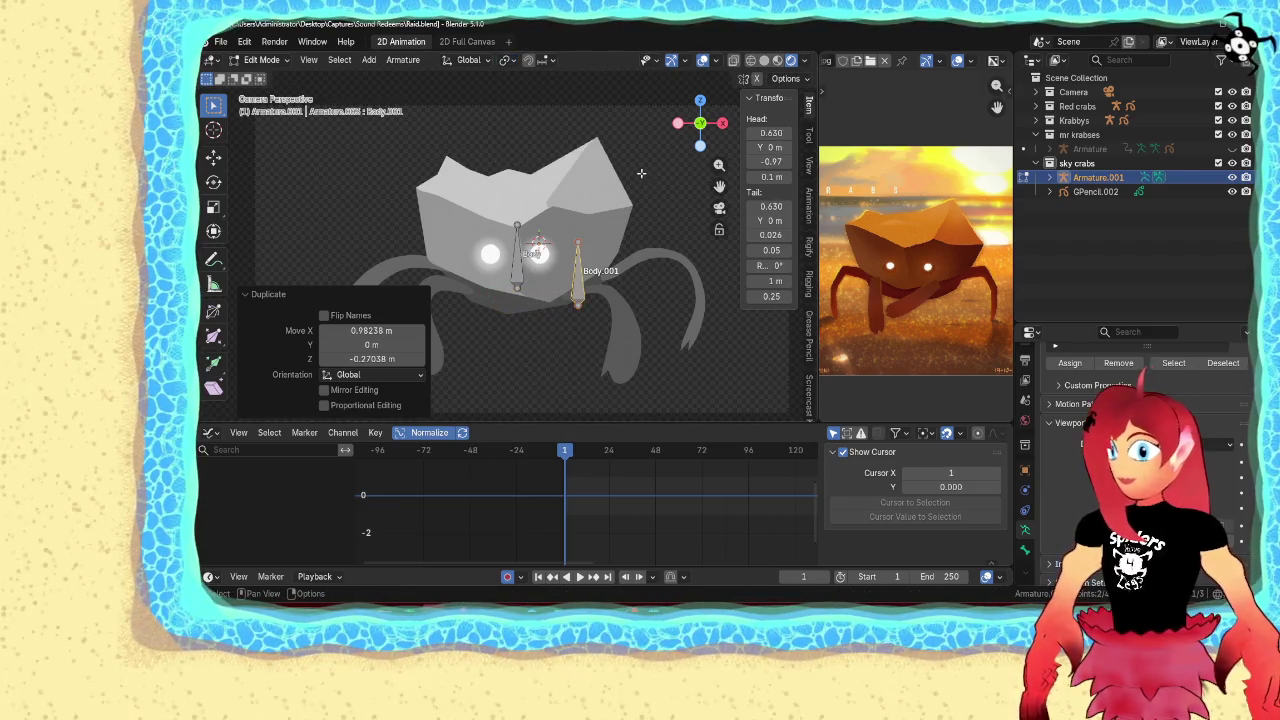
{"action": "key", "text": "r"}
{"action": "key", "text": "Escape"}
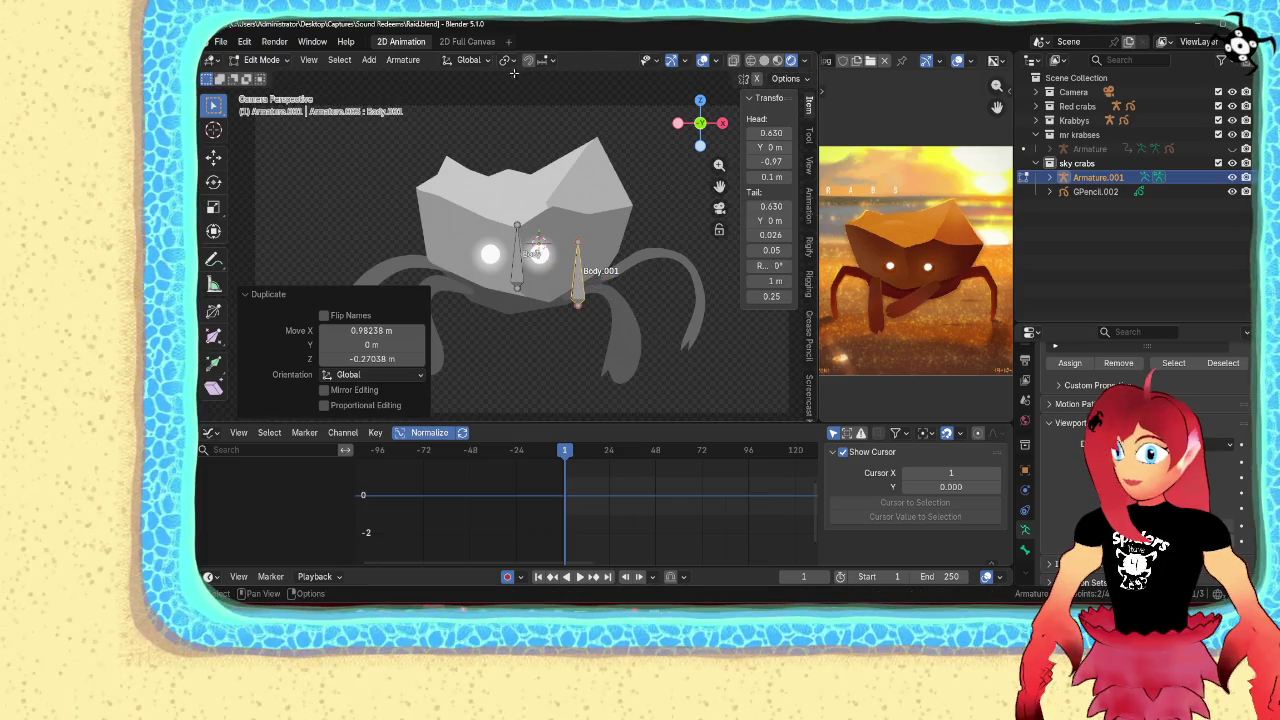
{"action": "left_click", "coordinate": [512, 61]}
{"action": "left_click", "coordinate": [549, 145]}
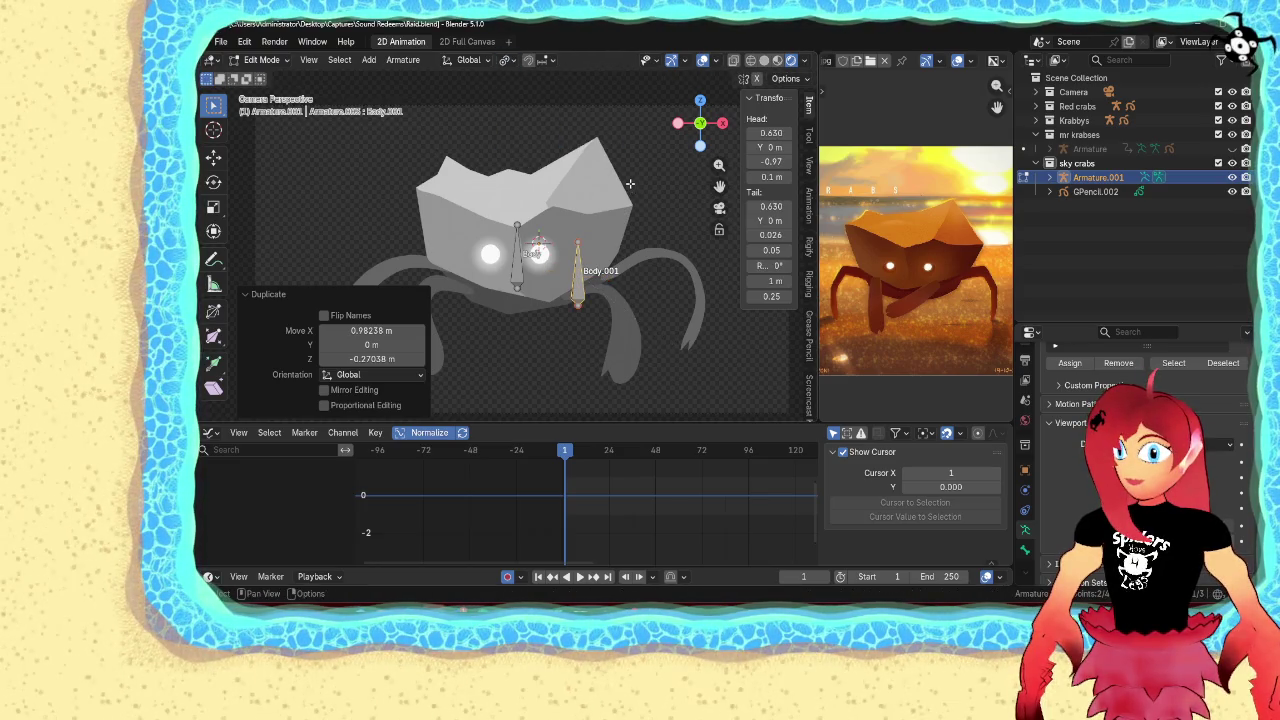
{"action": "key", "text": "r"}
{"action": "left_click", "coordinate": [628, 309]}
Place Body.001 at the top of a leg and stretch its tail down the leg
{"action": "scroll", "coordinate": [628, 309], "scroll_direction": "up", "scroll_amount": 2}
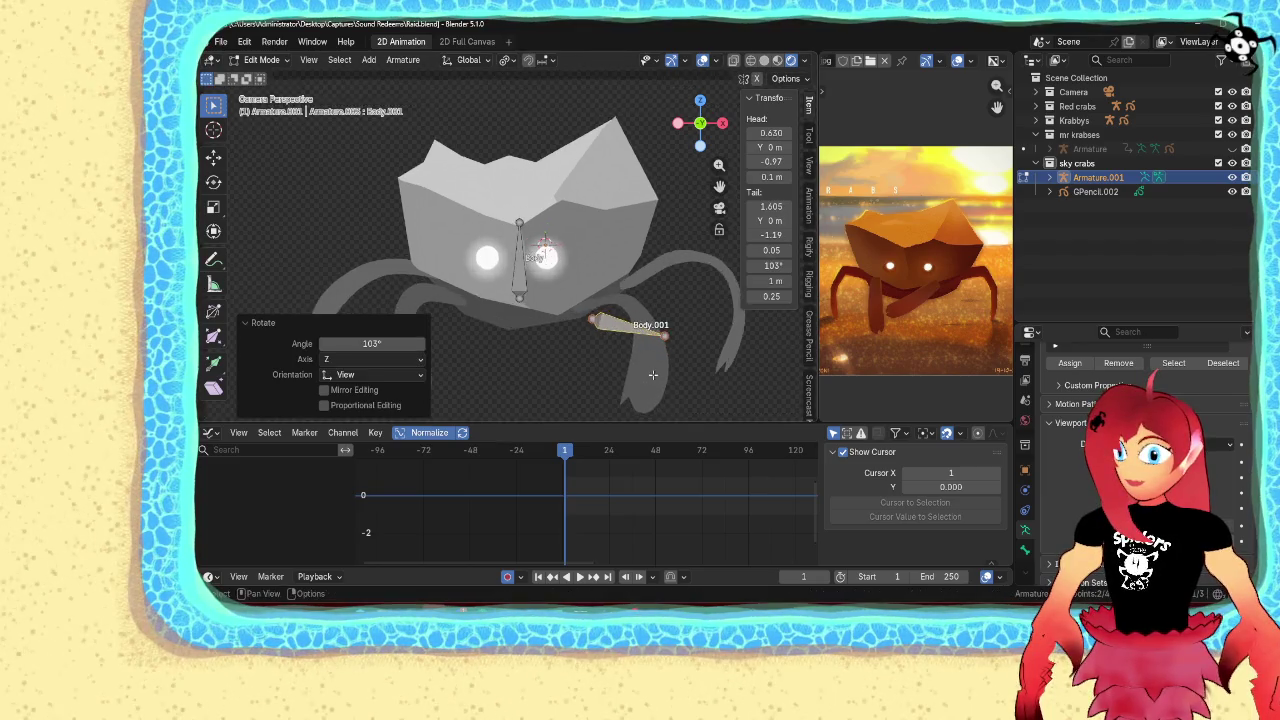
{"action": "scroll", "coordinate": [628, 309], "scroll_direction": "up", "scroll_amount": 2}
{"action": "scroll", "coordinate": [628, 309], "scroll_direction": "up", "scroll_amount": 2}
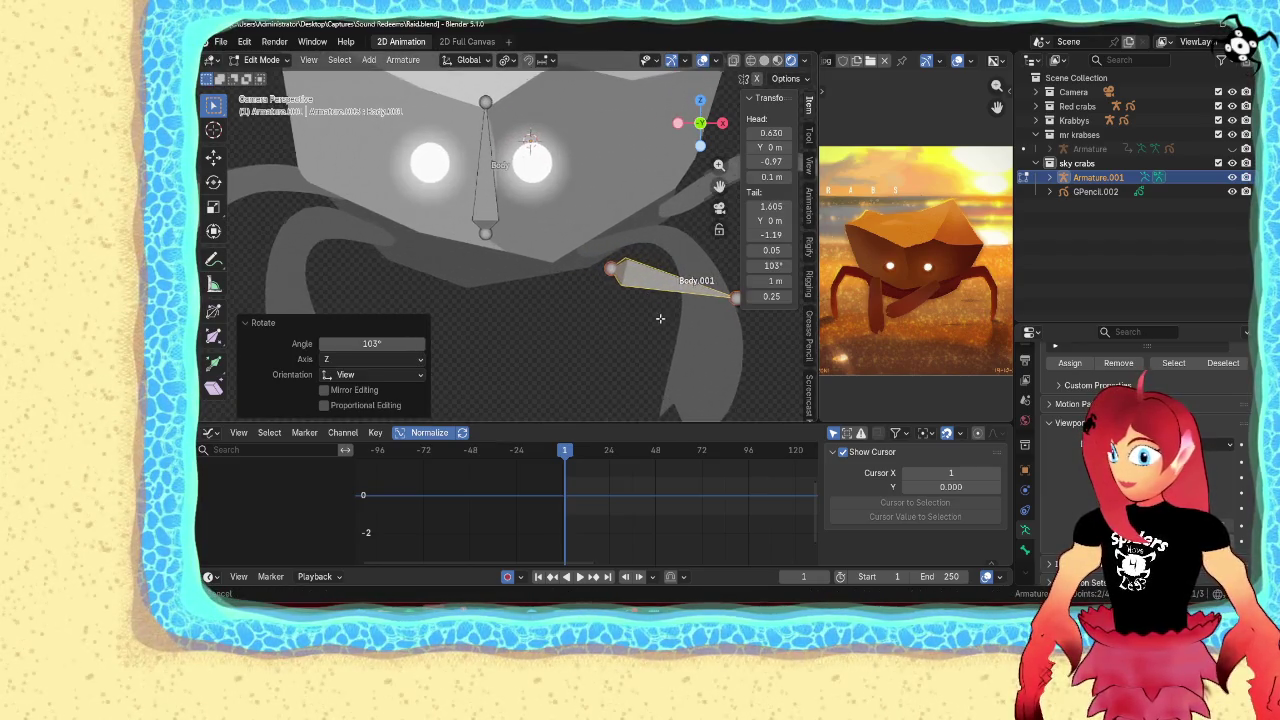
{"action": "middle_click_drag", "start_coordinate": [664, 318], "coordinate": [571, 315], "text": "shift"}
{"action": "key", "text": "g"}
{"action": "left_click", "coordinate": [572, 306]}
{"action": "left_click", "coordinate": [626, 312]}
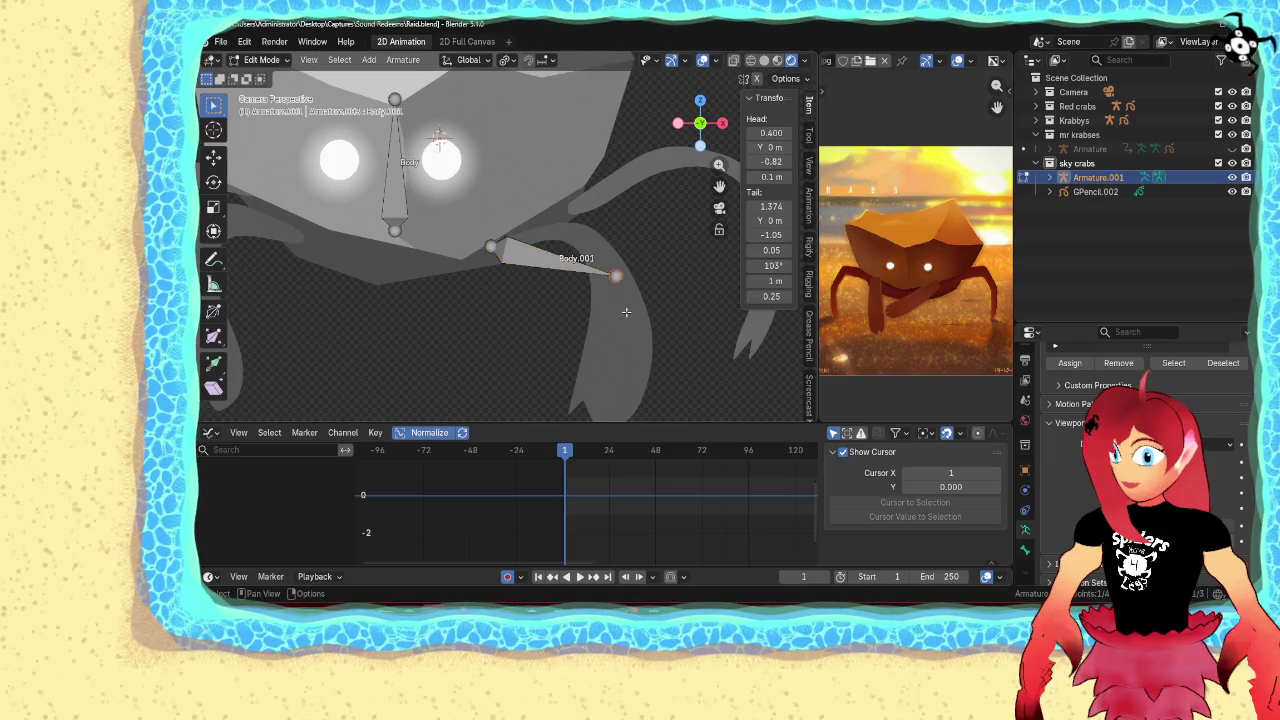
{"action": "scroll", "coordinate": [626, 312], "scroll_direction": "down", "scroll_amount": 3}
{"action": "key", "text": "g"}
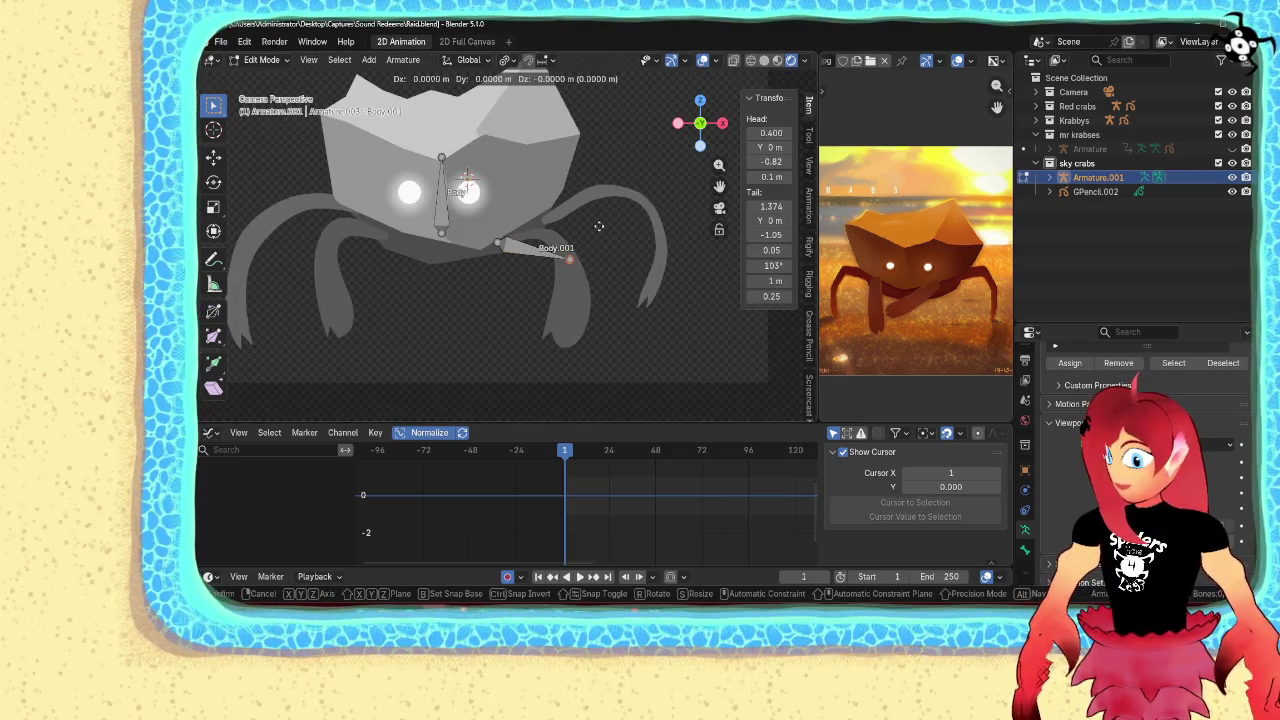
{"action": "left_click", "coordinate": [586, 299]}
Duplicate Body.001 into Body.002 and stretch its tail along the right leg
{"action": "left_click", "coordinate": [512, 276]}
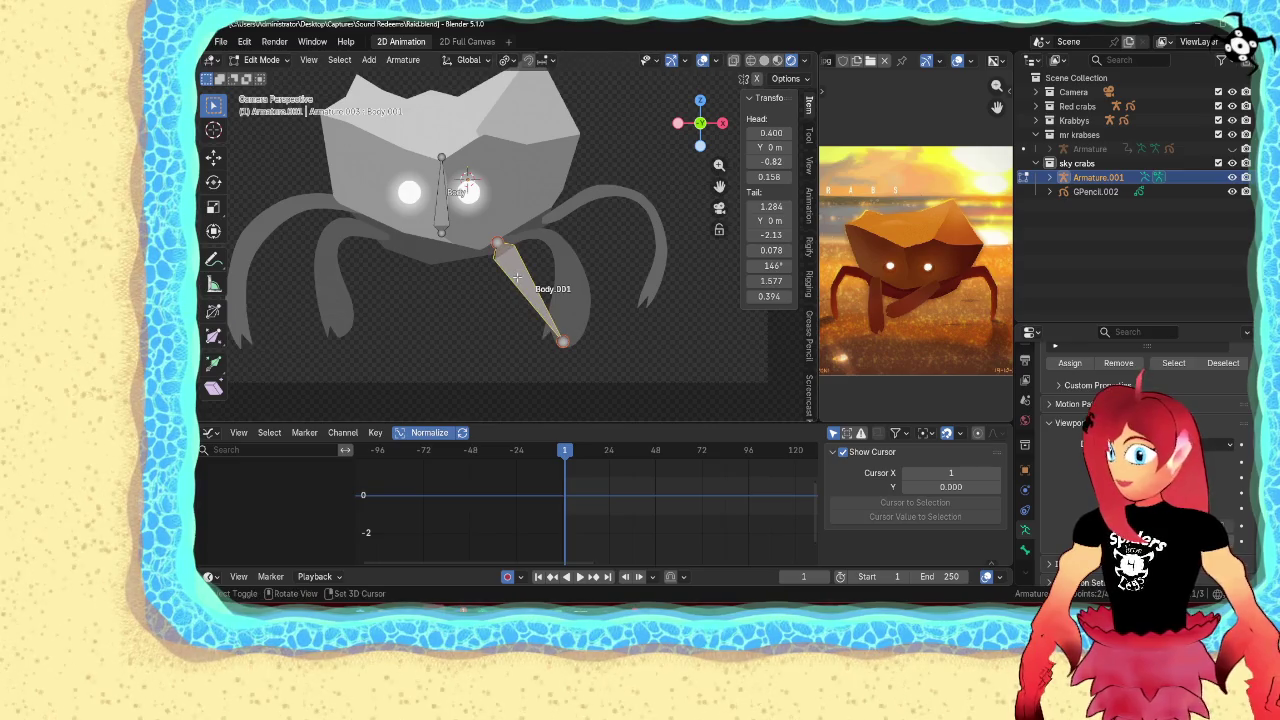
{"action": "key", "text": "shift+d"}
{"action": "left_click", "coordinate": [605, 305]}
{"action": "left_click", "coordinate": [607, 321]}
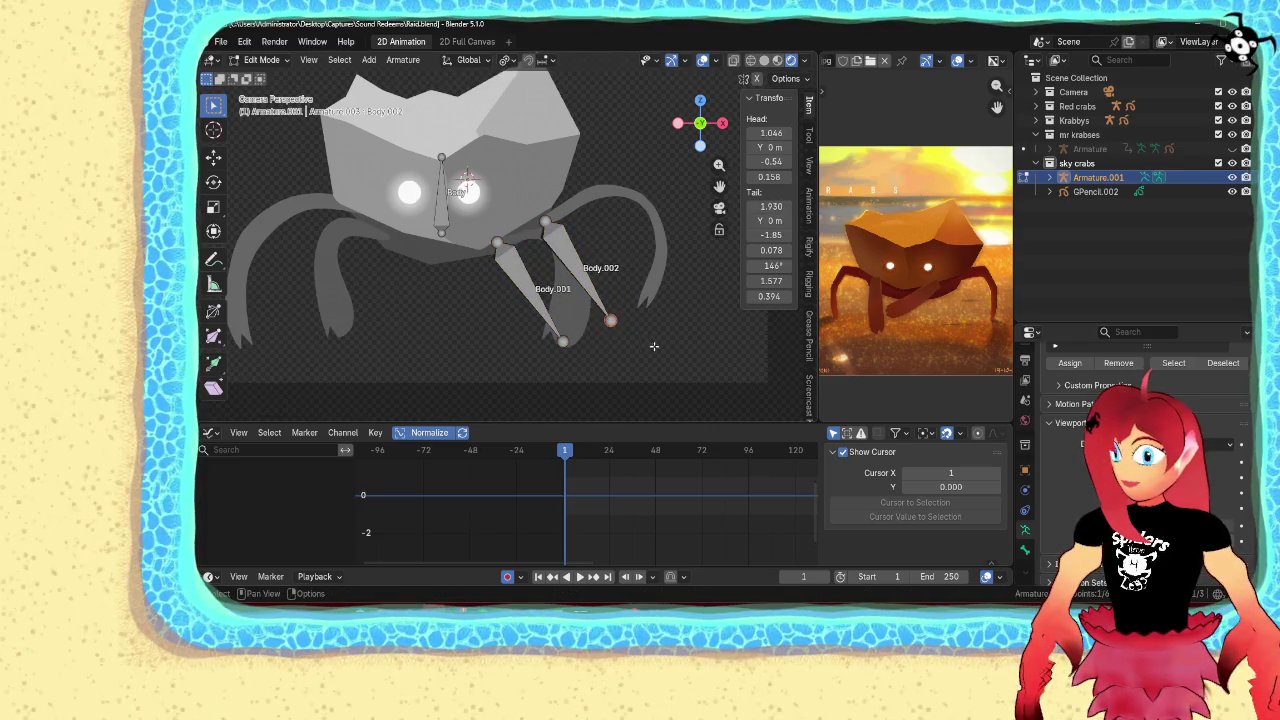
{"action": "key", "text": "g"}
{"action": "left_click", "coordinate": [670, 337]}
Duplicate Body.001 into Body.003 over a left leg and fit its tail
{"action": "left_click", "coordinate": [531, 299]}
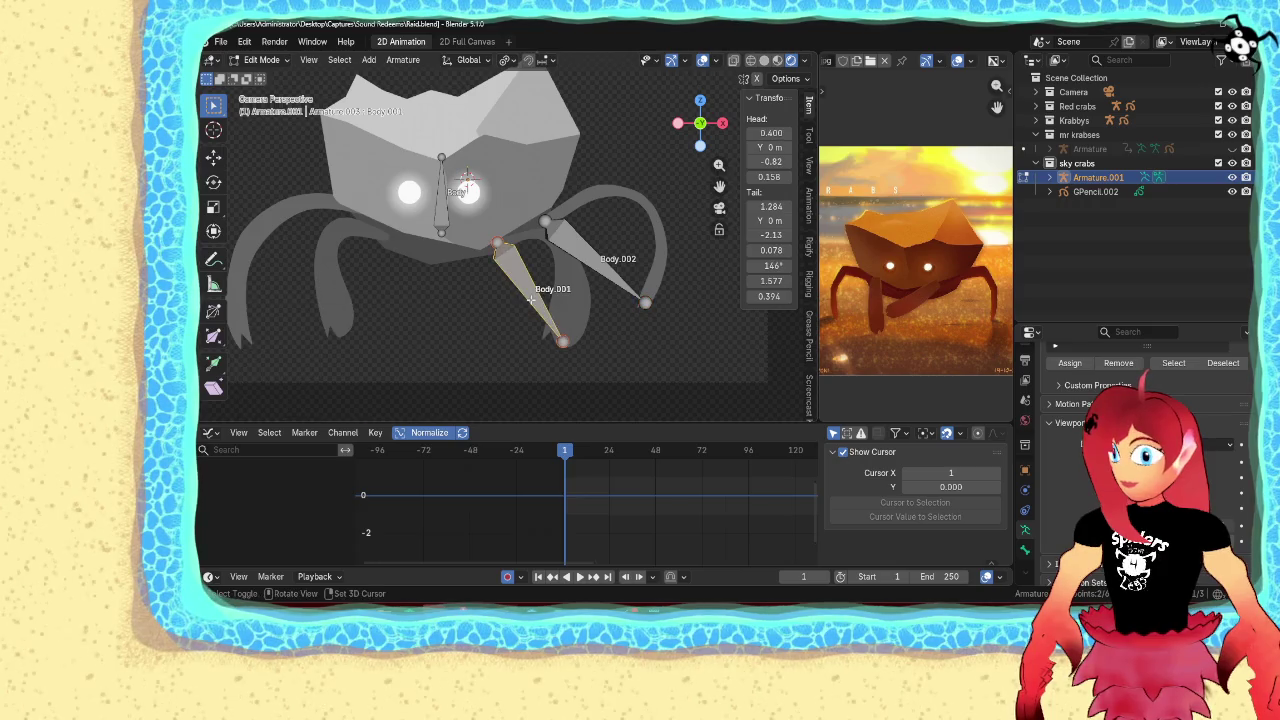
{"action": "key", "text": "shift+d"}
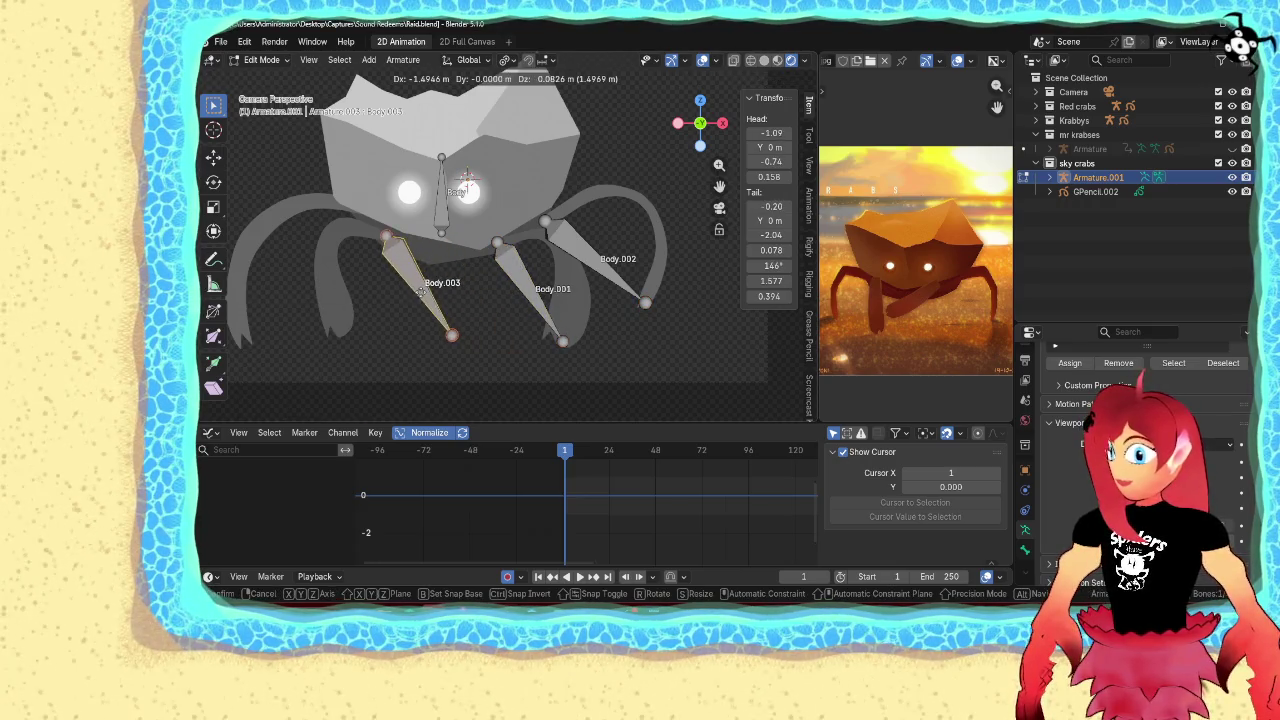
{"action": "left_click", "coordinate": [449, 337]}
{"action": "left_click", "coordinate": [449, 337]}
{"action": "middle_click_drag", "start_coordinate": [449, 337], "coordinate": [527, 333], "text": "shift"}
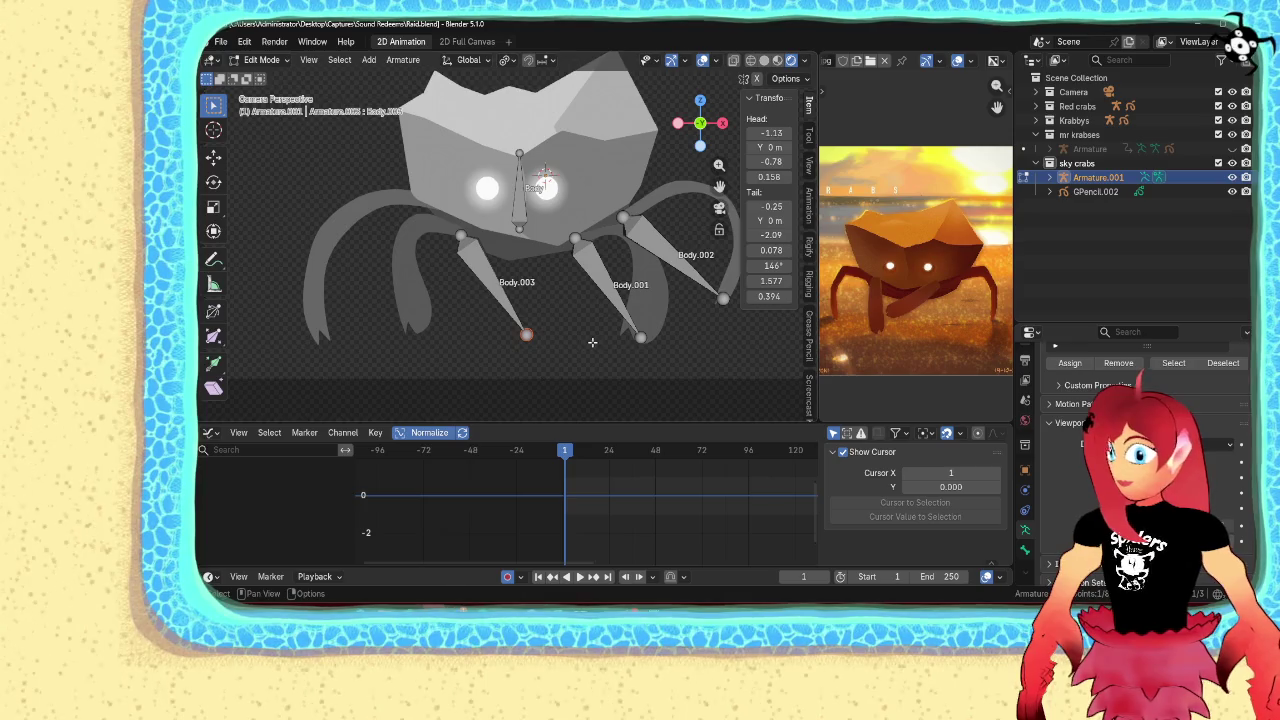
{"action": "key", "text": "g"}
{"action": "left_click", "coordinate": [480, 337]}
Duplicate Body.003 into Body.004 along the outer left leg
{"action": "left_click", "coordinate": [440, 272]}
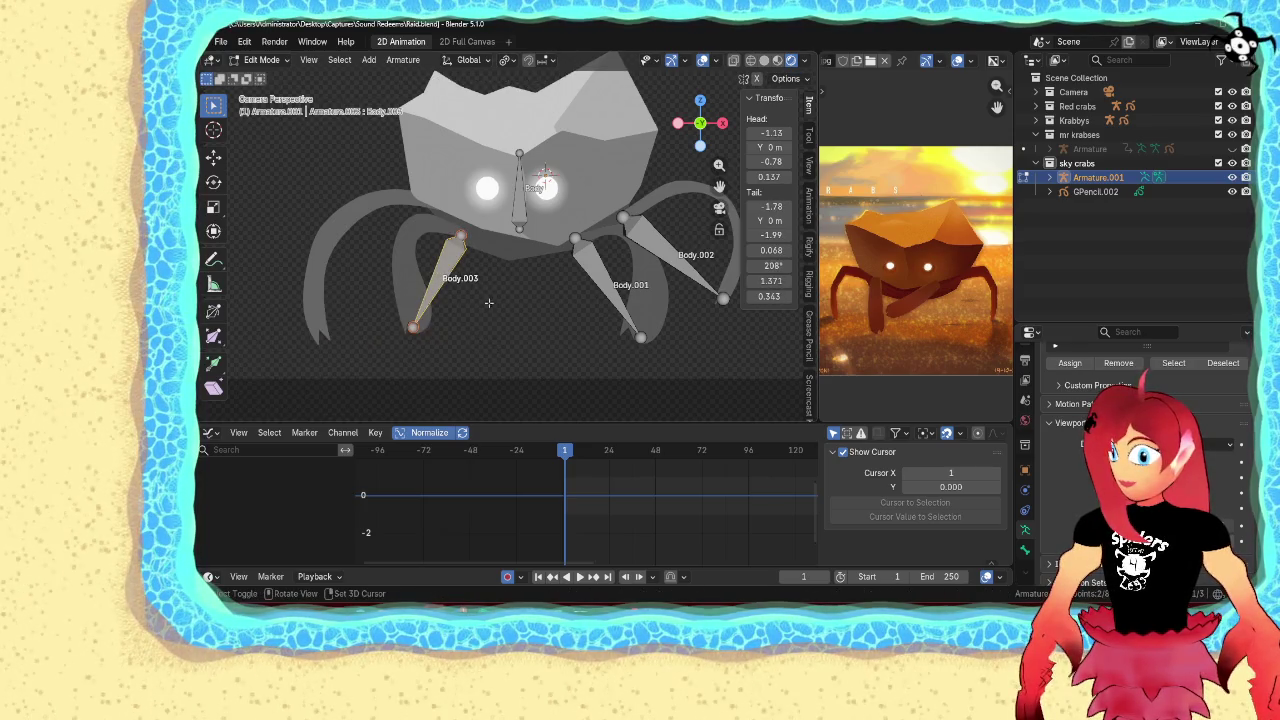
{"action": "key", "text": "shift+d"}
{"action": "left_click", "coordinate": [463, 269]}
{"action": "mouse_move", "coordinate": [536, 276]}
{"action": "middle_mouse_down", "text": "shift"}
{"action": "mouse_move", "coordinate": [518, 276]}
{"action": "mouse_move", "coordinate": [569, 294]}
{"action": "middle_mouse_up", "text": "shift"}
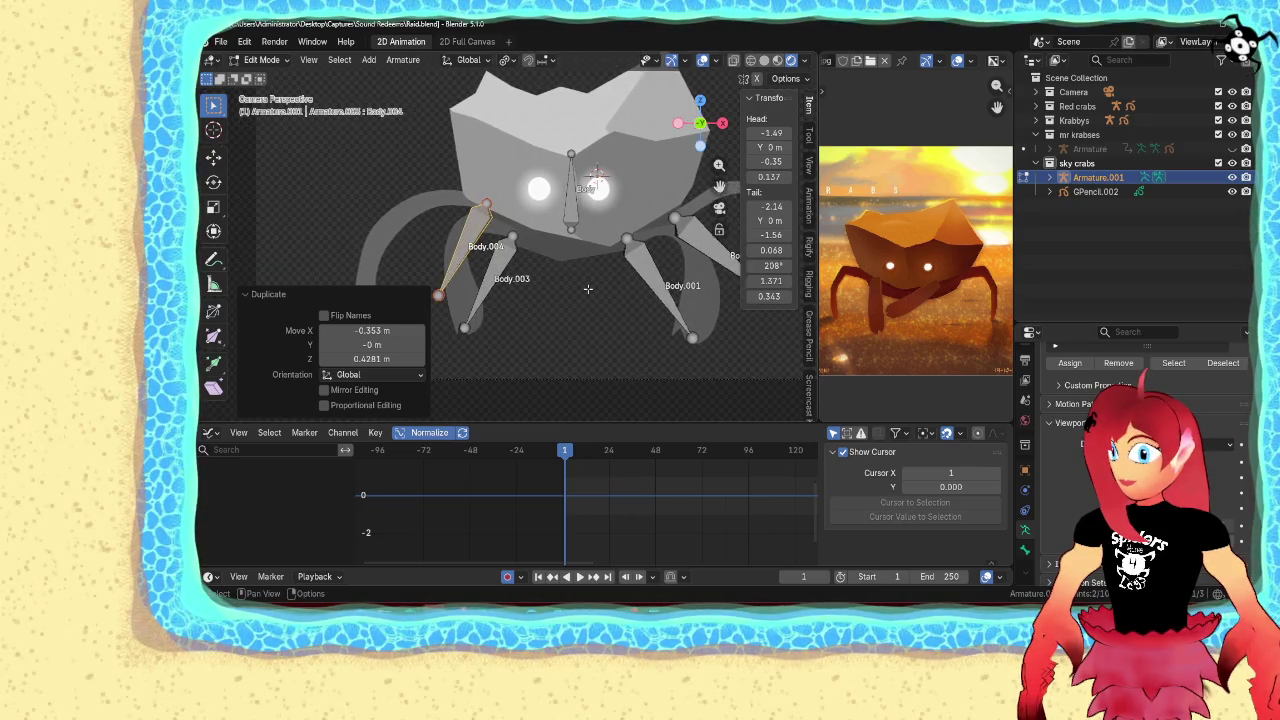
{"action": "key", "text": "g"}
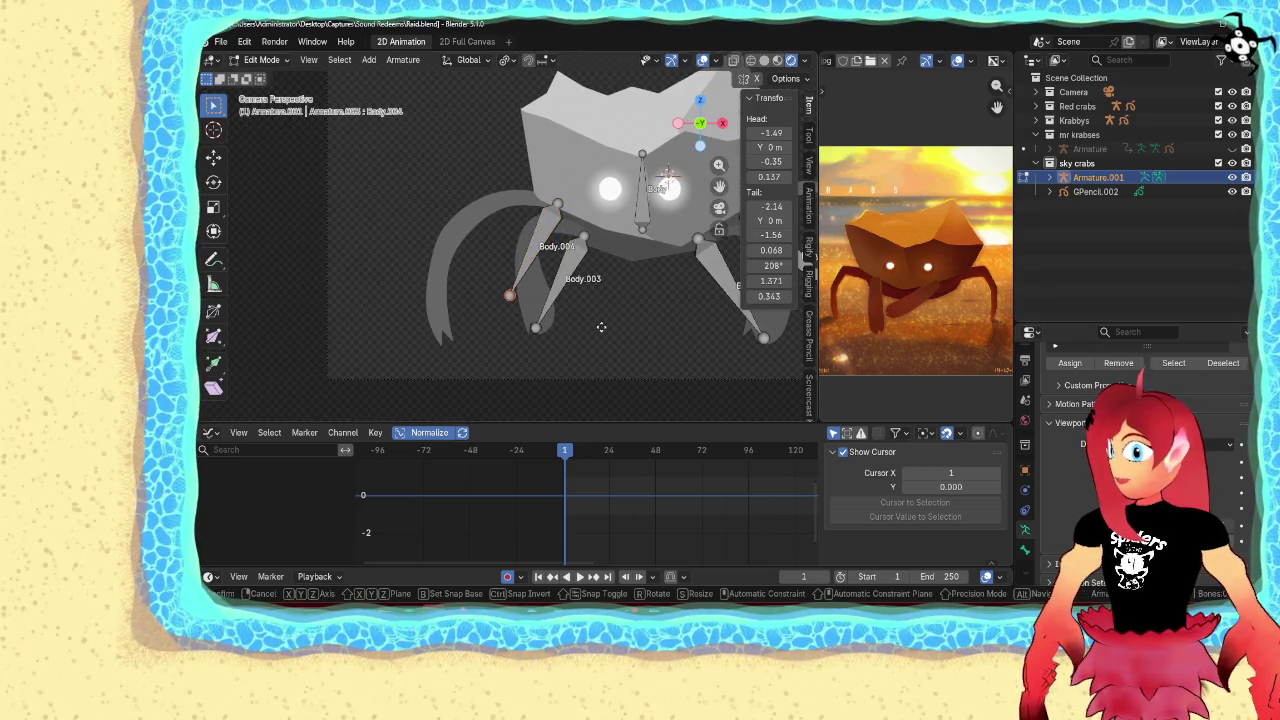
{"action": "left_click", "coordinate": [534, 373]}
{"action": "middle_click_drag", "start_coordinate": [534, 373], "coordinate": [356, 382], "text": "shift"}
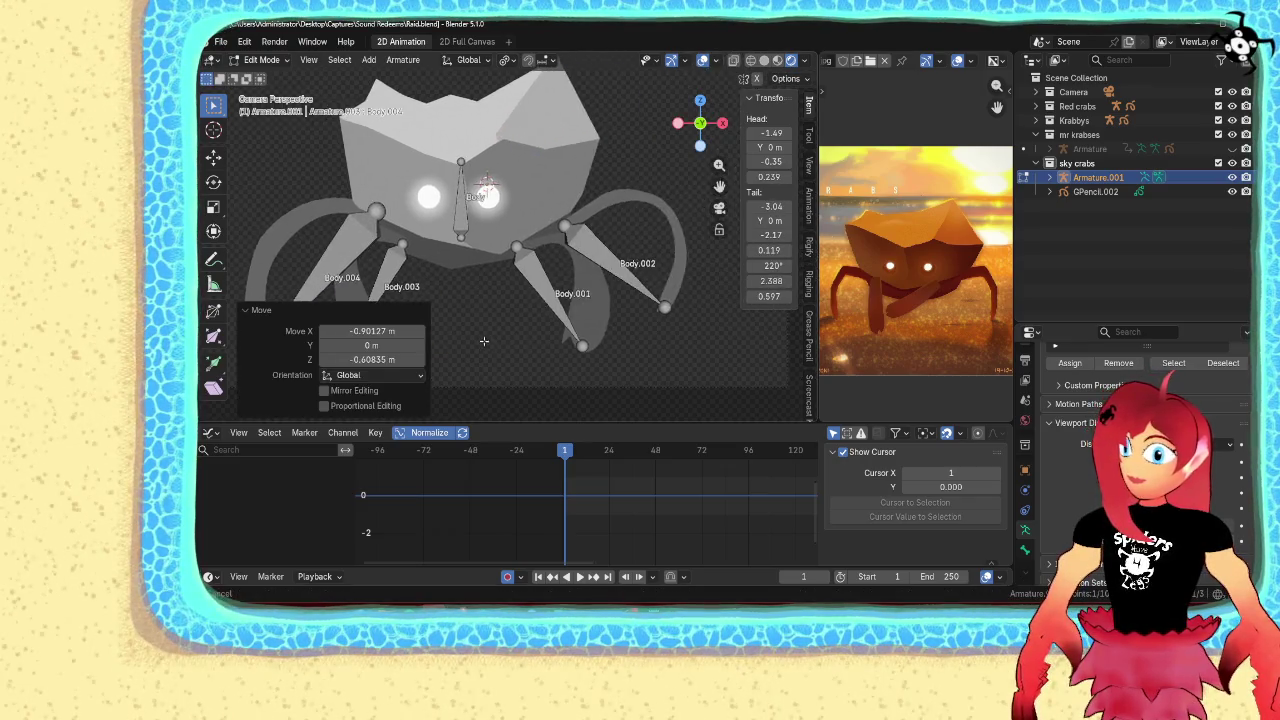
{"action": "left_click", "coordinate": [618, 258]}
{"action": "key", "text": "F2"}
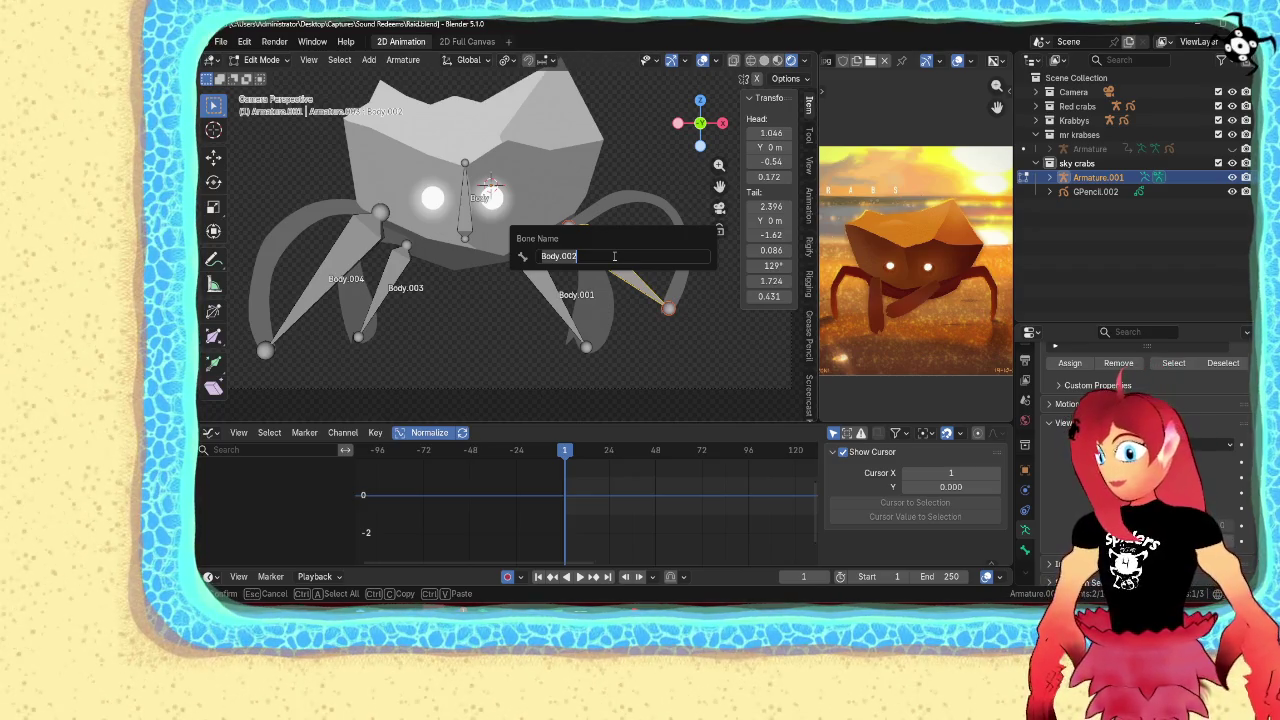
Rename Body.002 to LegB.L and Body.001 to LegA.L
{"action": "type", "text": "LegB"}
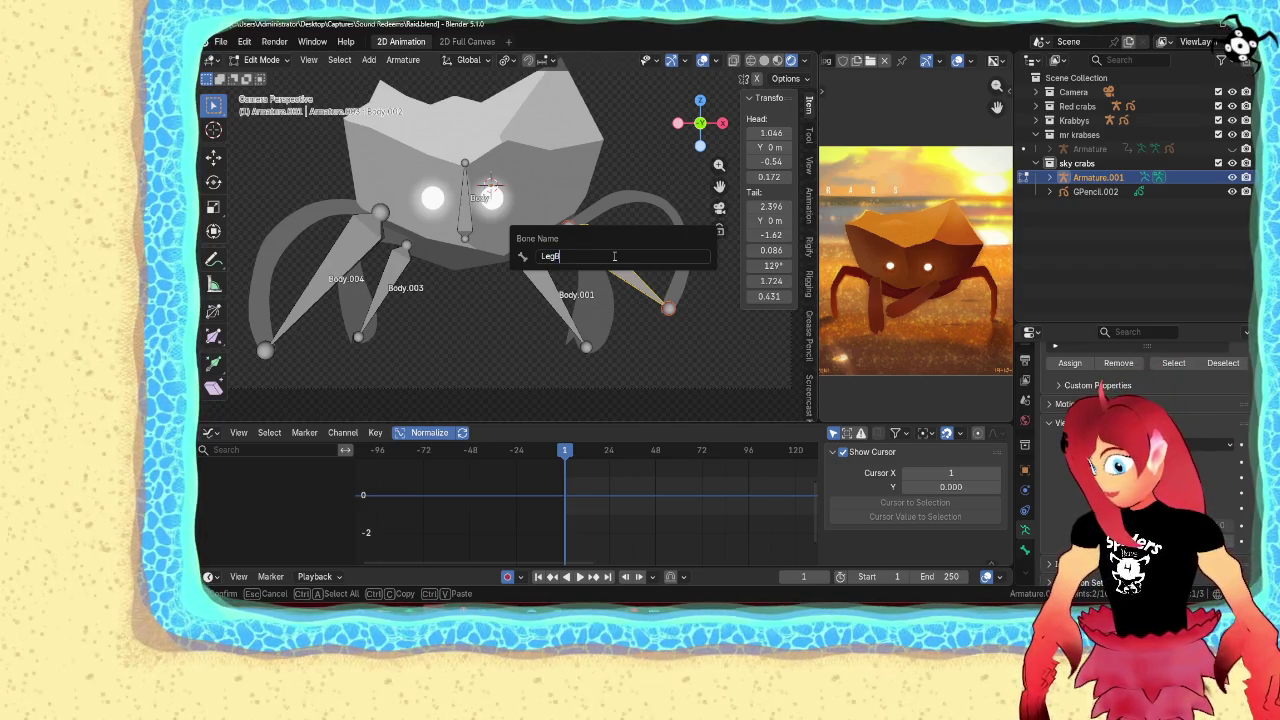
{"action": "key", "text": "Return"}
{"action": "left_click", "coordinate": [545, 301]}
{"action": "key", "text": "F2"}
{"action": "type", "text": "LegA.L"}
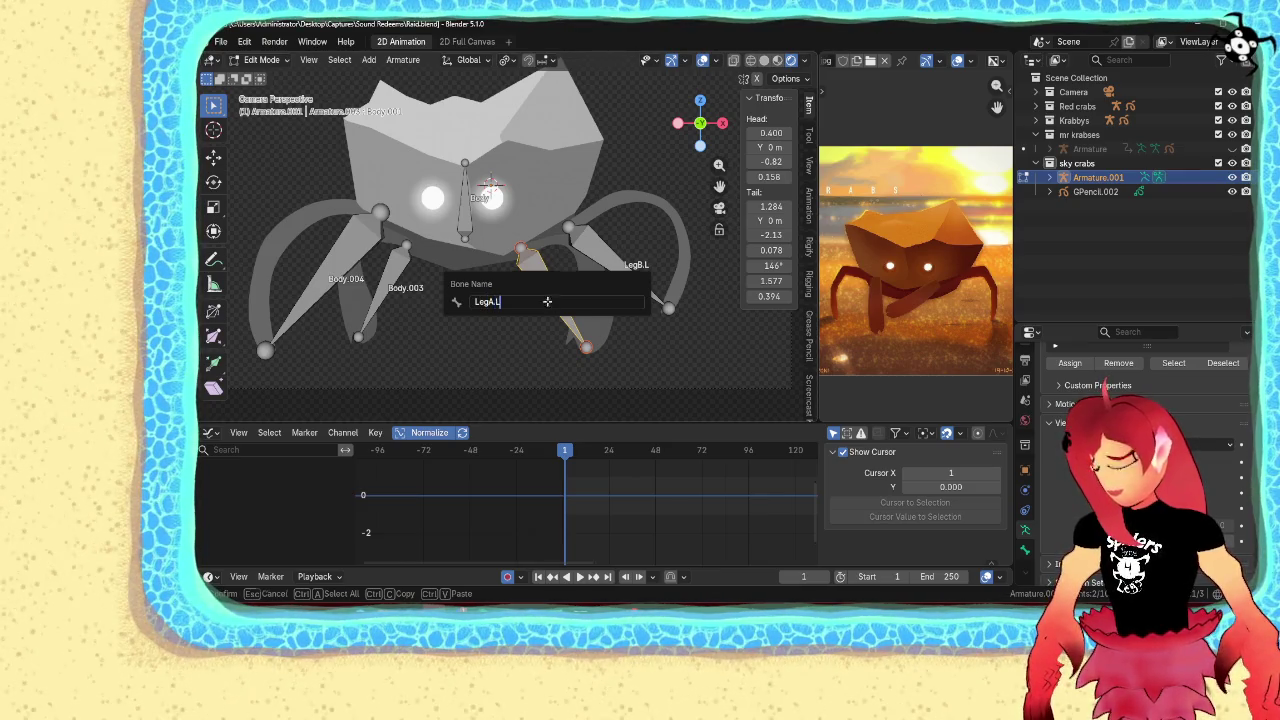
{"action": "key", "text": "Return"}
Rename Body.003 to LegA.R and Body.004 to LegB.R
{"action": "left_click", "coordinate": [391, 291]}
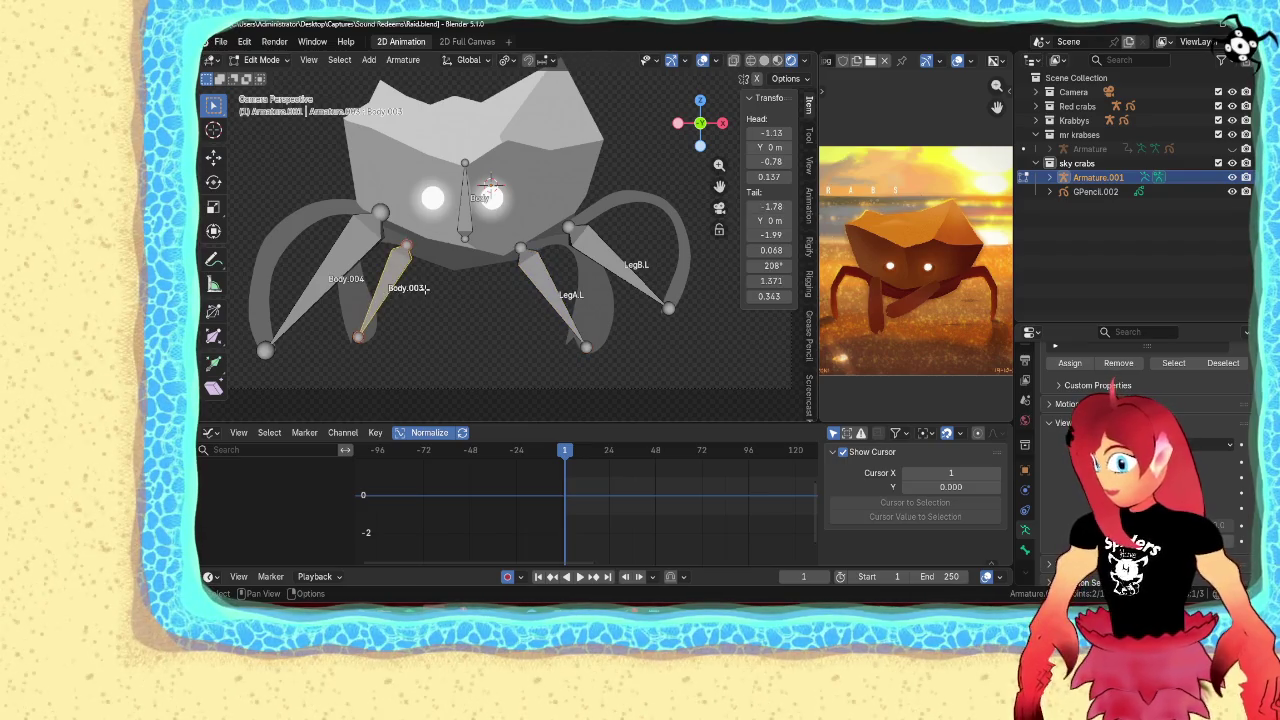
{"action": "key", "text": "F2"}
{"action": "type", "text": "LegA.R"}
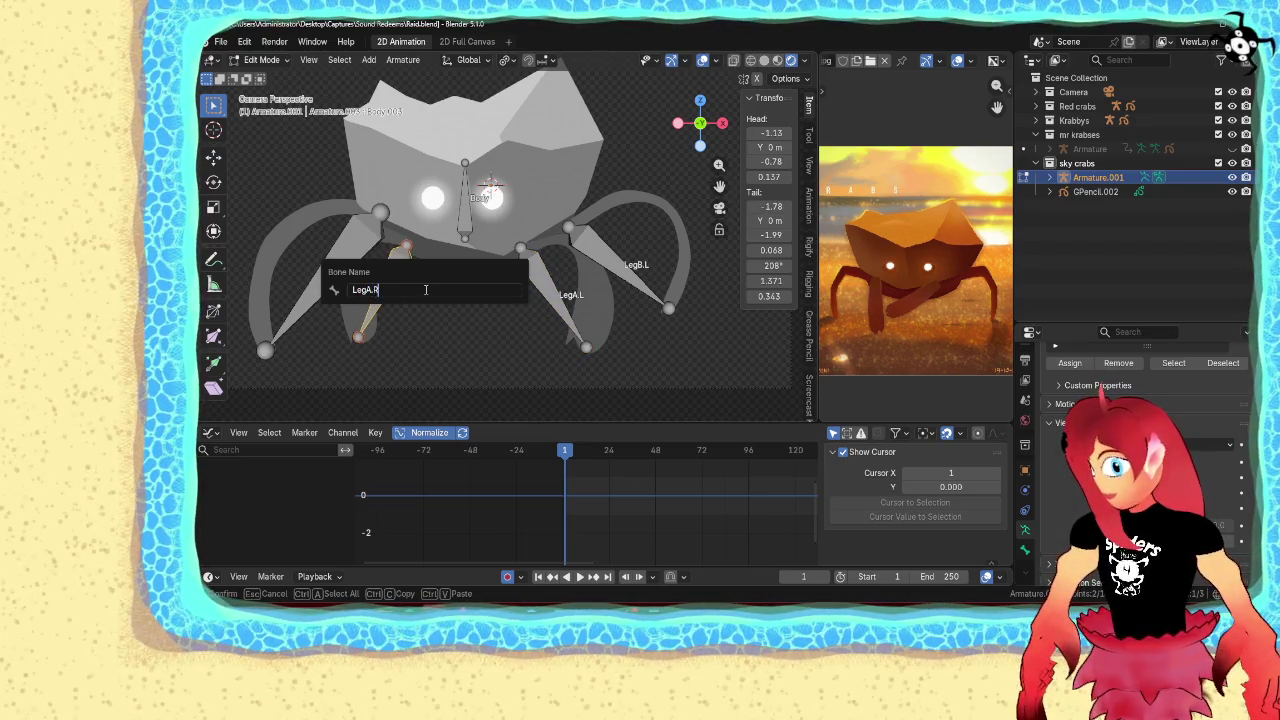
{"action": "key", "text": "Return"}
{"action": "left_click", "coordinate": [358, 258]}
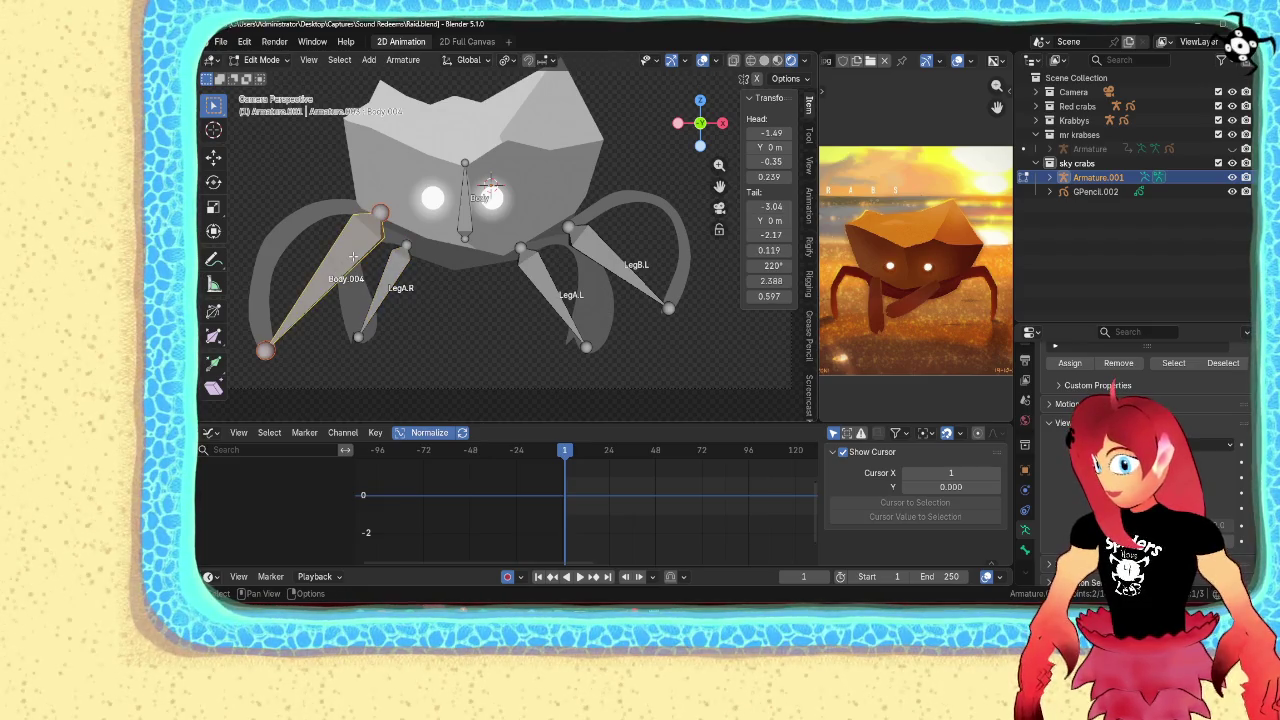
{"action": "key", "text": "F2"}
{"action": "type", "text": "Leg"}
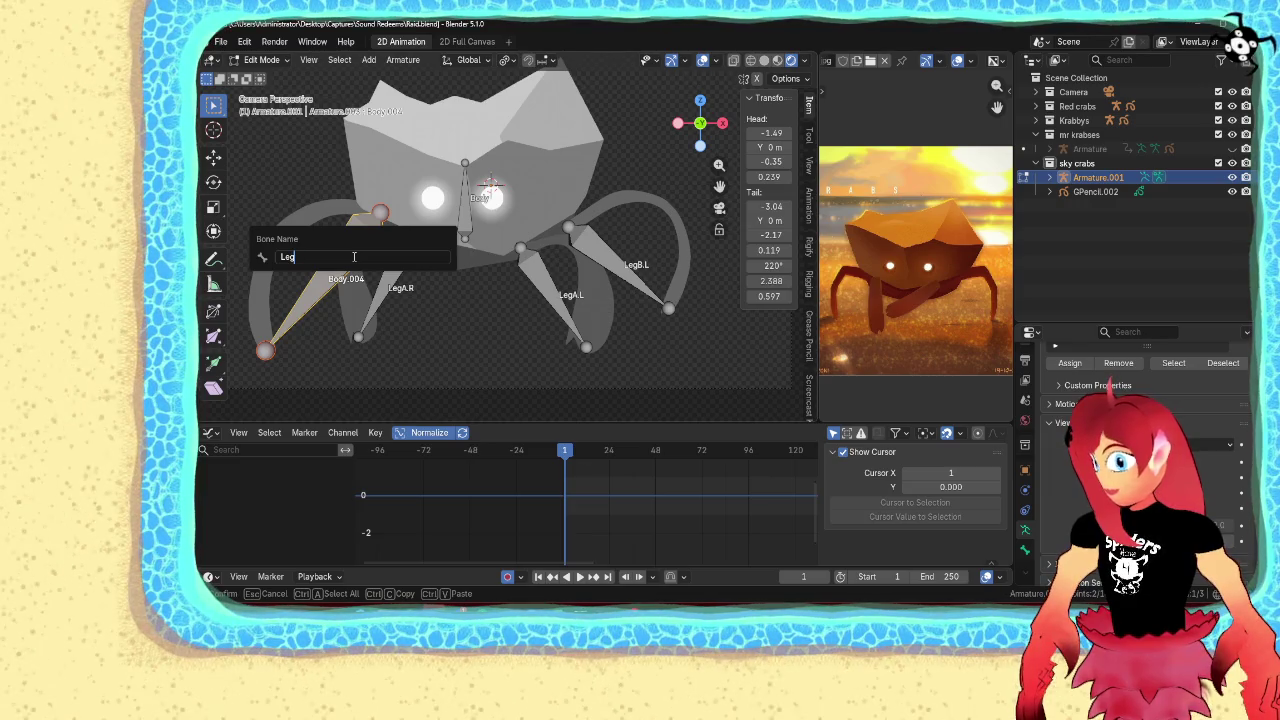
{"action": "type", "text": "B.R"}
{"action": "key", "text": "Return"}
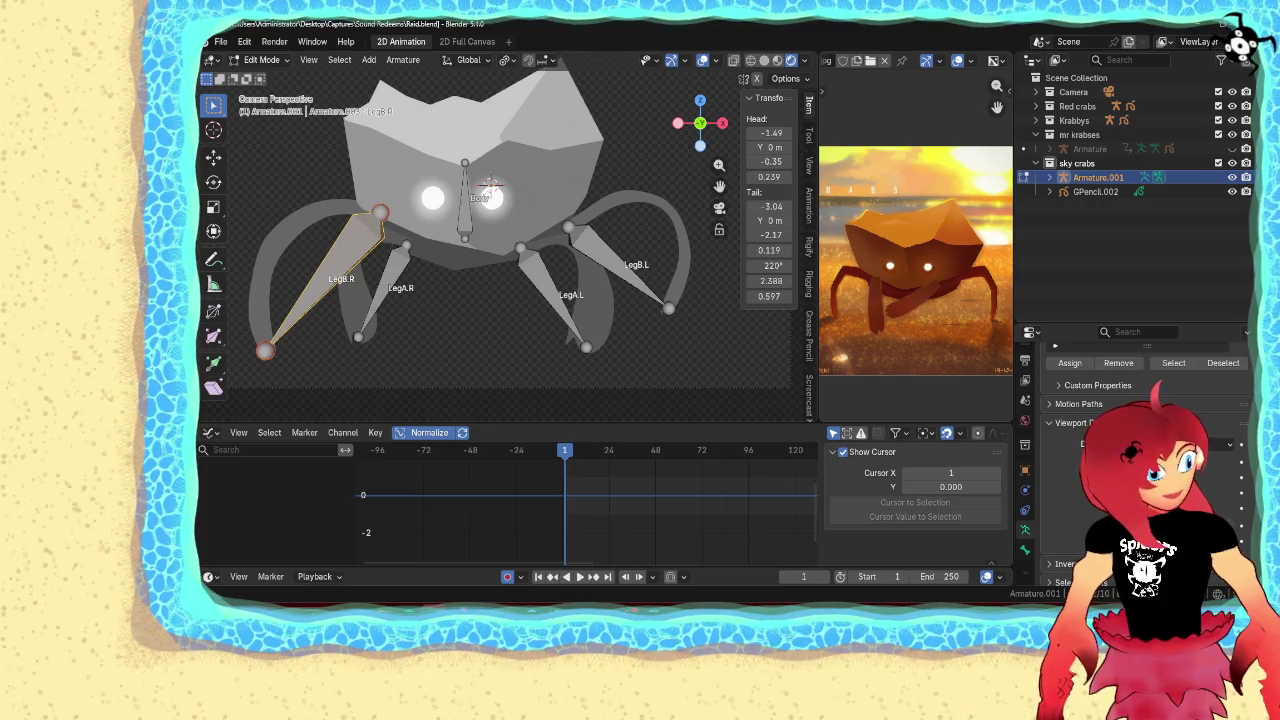
Save Raid.blend from the File menu and return to Object Mode
{"action": "key", "text": "super+d"}
{"action": "key", "text": "super+d"}
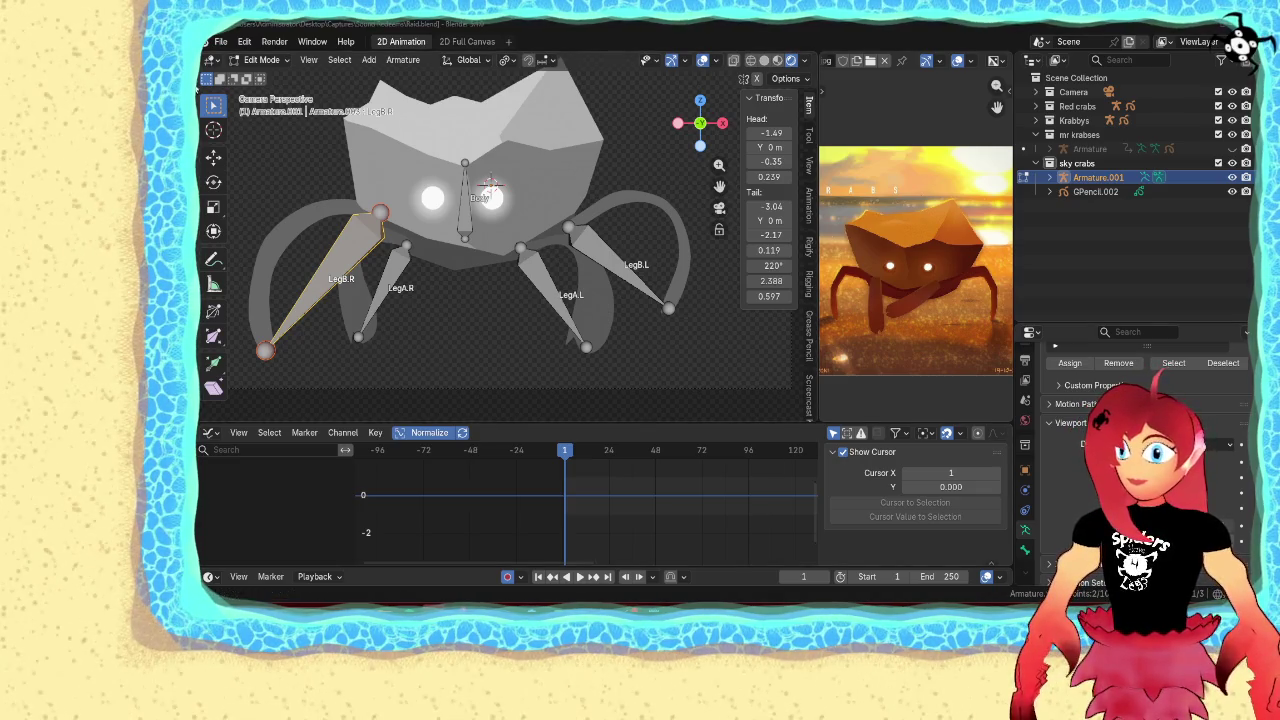
{"action": "left_click", "coordinate": [222, 44]}
{"action": "left_click", "coordinate": [260, 143]}
{"action": "left_click", "coordinate": [483, 348]}
{"action": "key", "text": "Tab"}
Parent the leg bones to the Body bone with Keep Offset
{"action": "scroll", "coordinate": [451, 358], "scroll_direction": "down", "scroll_amount": 3}
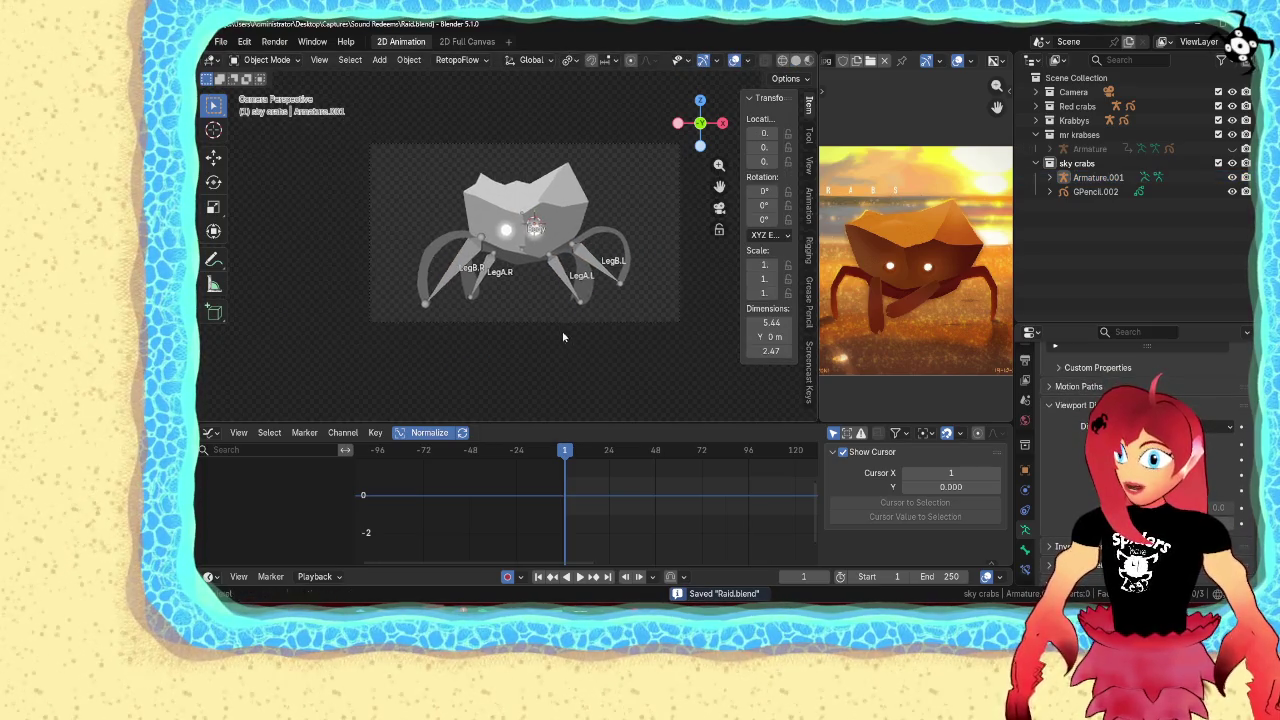
{"action": "scroll", "coordinate": [522, 317], "scroll_direction": "up", "scroll_amount": 4}
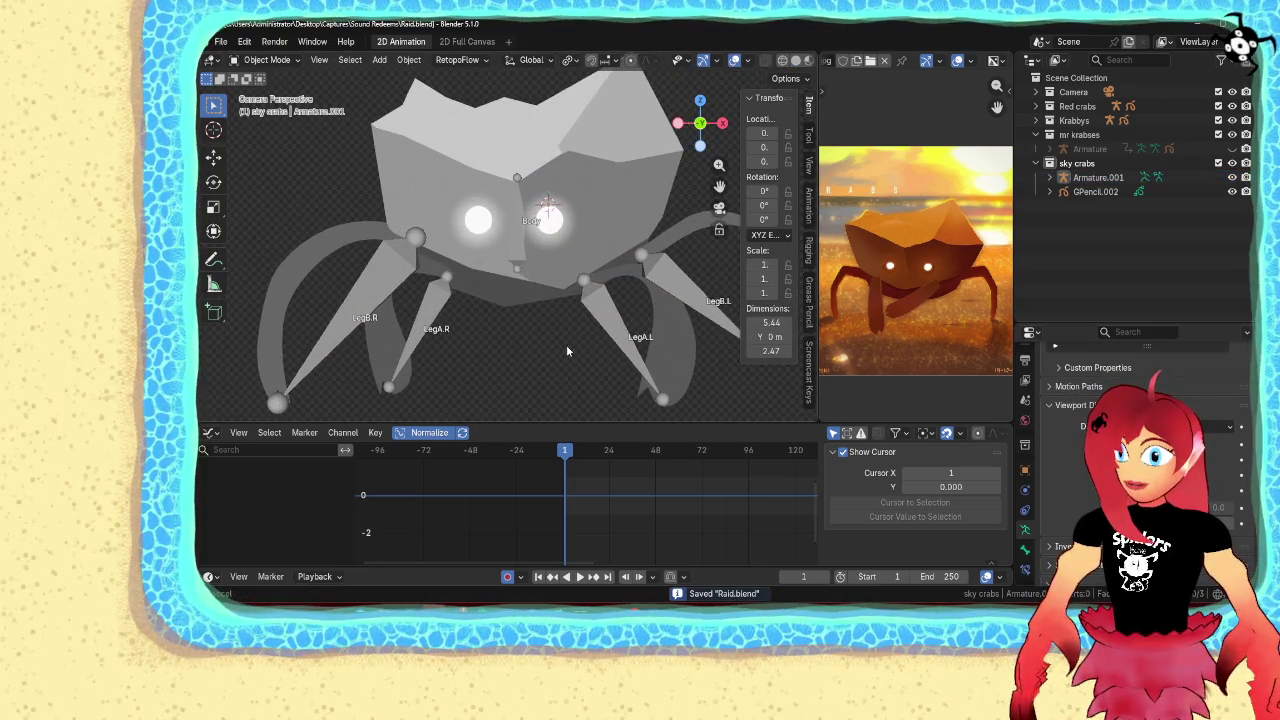
{"action": "left_click", "coordinate": [520, 246]}
{"action": "key", "text": "Tab"}
{"action": "left_click", "coordinate": [424, 307]}
{"action": "left_click", "coordinate": [607, 307], "text": "shift"}
{"action": "left_click", "coordinate": [700, 300], "text": "shift"}
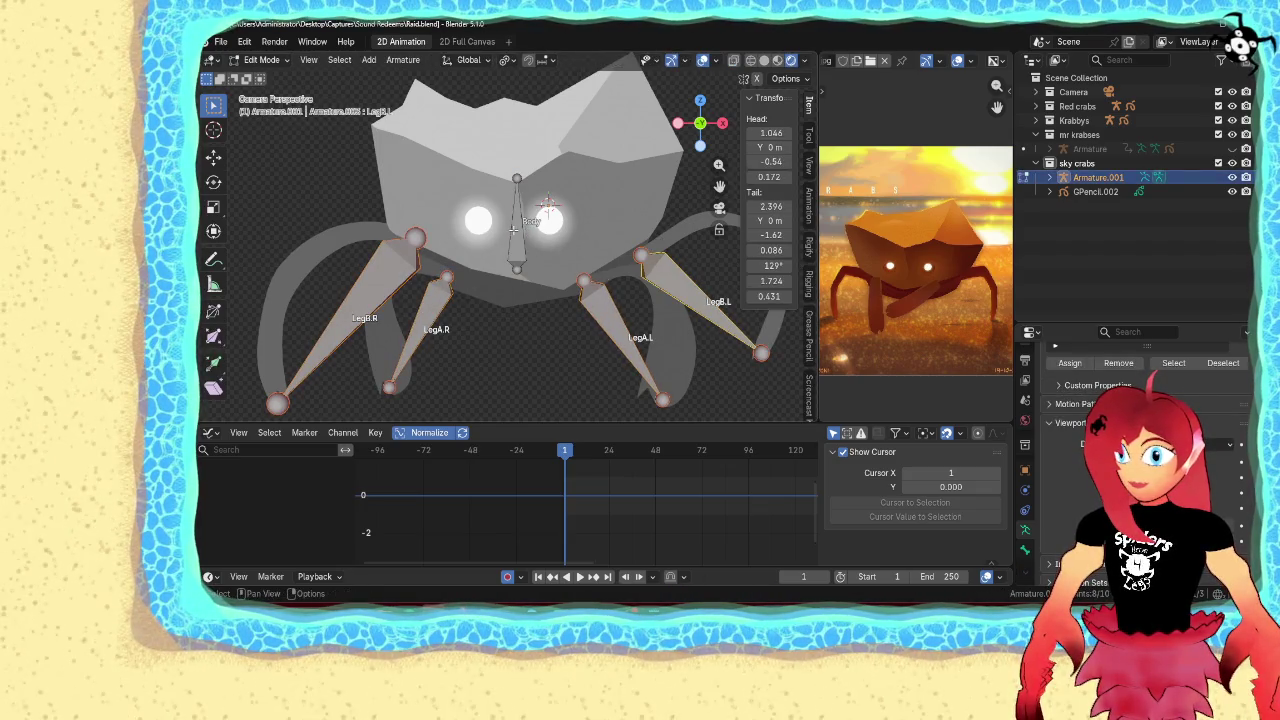
{"action": "left_click", "coordinate": [521, 237], "text": "shift"}
{"action": "key", "text": "ctrl+p"}
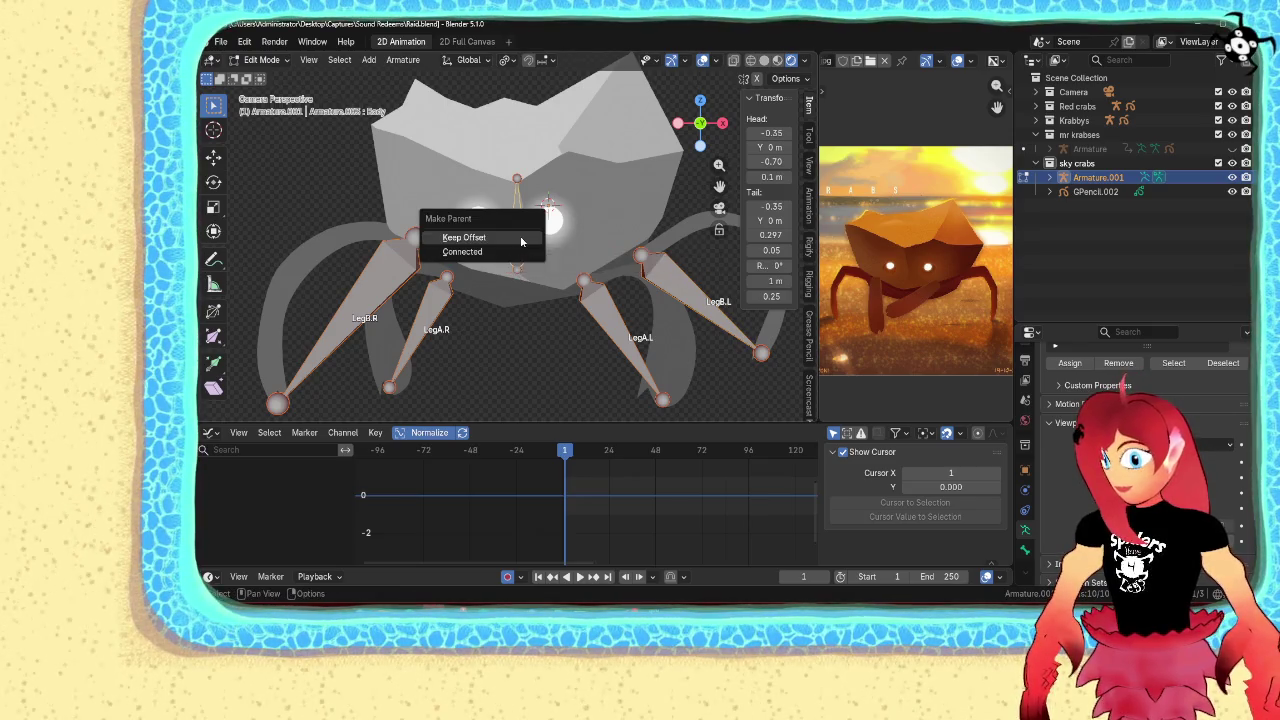
{"action": "left_click", "coordinate": [520, 230]}
In Pose Mode, test-move Body to confirm the legs follow, then cancel and return to Object Mode
{"action": "key", "text": "ctrl+Tab"}
{"action": "left_click", "coordinate": [428, 322]}
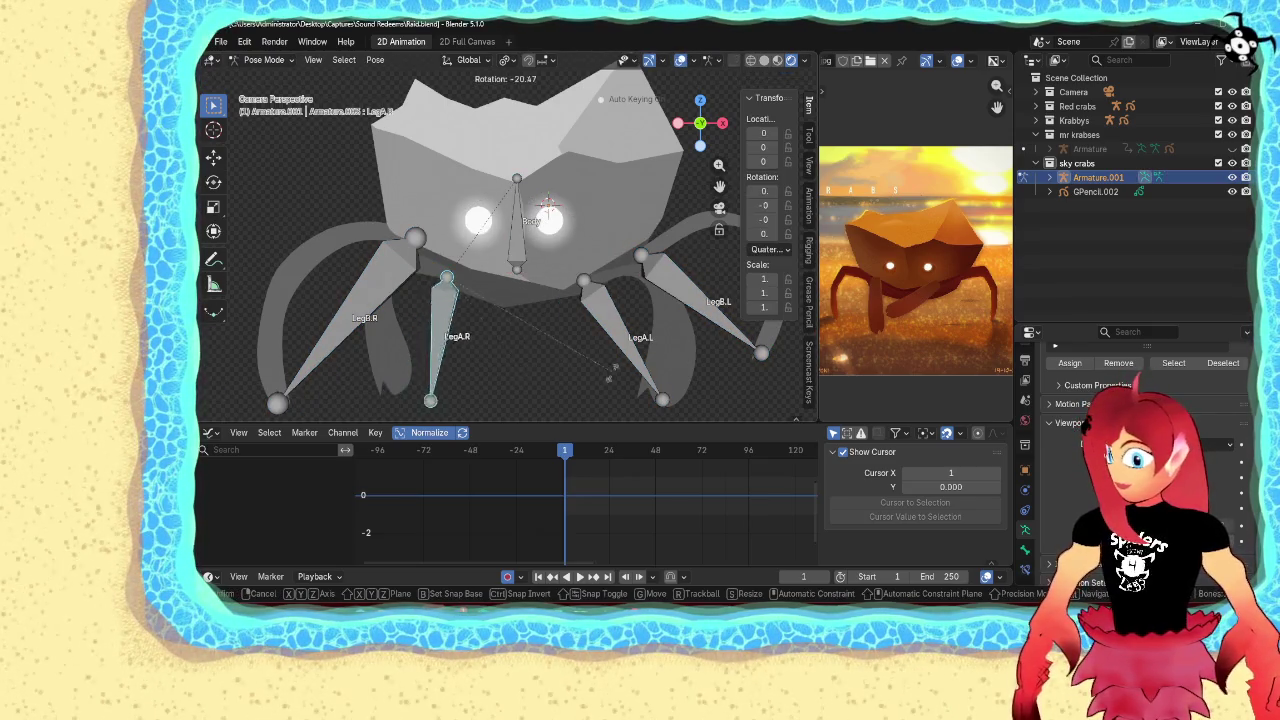
{"action": "left_click", "coordinate": [516, 240]}
{"action": "key", "text": "g"}
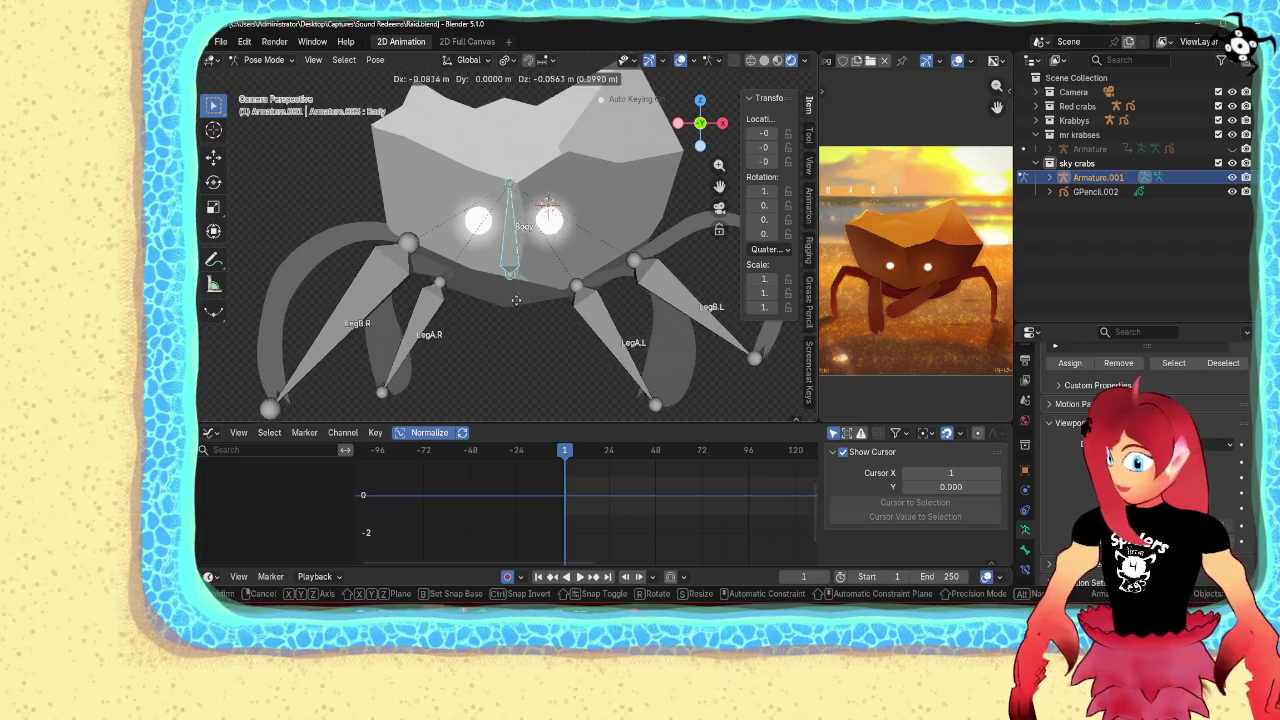
{"action": "right_click", "coordinate": [513, 268]}
{"action": "key", "text": "ctrl+Tab"}
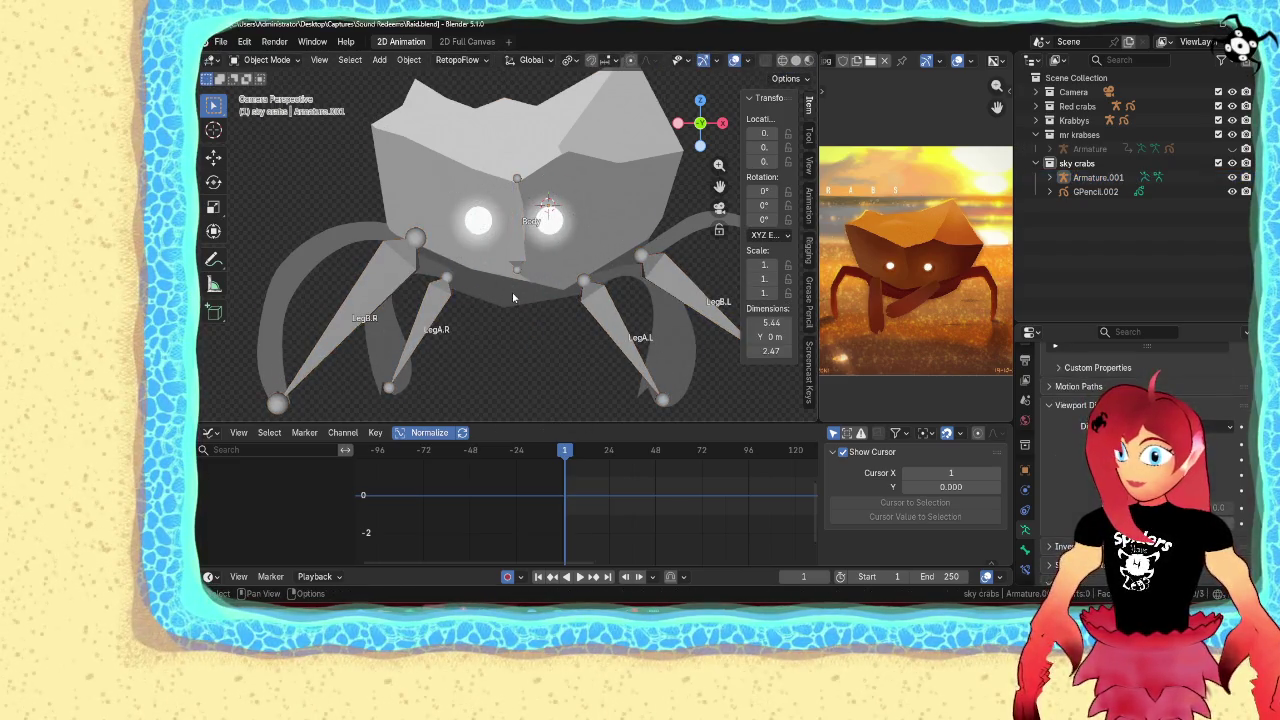
{"action": "left_click", "coordinate": [521, 316]}
Parent GPencil.002 to Armature.001 via Armature Deform with Empty Groups, then enter stroke editing
{"action": "key", "text": "Tab"}
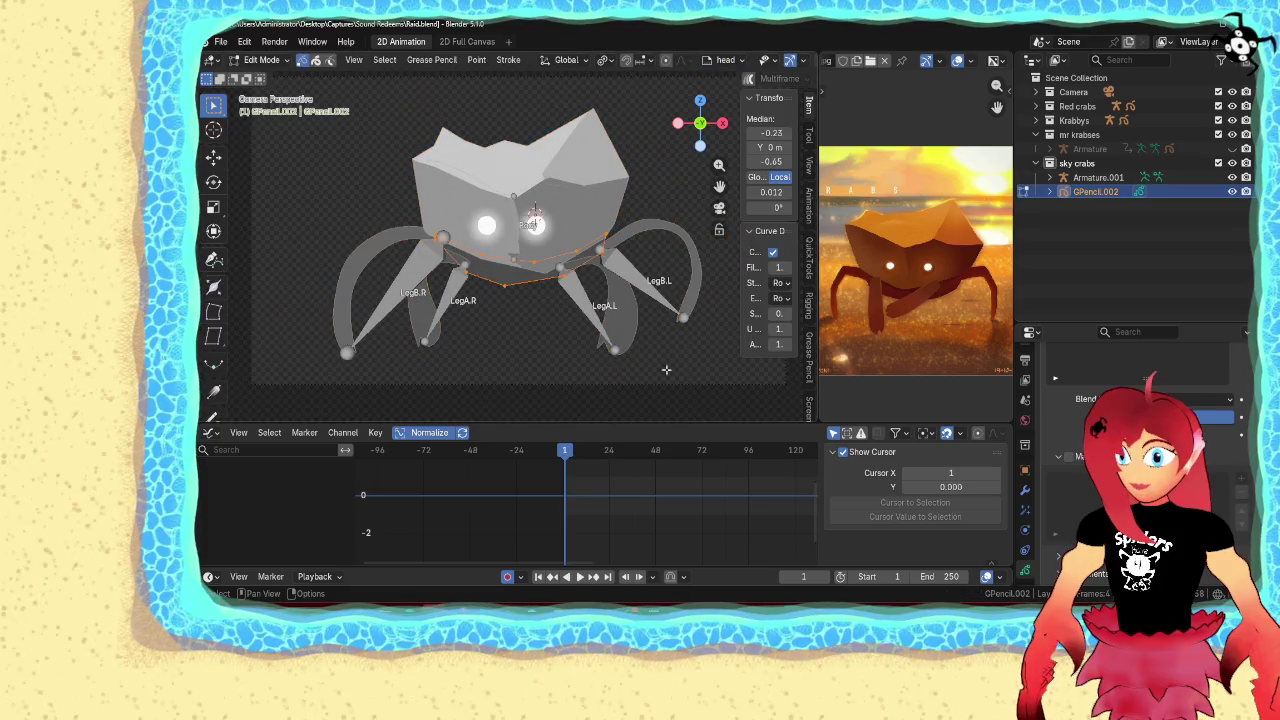
{"action": "key", "text": "ctrl+Tab"}
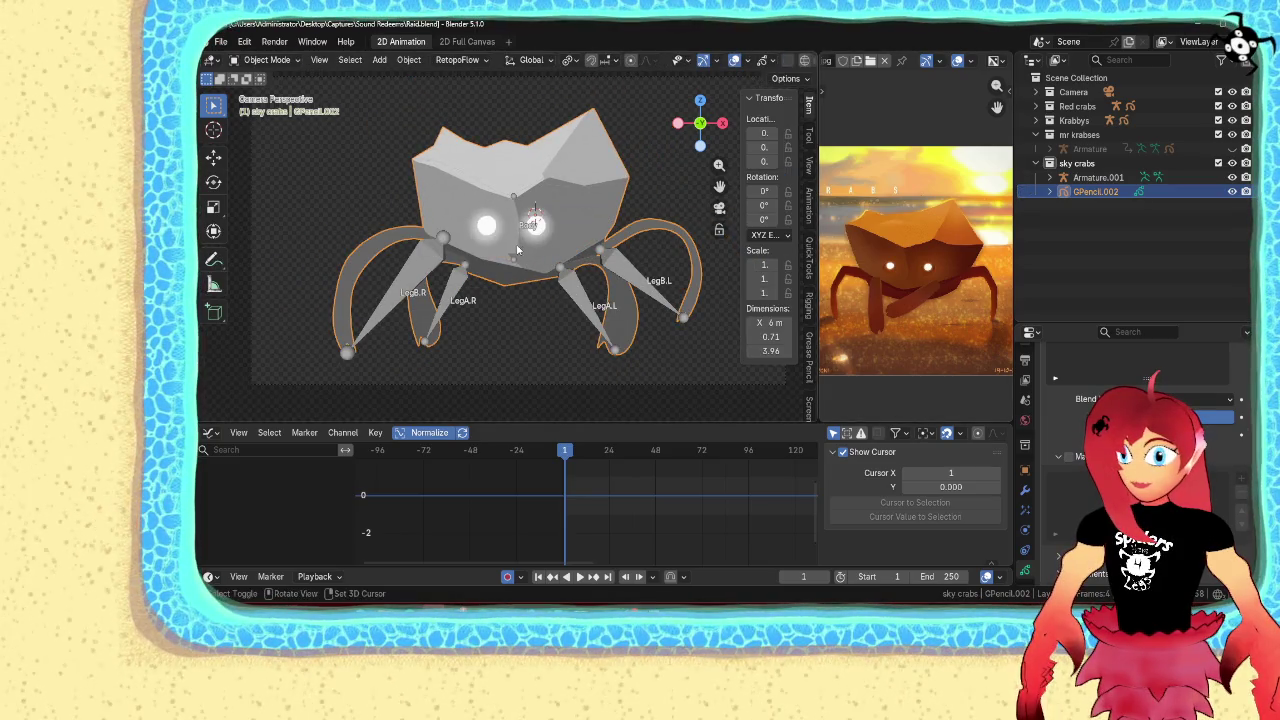
{"action": "left_click", "coordinate": [527, 274]}
{"action": "key", "text": "ctrl+p"}
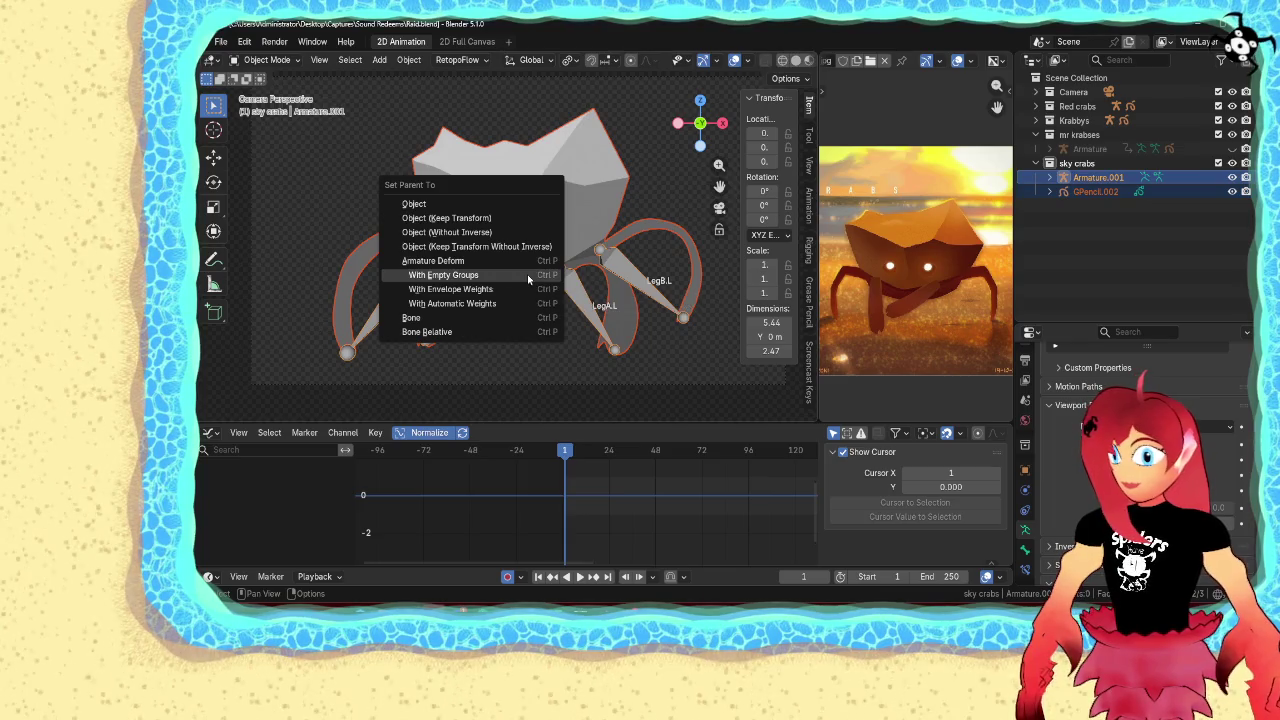
{"action": "left_click", "coordinate": [527, 274]}
{"action": "left_click", "coordinate": [522, 311]}
{"action": "left_click", "coordinate": [522, 316]}
{"action": "key", "text": "Tab"}
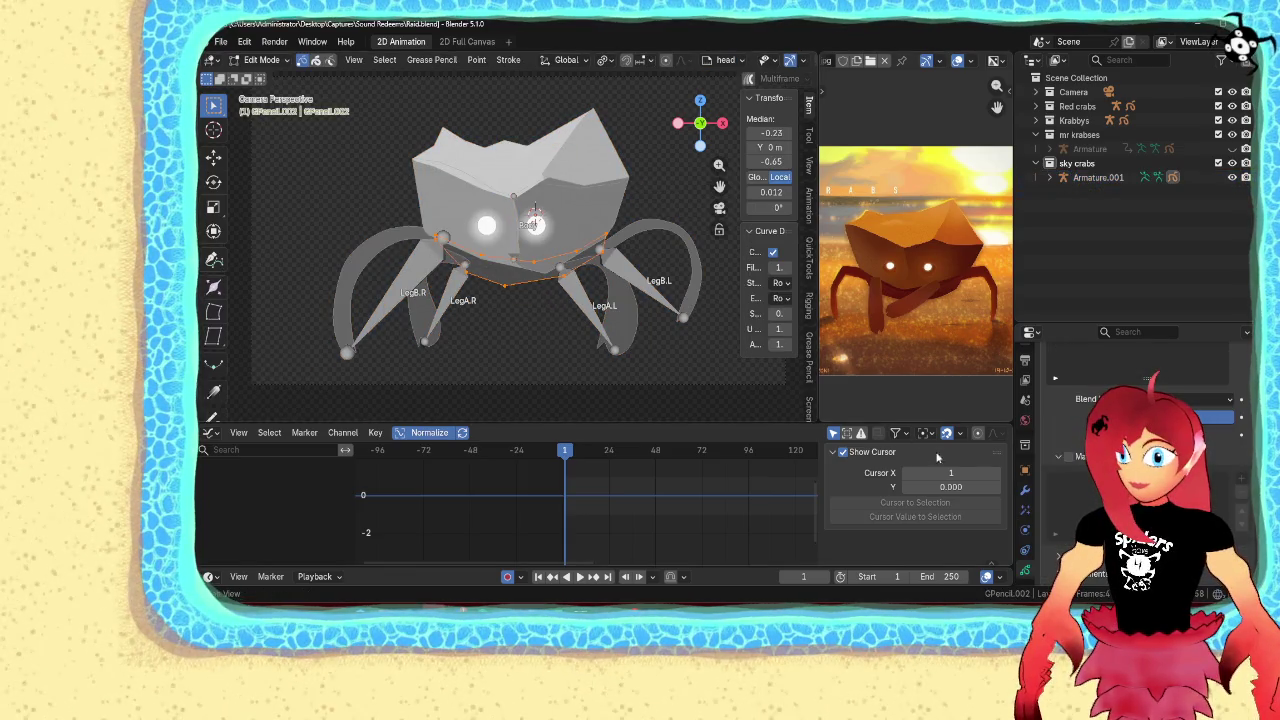
{"action": "key", "text": "ctrl+g"}
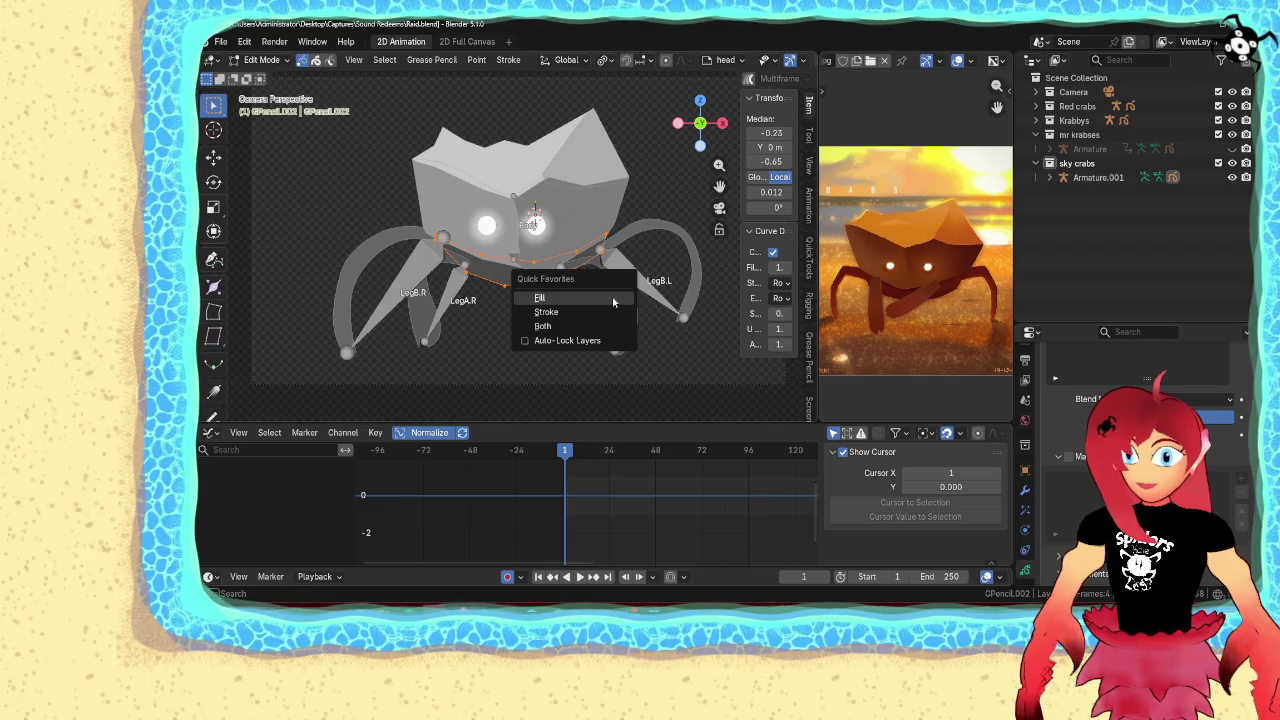
Select the crab's head stroke and move it back onto the body
{"action": "left_click", "coordinate": [612, 298]}
{"action": "scroll", "coordinate": [645, 254], "scroll_direction": "up", "scroll_amount": 2}
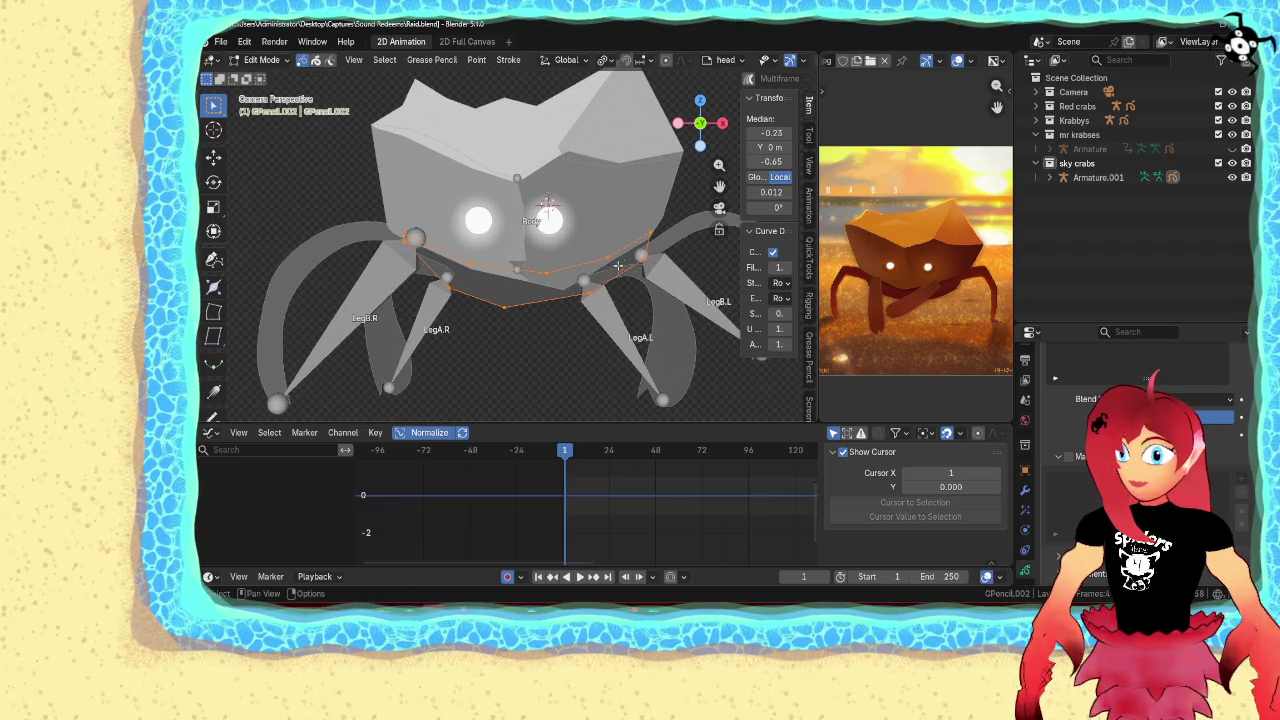
{"action": "middle_click_drag", "start_coordinate": [618, 268], "coordinate": [593, 255]}
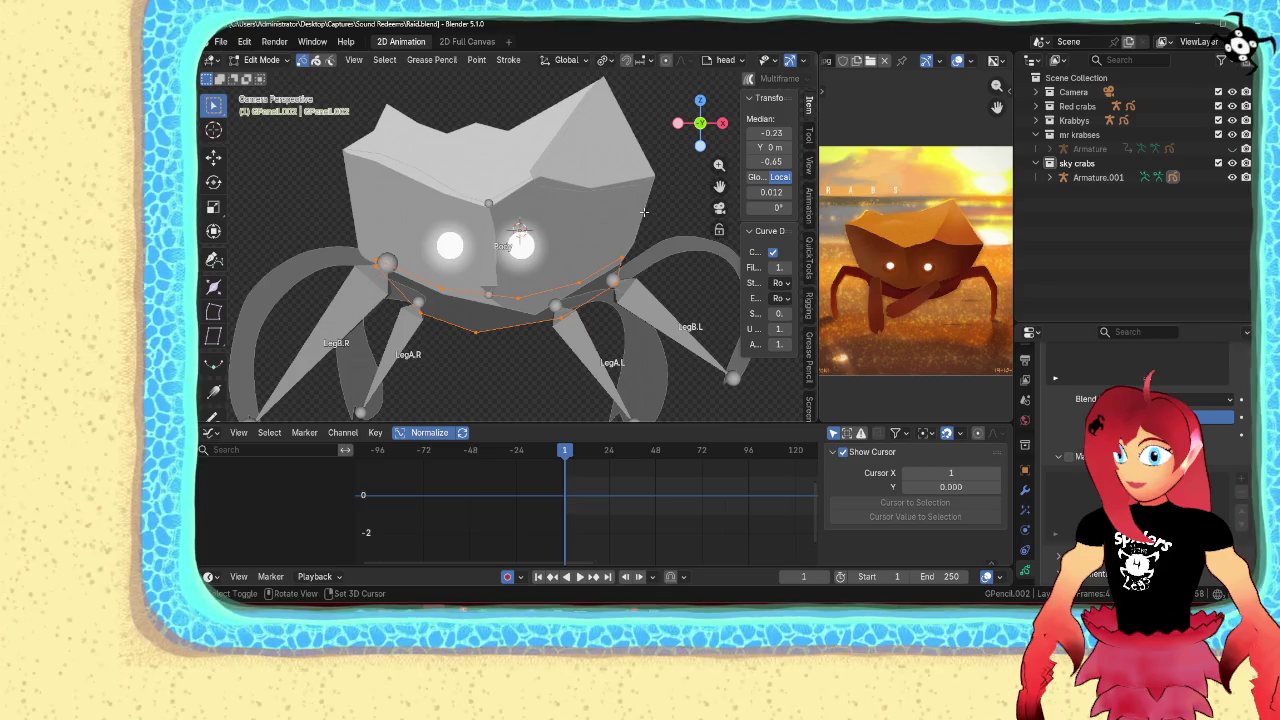
{"action": "middle_click_drag", "start_coordinate": [644, 212], "coordinate": [502, 238]}
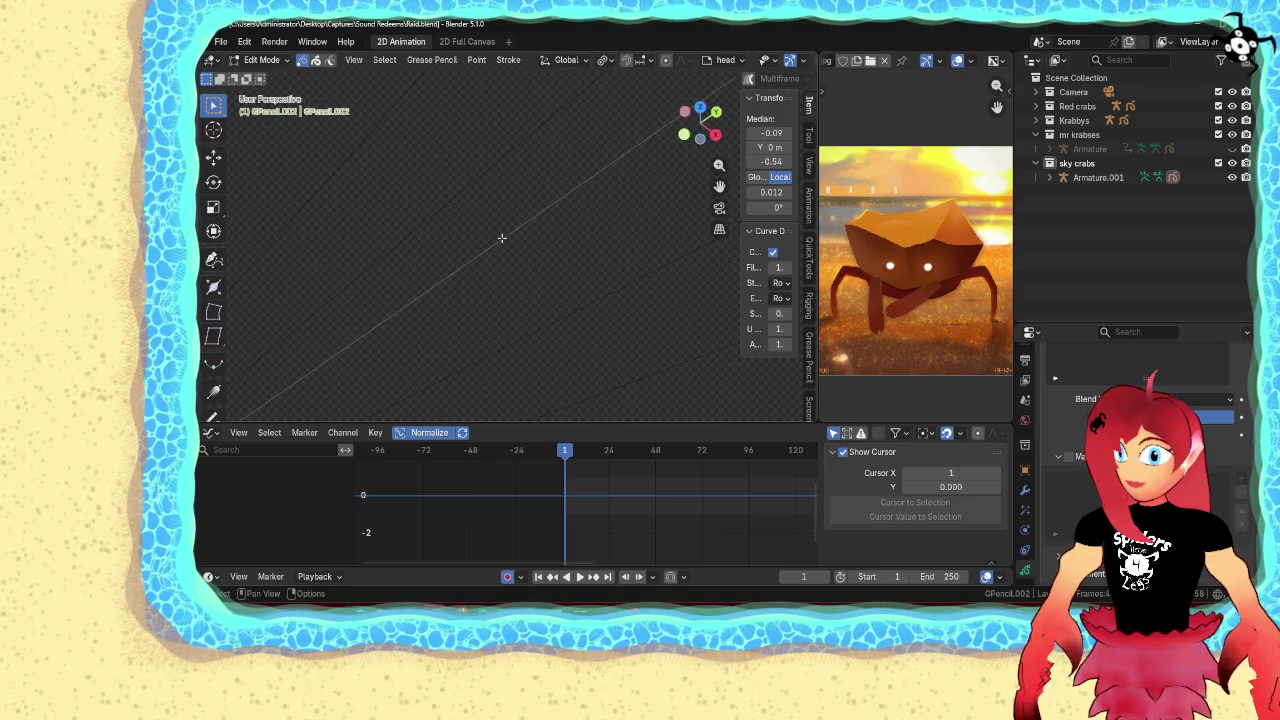
{"action": "key", "text": "KP_0"}
{"action": "scroll", "coordinate": [502, 238], "scroll_direction": "down", "scroll_amount": 2}
{"action": "mouse_move", "coordinate": [632, 123]}
{"action": "left_mouse_down"}
{"action": "mouse_move", "coordinate": [387, 245]}
{"action": "mouse_move", "coordinate": [371, 235]}
{"action": "left_mouse_up"}
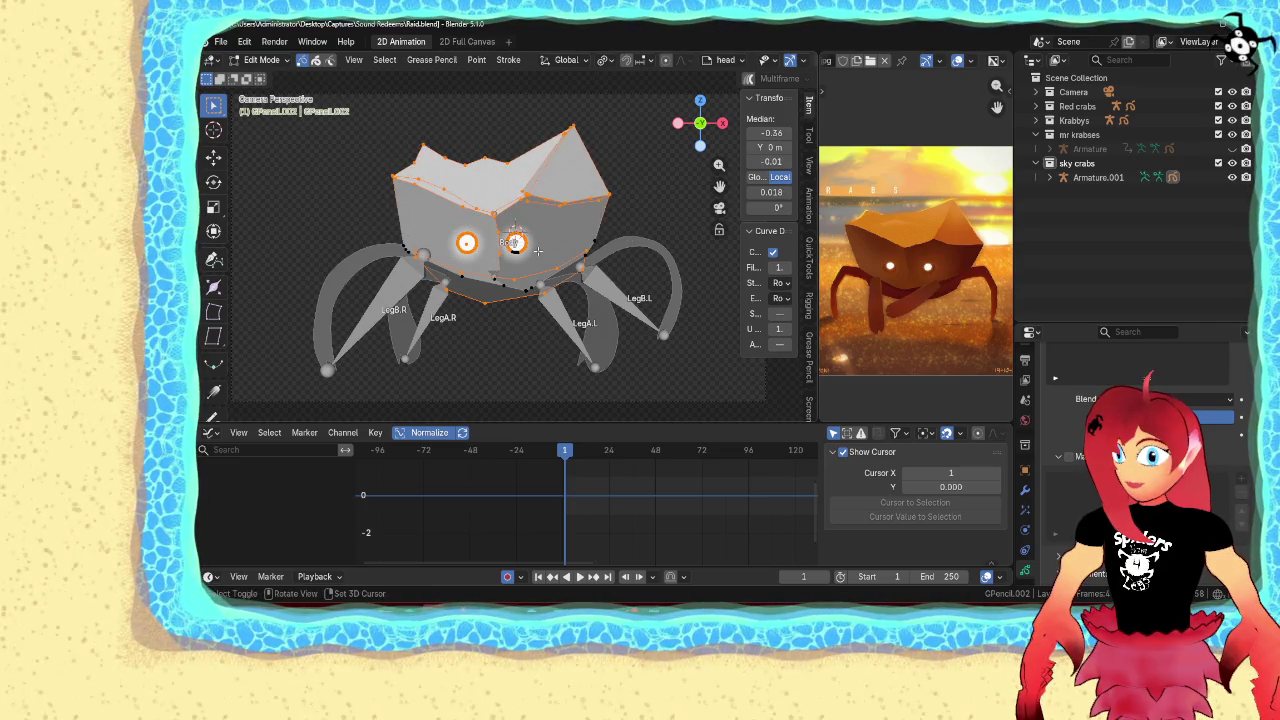
{"action": "scroll", "coordinate": [535, 254], "scroll_direction": "up", "scroll_amount": 4}
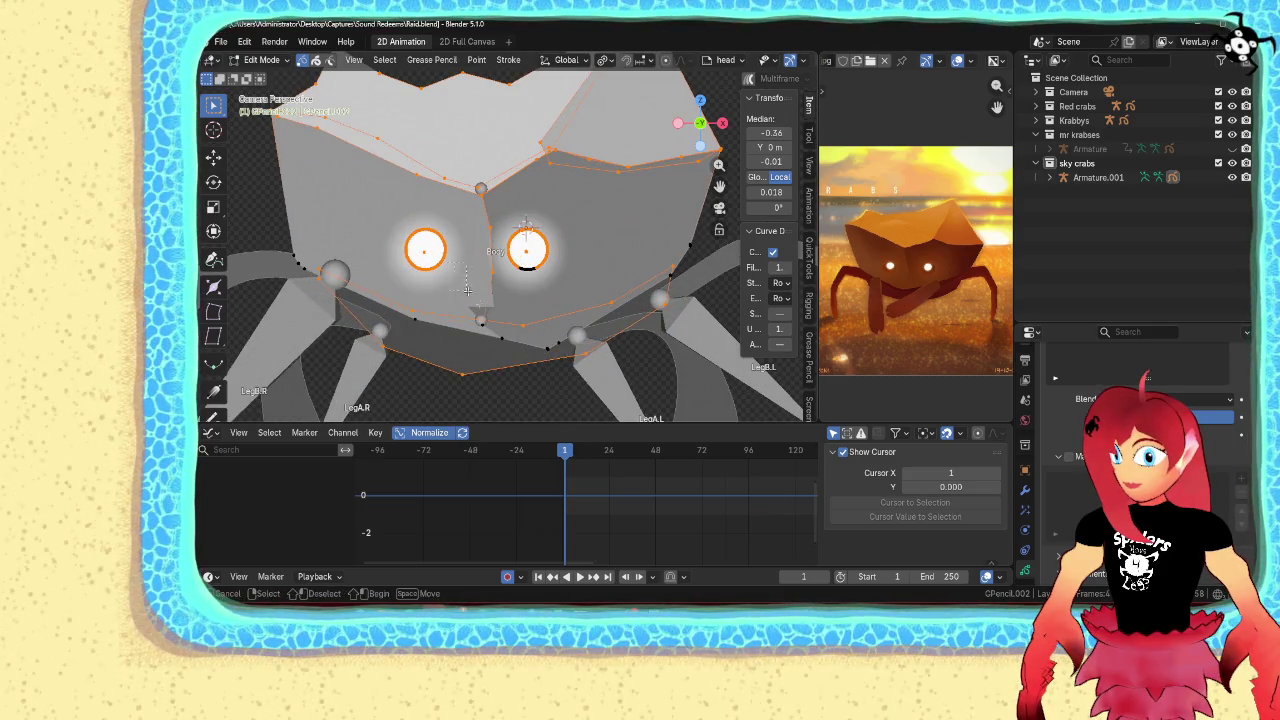
{"action": "middle_click_drag", "start_coordinate": [510, 325], "coordinate": [520, 284]}
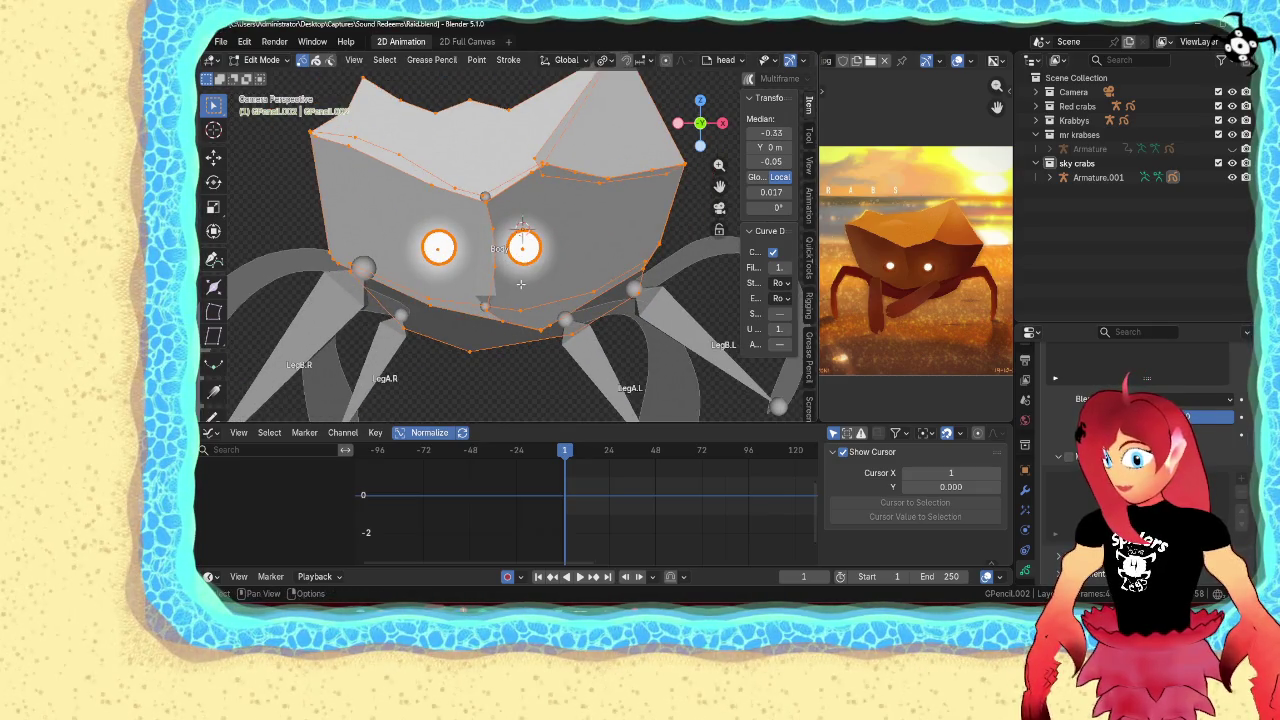
{"action": "scroll", "coordinate": [520, 284], "scroll_direction": "down", "scroll_amount": 4}
{"action": "key", "text": "g"}
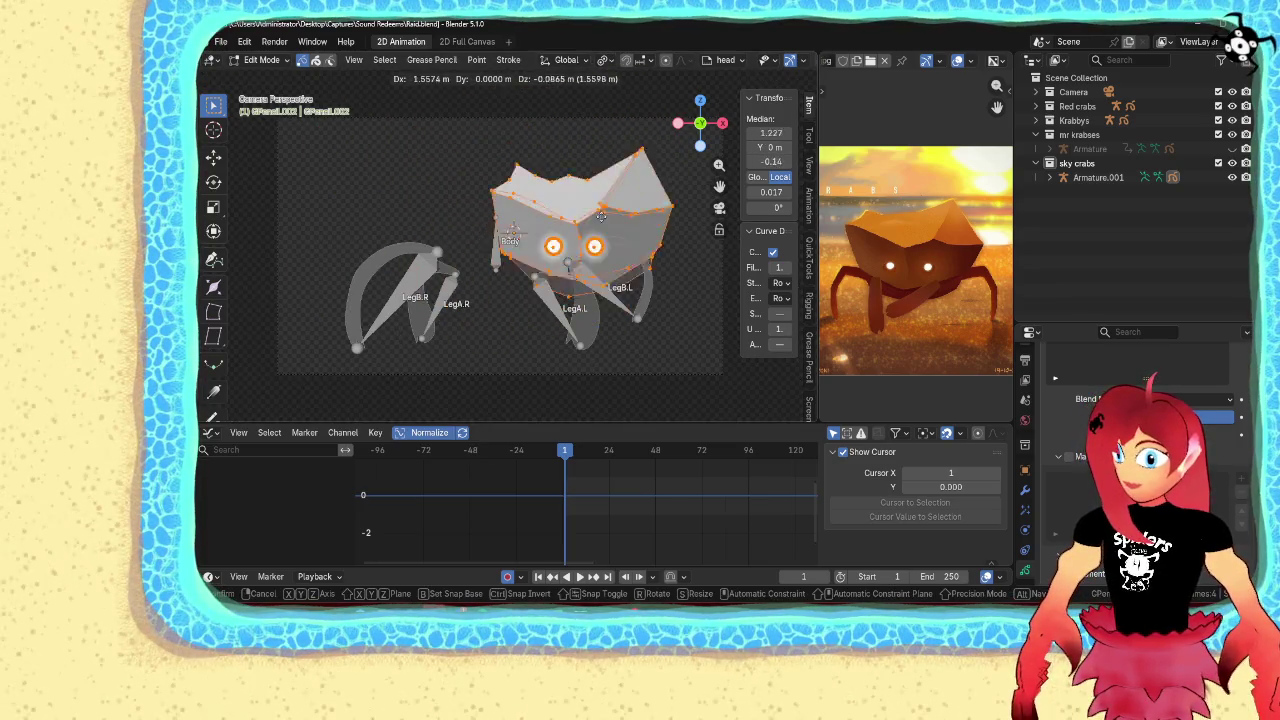
{"action": "left_click", "coordinate": [520, 207]}
Assign the left leg strokes to the LegA.L and LegB.L vertex groups
{"action": "scroll", "coordinate": [1140, 420], "scroll_direction": "down", "scroll_amount": 3}
{"action": "left_click", "coordinate": [1080, 464]}
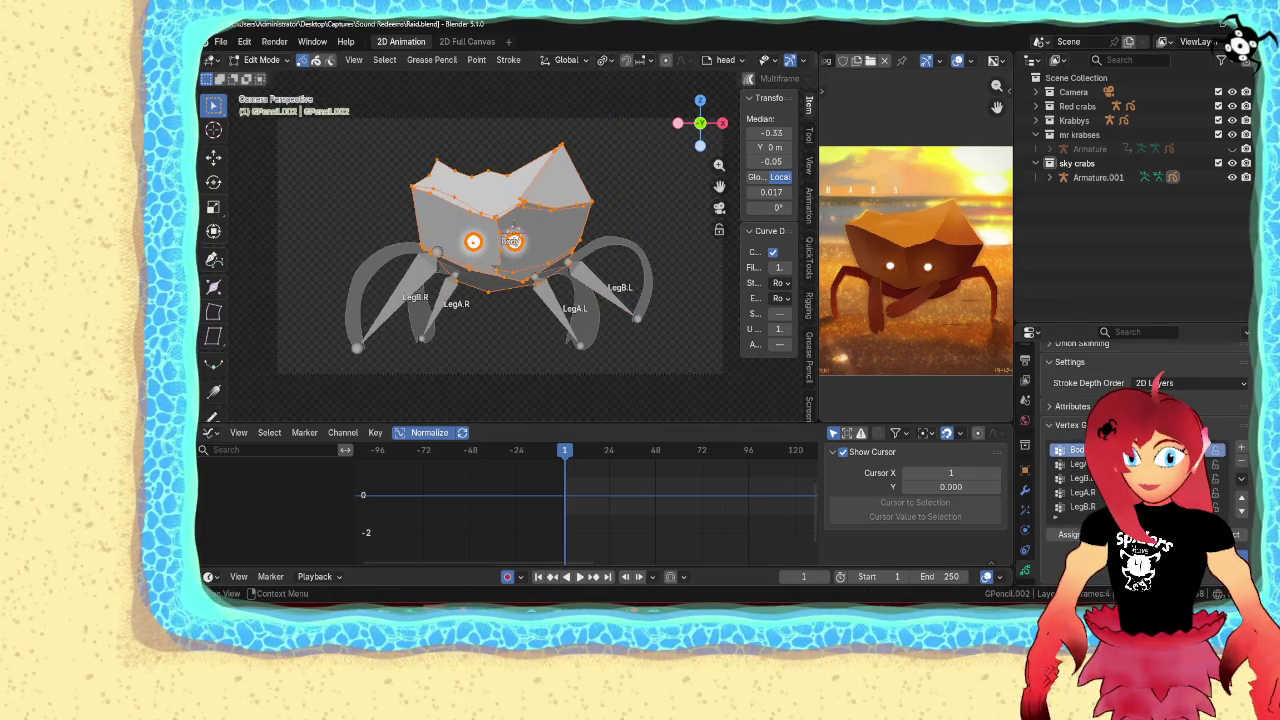
{"action": "scroll", "coordinate": [650, 388], "scroll_direction": "up", "scroll_amount": 2}
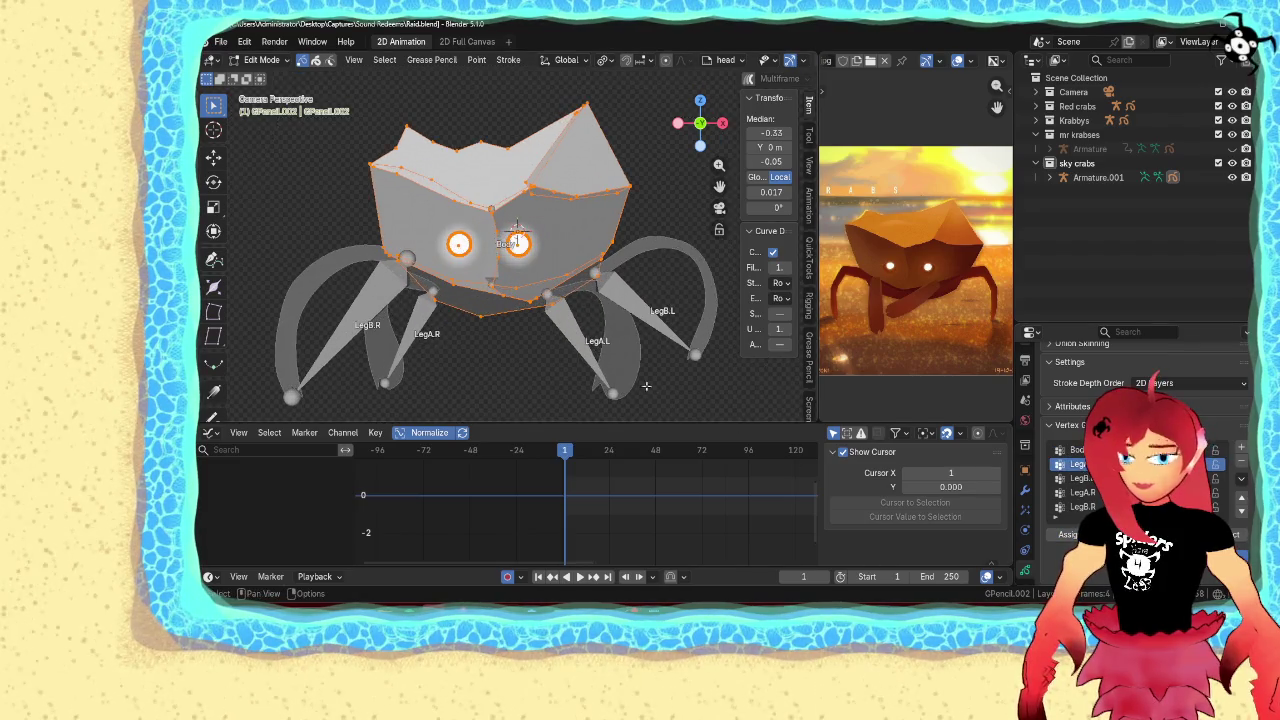
{"action": "left_click", "coordinate": [600, 357]}
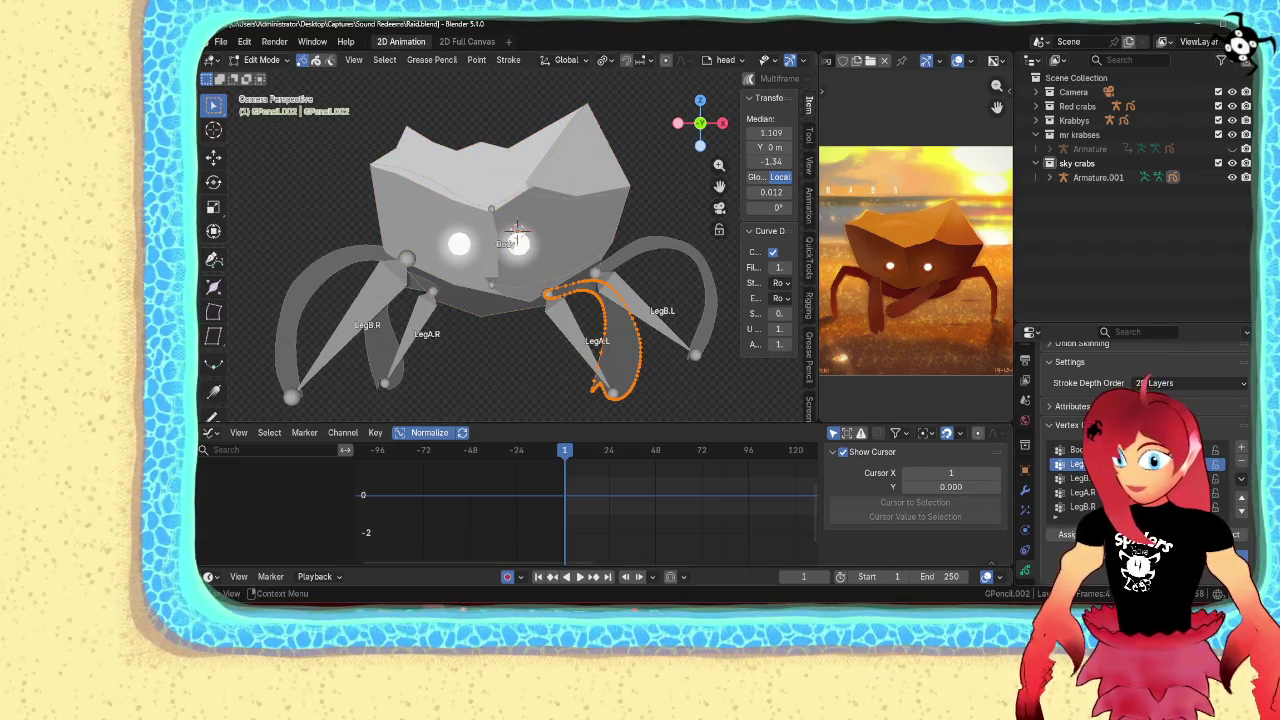
{"action": "left_click", "coordinate": [1078, 478]}
{"action": "left_click", "coordinate": [673, 323]}
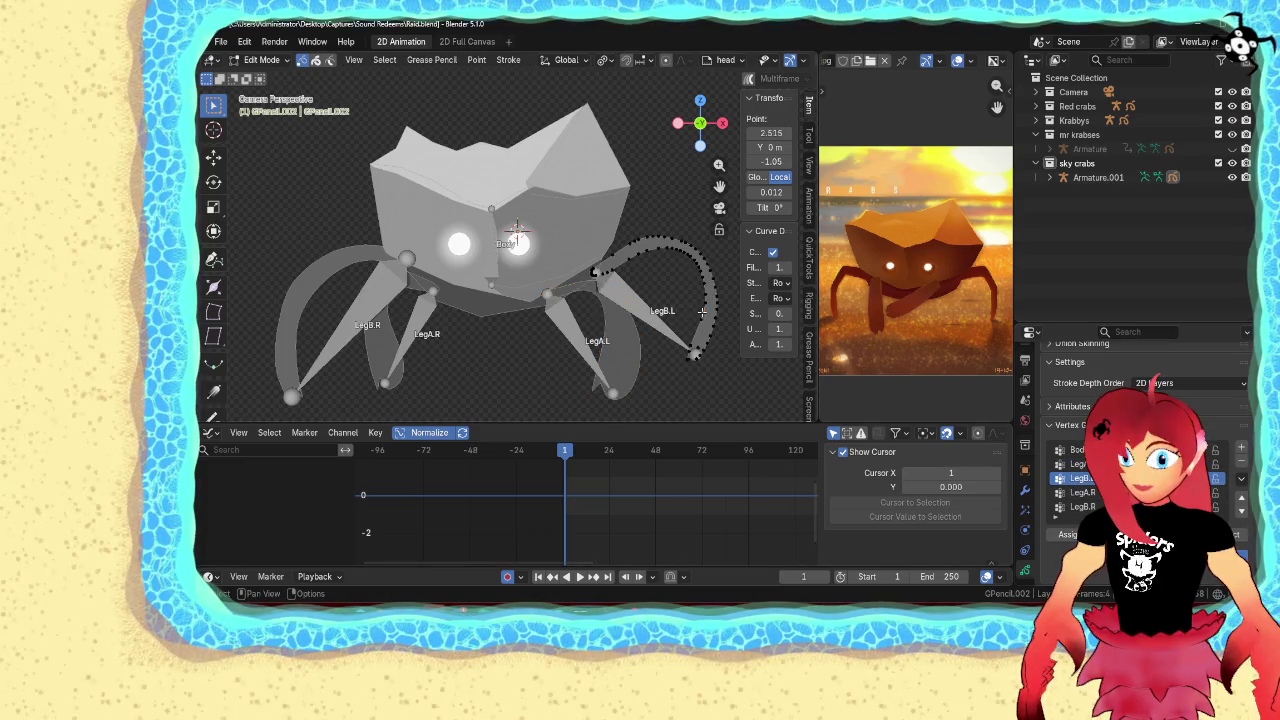
{"action": "left_click", "coordinate": [1082, 492]}
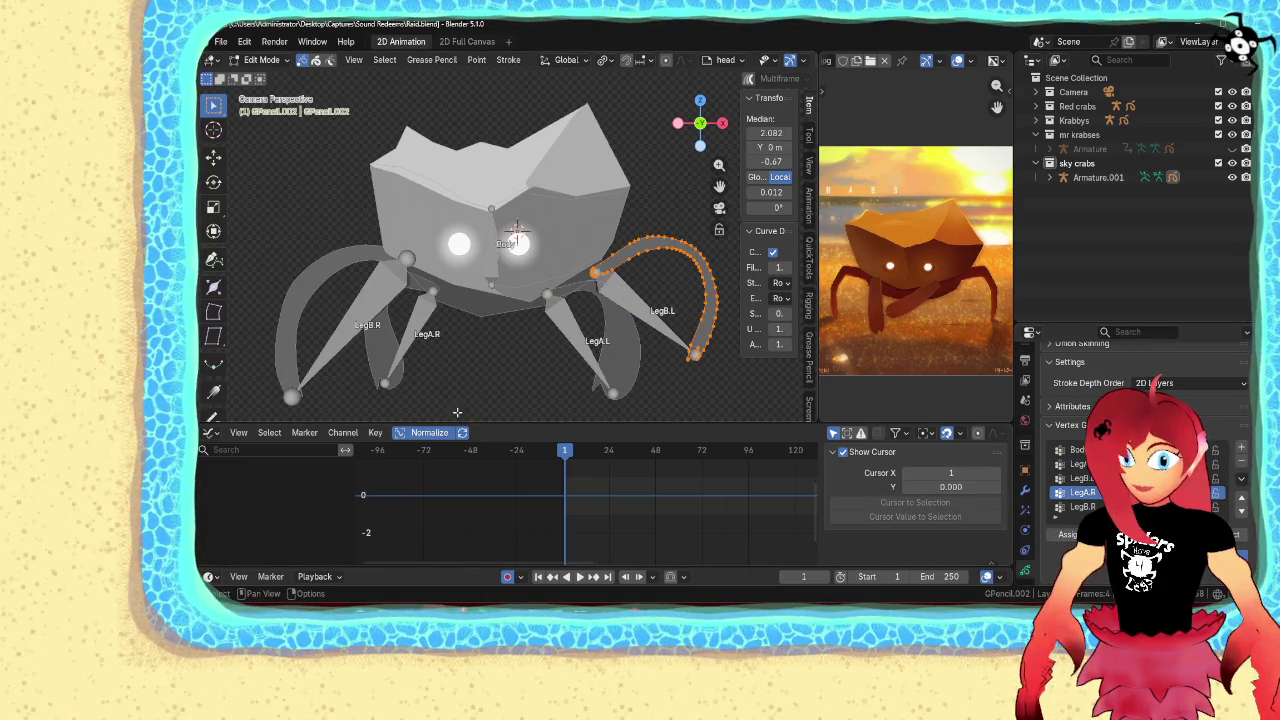
Assign the right leg strokes to LegA.R and LegB.R, then leave Edit Mode
{"action": "left_click", "coordinate": [390, 352]}
{"action": "key", "text": "l"}
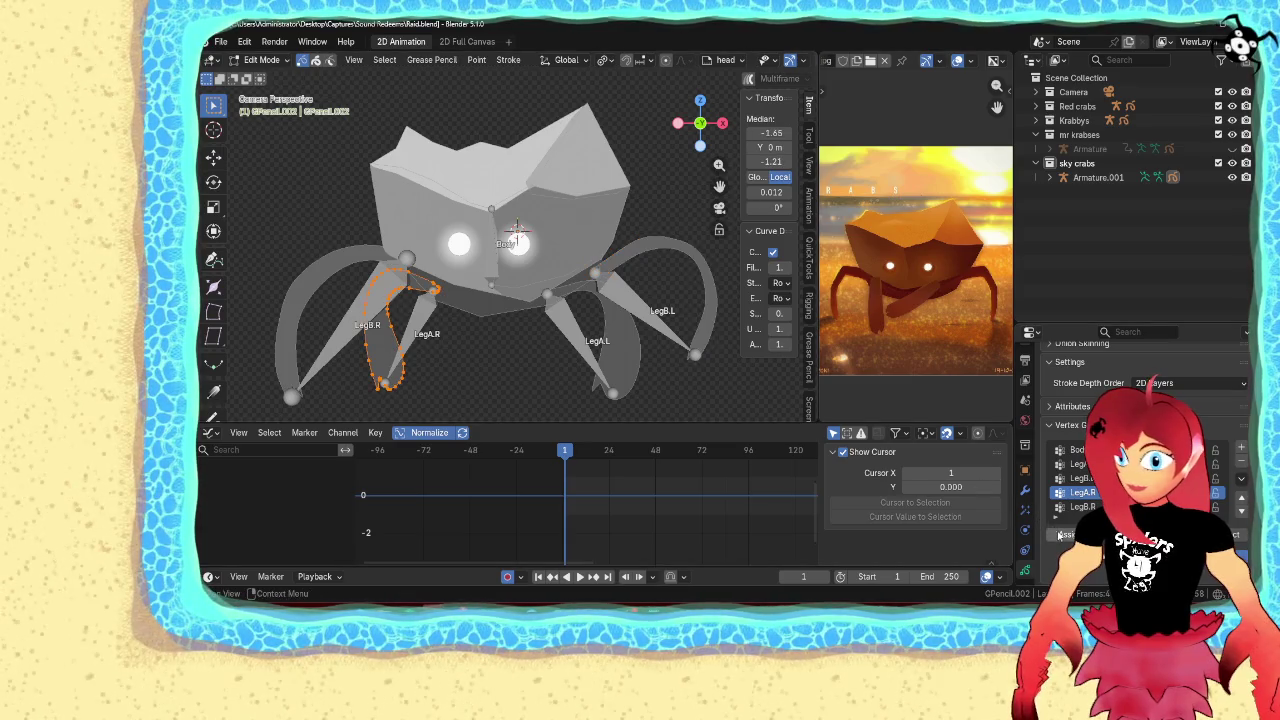
{"action": "left_click", "coordinate": [1078, 507]}
{"action": "left_click", "coordinate": [405, 257]}
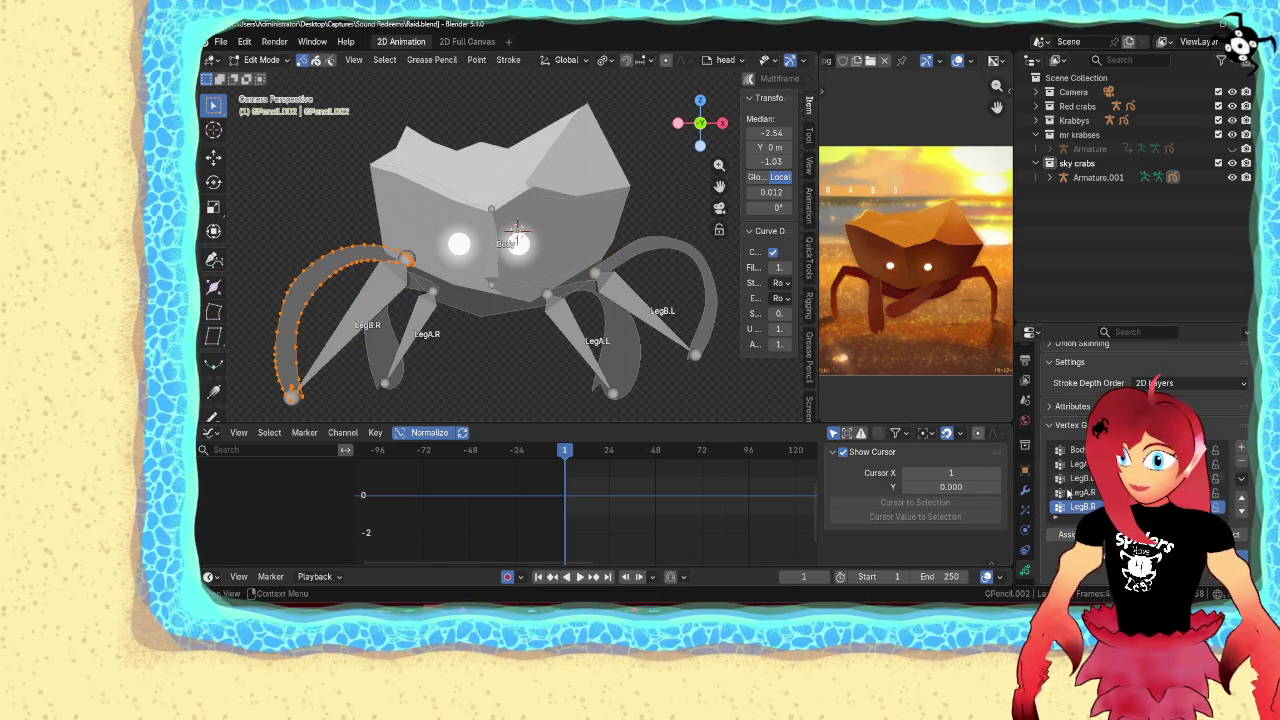
{"action": "key", "text": "Tab"}
{"action": "left_click", "coordinate": [577, 314]}
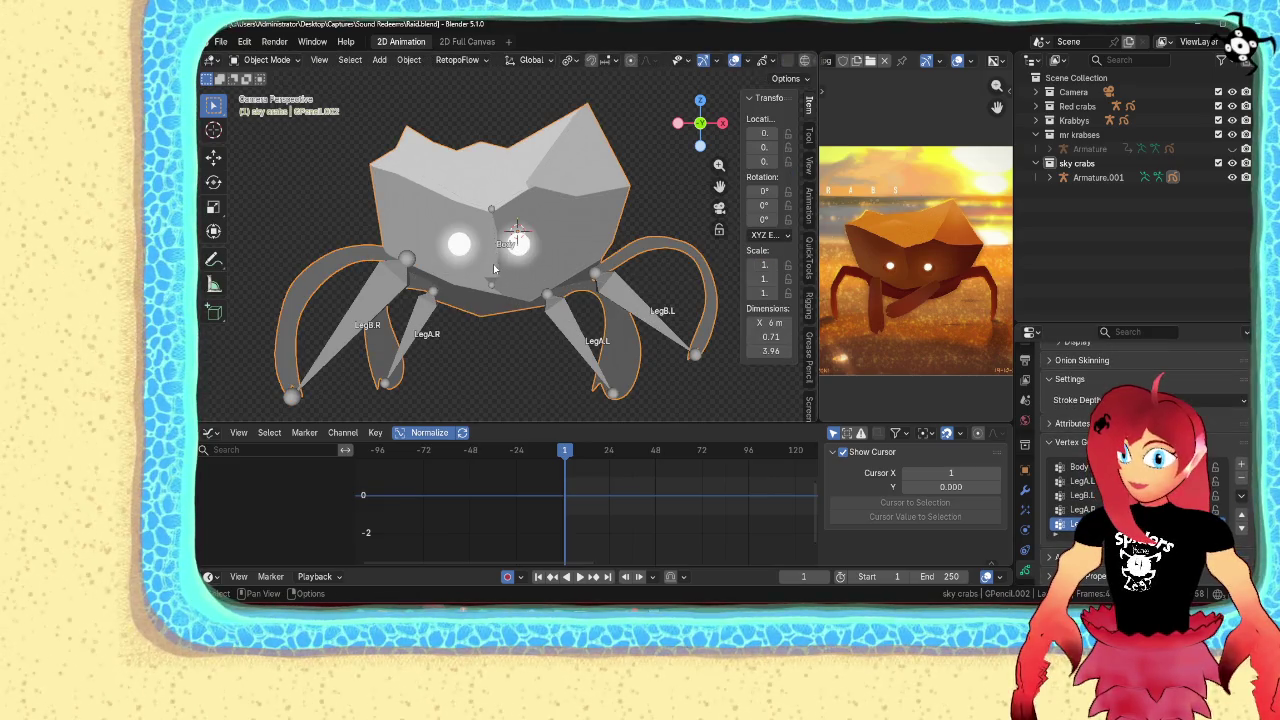
Put Armature.001 in Pose Mode and test-rotate the LegA.L and LegB.L bones
{"action": "key", "text": "ctrl+Tab"}
{"action": "left_click", "coordinate": [562, 343]}
{"action": "left_click", "coordinate": [565, 343]}
{"action": "key", "text": "r"}
{"action": "right_click", "coordinate": [629, 337]}
{"action": "left_click", "coordinate": [640, 316]}
{"action": "key", "text": "r"}
{"action": "right_click", "coordinate": [641, 318]}
Give all bones XYZ Euler rotation and lock their location and X/Y rotation
{"action": "key", "text": "a"}
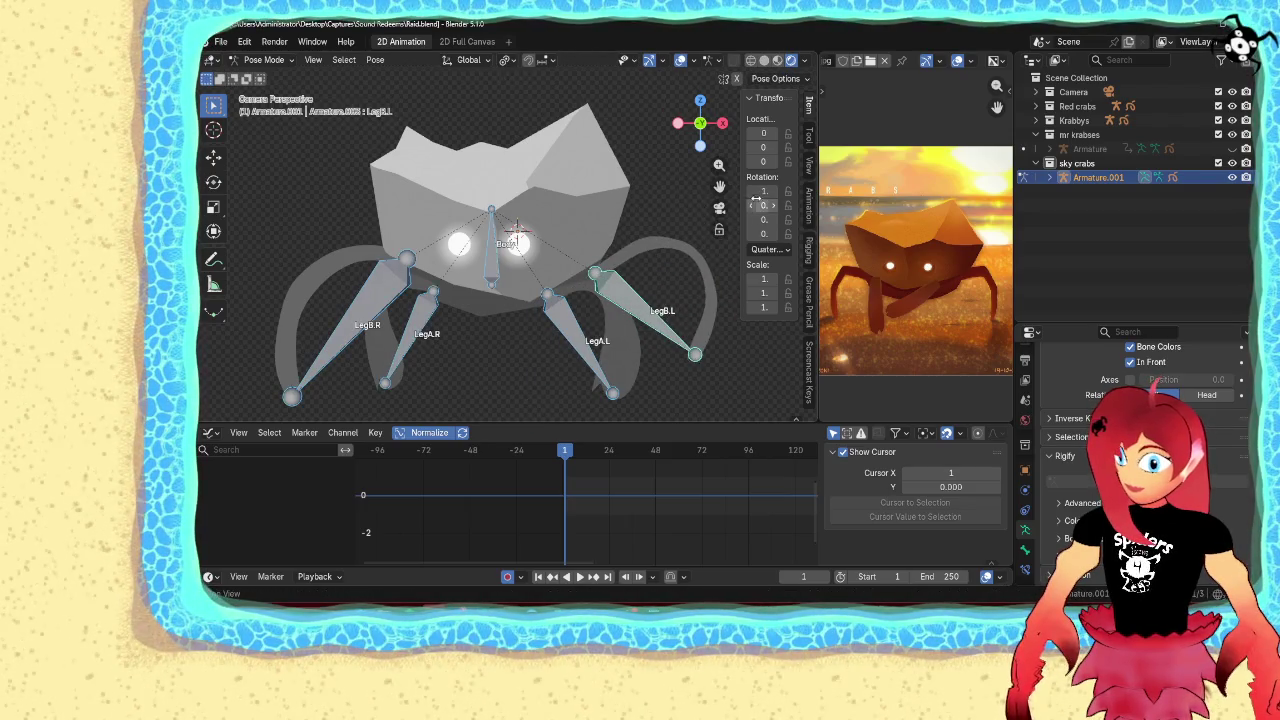
{"action": "left_click_drag", "start_coordinate": [742, 222], "coordinate": [687, 222]}
{"action": "left_click", "coordinate": [740, 249]}
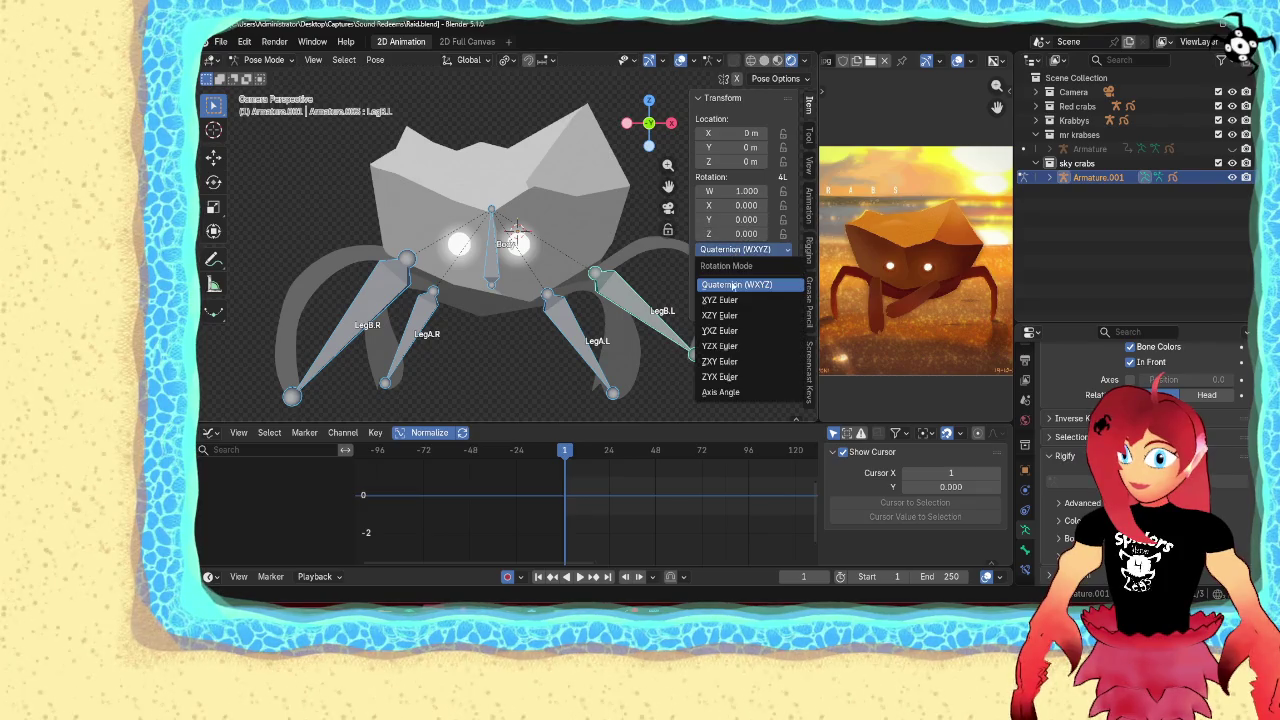
{"action": "left_click", "coordinate": [740, 302]}
{"action": "mouse_move", "coordinate": [729, 219]}
{"action": "left_mouse_down"}
{"action": "mouse_move", "coordinate": [712, 219]}
{"action": "mouse_move", "coordinate": [729, 219]}
{"action": "mouse_move", "coordinate": [781, 131]}
{"action": "mouse_move", "coordinate": [770, 206]}
{"action": "mouse_move", "coordinate": [777, 105]}
{"action": "left_mouse_up"}
{"action": "left_click", "coordinate": [489, 260]}
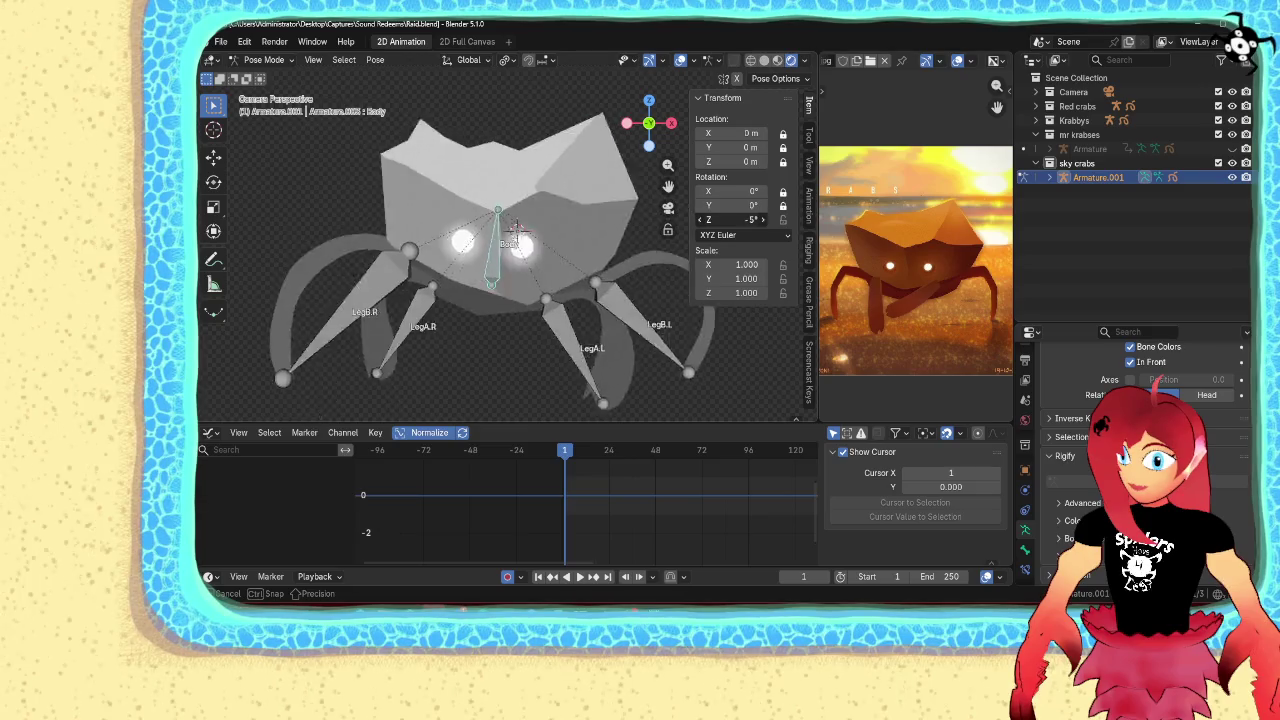
{"action": "left_click_drag", "start_coordinate": [744, 219], "coordinate": [744, 219]}
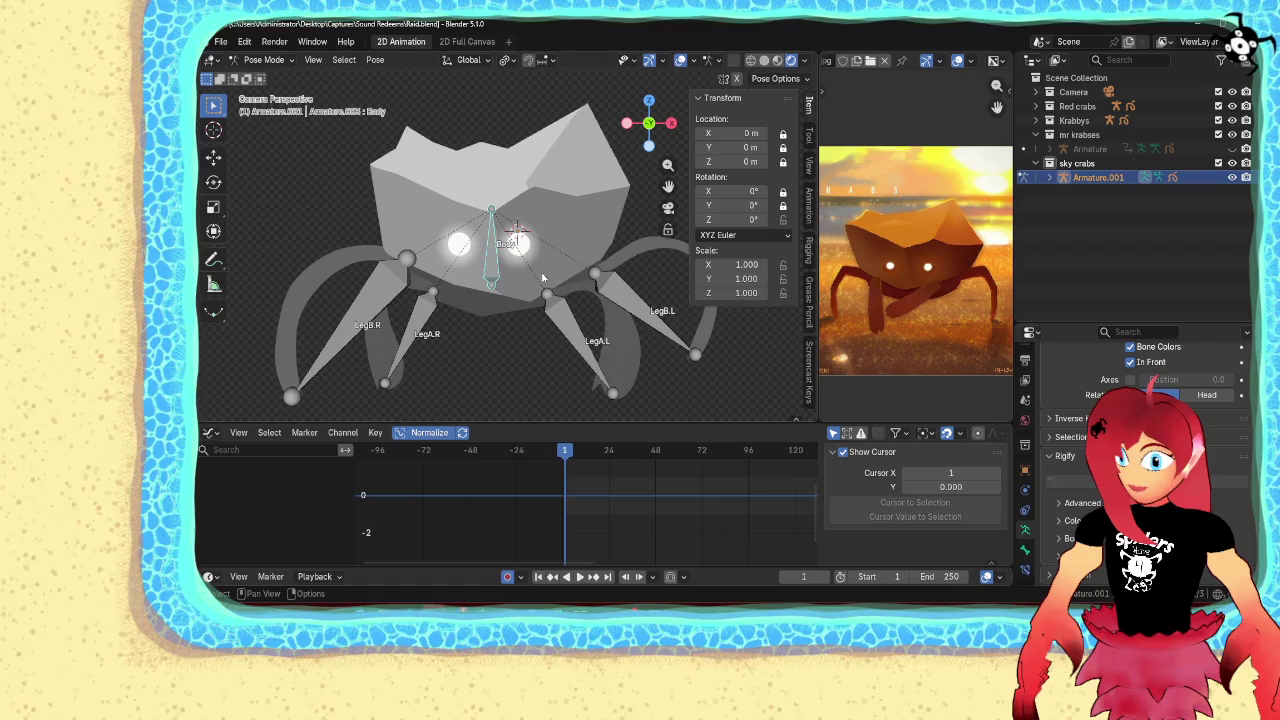
Insert frame-1 Z-rotation keyframes for the Body, LegB.L, LegA.R and LegB.R bones
{"action": "right_click", "coordinate": [715, 219]}
{"action": "left_click", "coordinate": [700, 220]}
{"action": "left_click", "coordinate": [640, 310]}
{"action": "right_click", "coordinate": [733, 220]}
{"action": "left_click", "coordinate": [733, 220]}
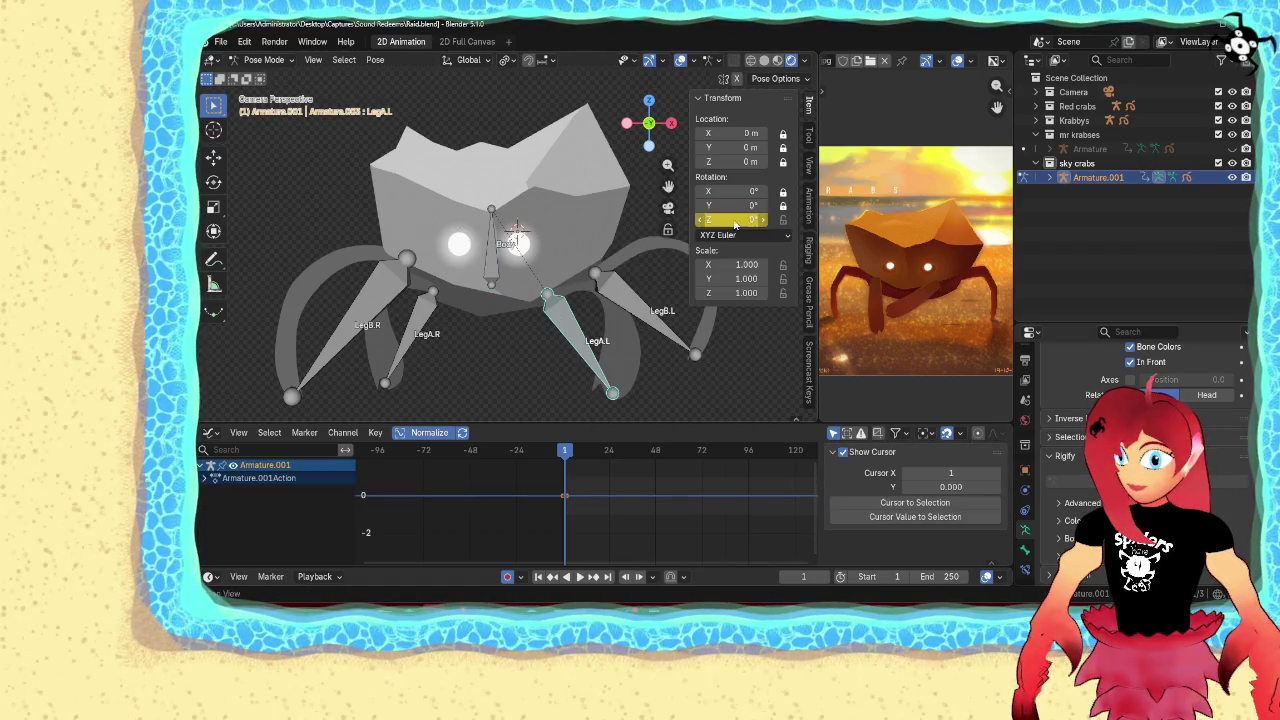
{"action": "key", "text": "ctrl+z"}
{"action": "right_click", "coordinate": [733, 220]}
{"action": "left_click", "coordinate": [733, 220]}
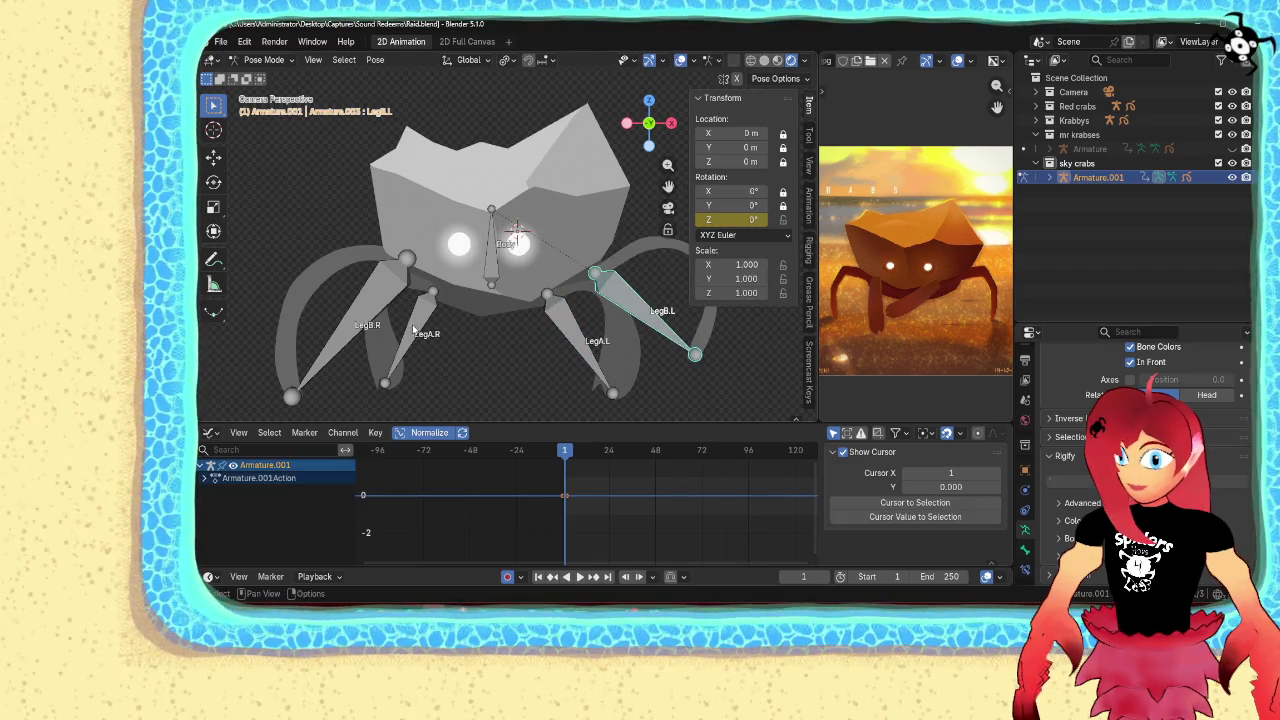
{"action": "left_click", "coordinate": [416, 330]}
{"action": "right_click", "coordinate": [717, 222]}
{"action": "left_click", "coordinate": [717, 222]}
{"action": "left_click", "coordinate": [376, 297]}
{"action": "right_click", "coordinate": [733, 220]}
{"action": "left_click", "coordinate": [730, 222]}
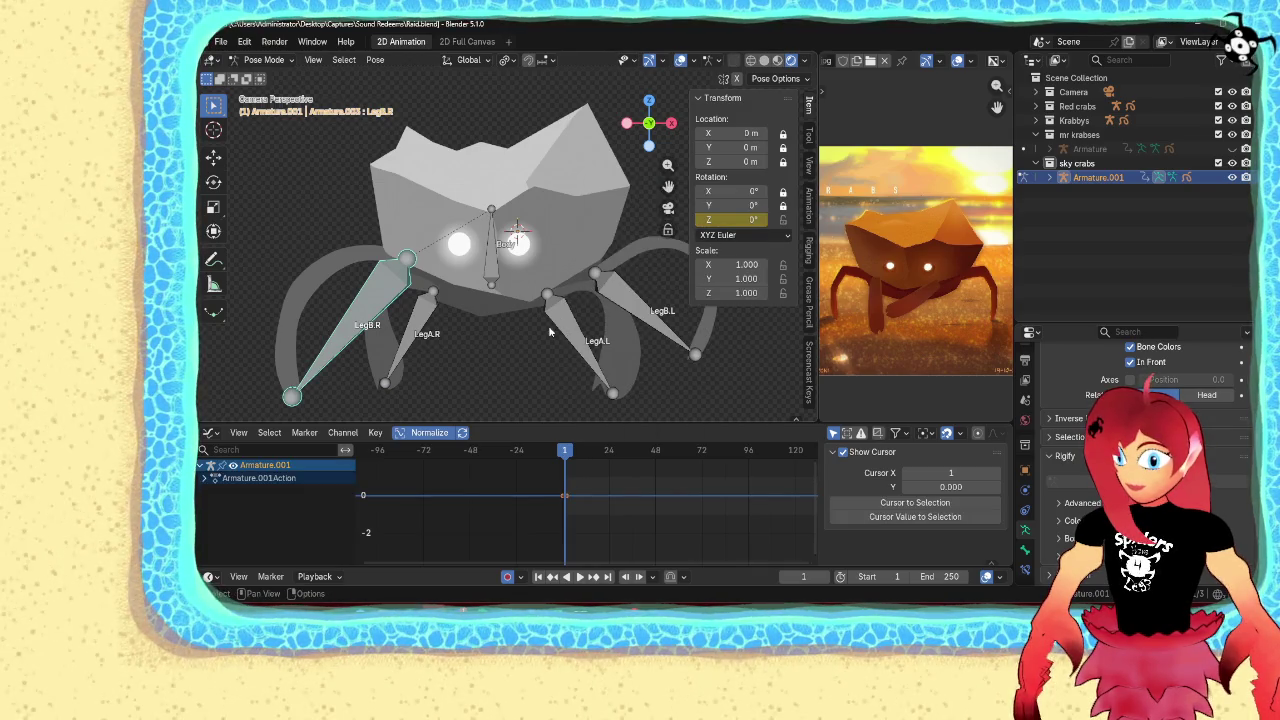
Preview-rock the rig and Body bone around Z, then cancel back to 0°
{"action": "key", "text": "a"}
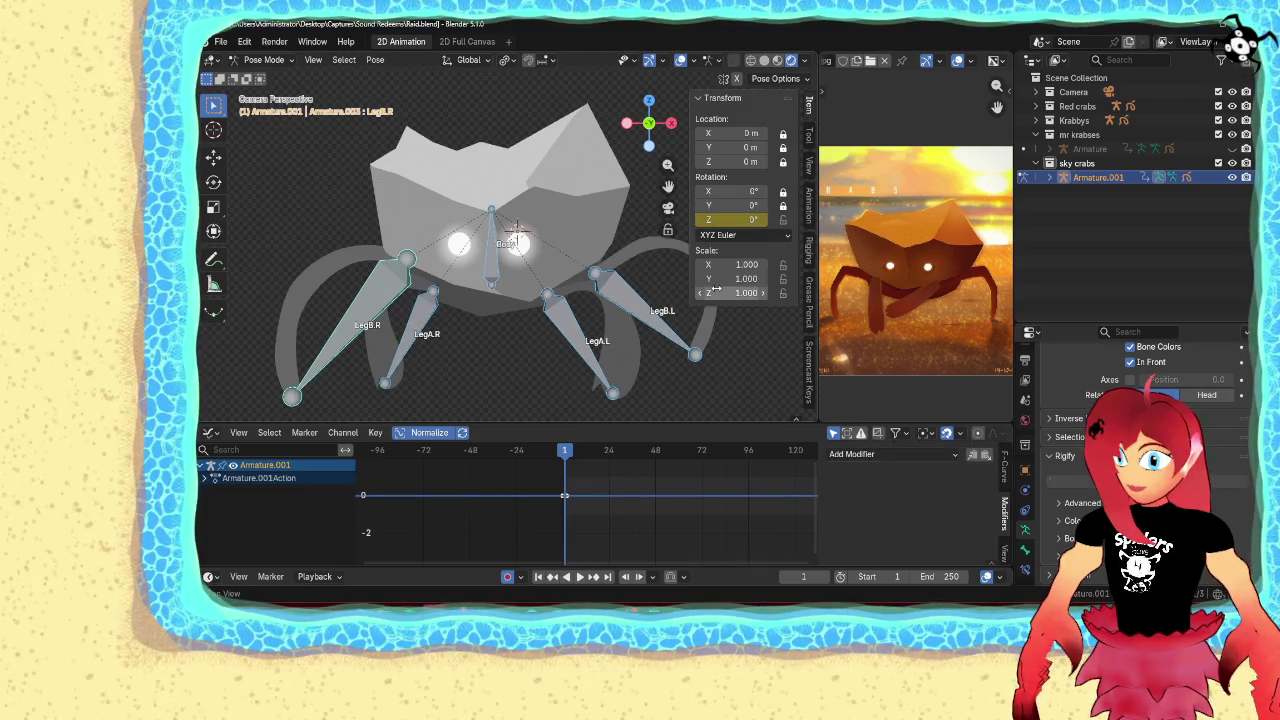
{"action": "left_click_drag", "start_coordinate": [740, 219], "coordinate": [735, 219]}
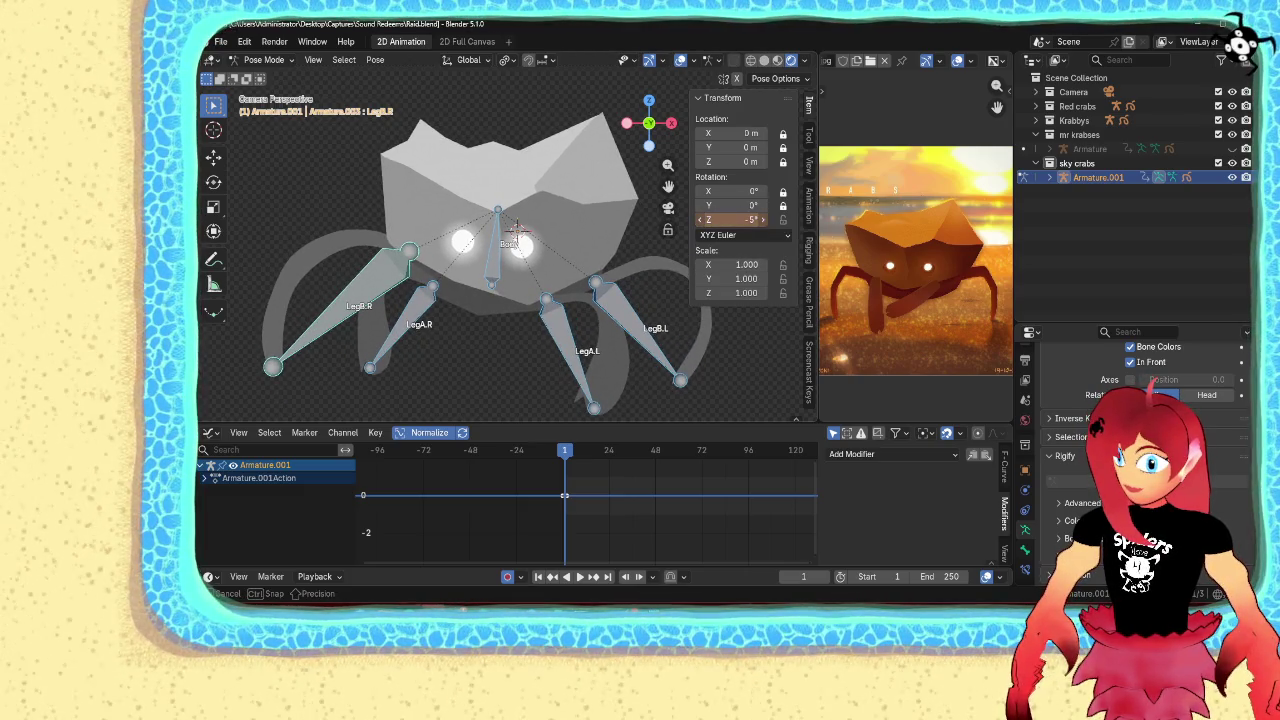
{"action": "key", "text": "Escape"}
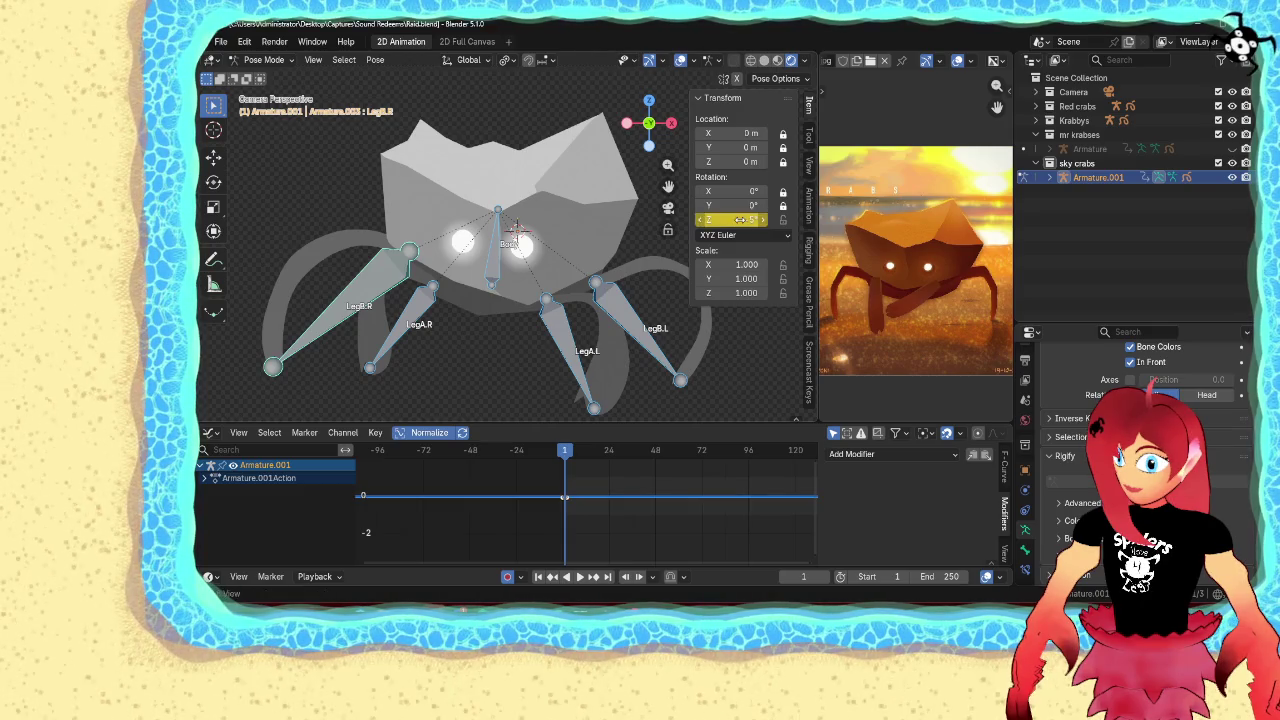
{"action": "middle_click_drag", "start_coordinate": [620, 262], "coordinate": [632, 258], "text": "shift"}
{"action": "left_click", "coordinate": [495, 265], "text": "shift"}
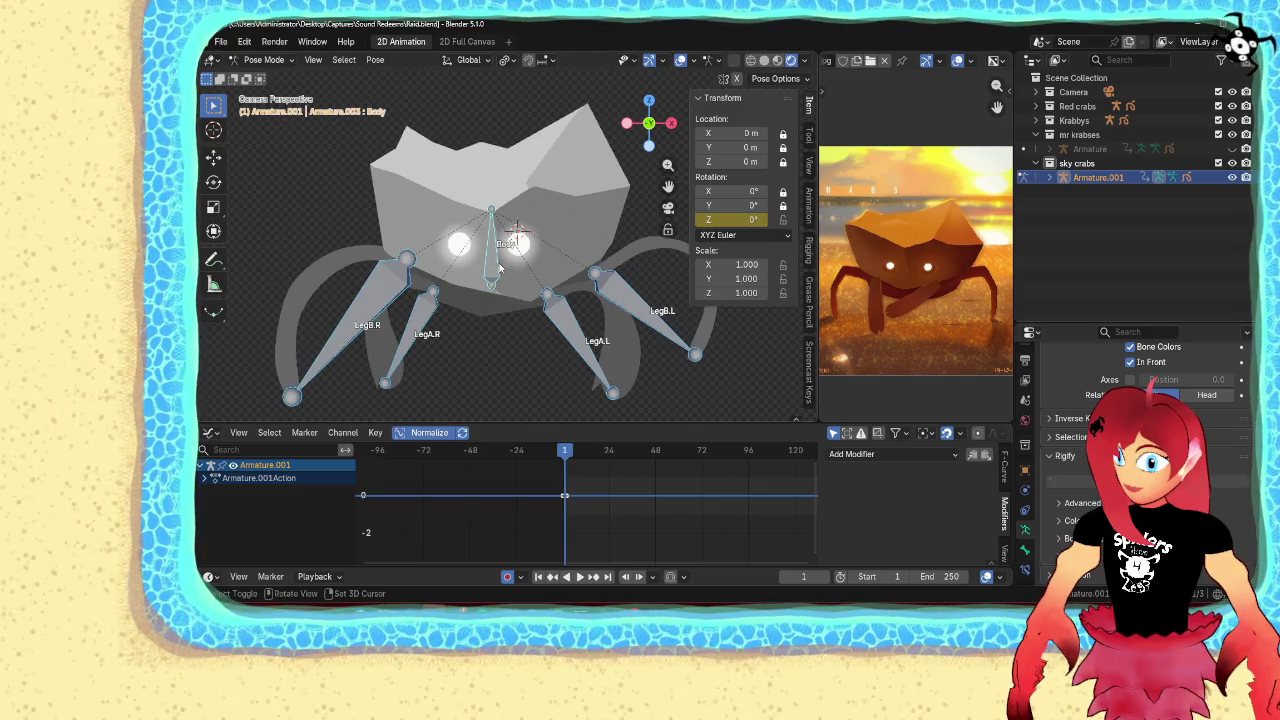
{"action": "left_click_drag", "start_coordinate": [735, 219], "coordinate": [714, 219]}
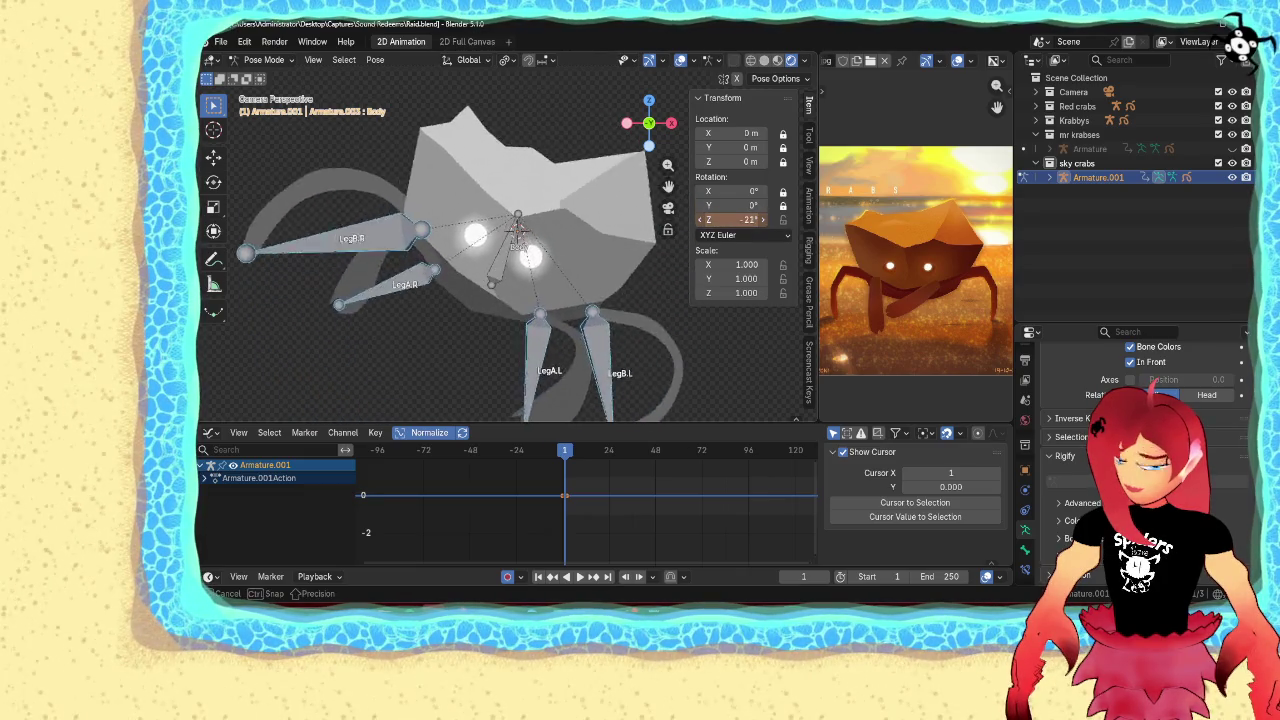
{"action": "left_click_drag", "start_coordinate": [714, 219], "coordinate": [741, 219]}
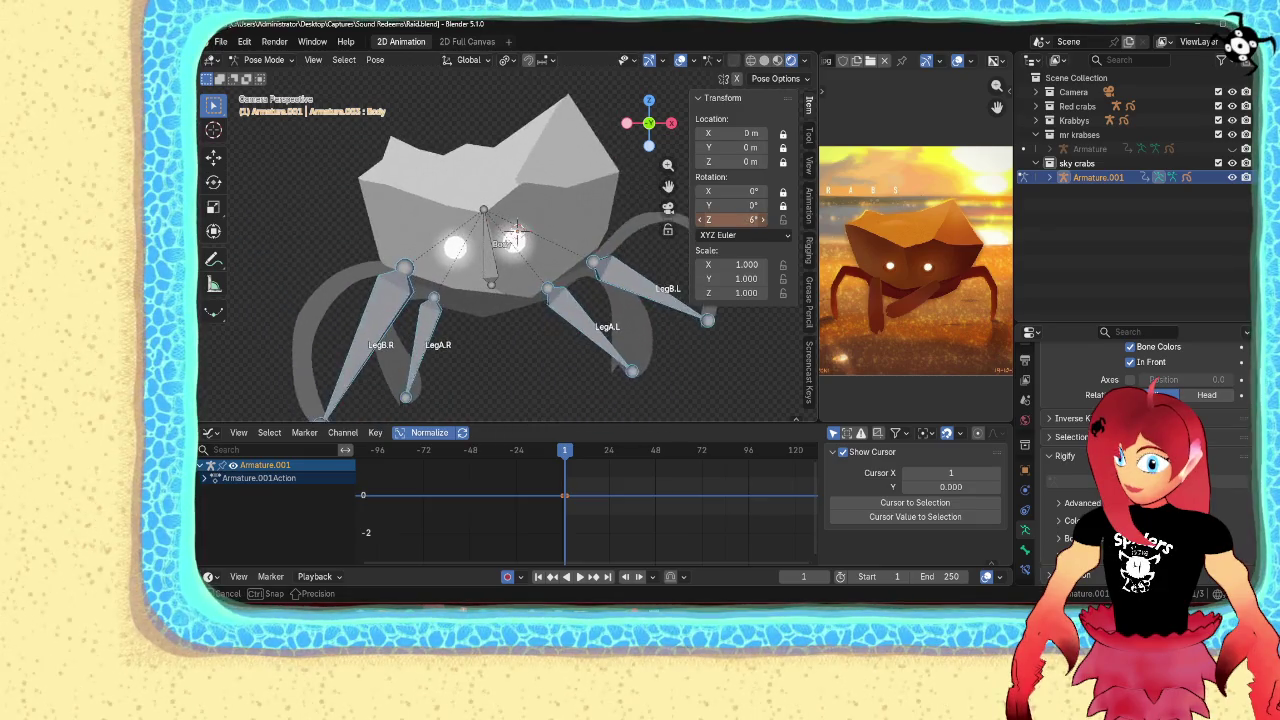
{"action": "key", "text": "Escape"}
{"action": "scroll", "coordinate": [626, 220], "scroll_direction": "down", "scroll_amount": 2}
Test-swing the legs around Z, adjust LegA.R's swing angle, and scrub to frame 6
{"action": "key", "text": "a"}
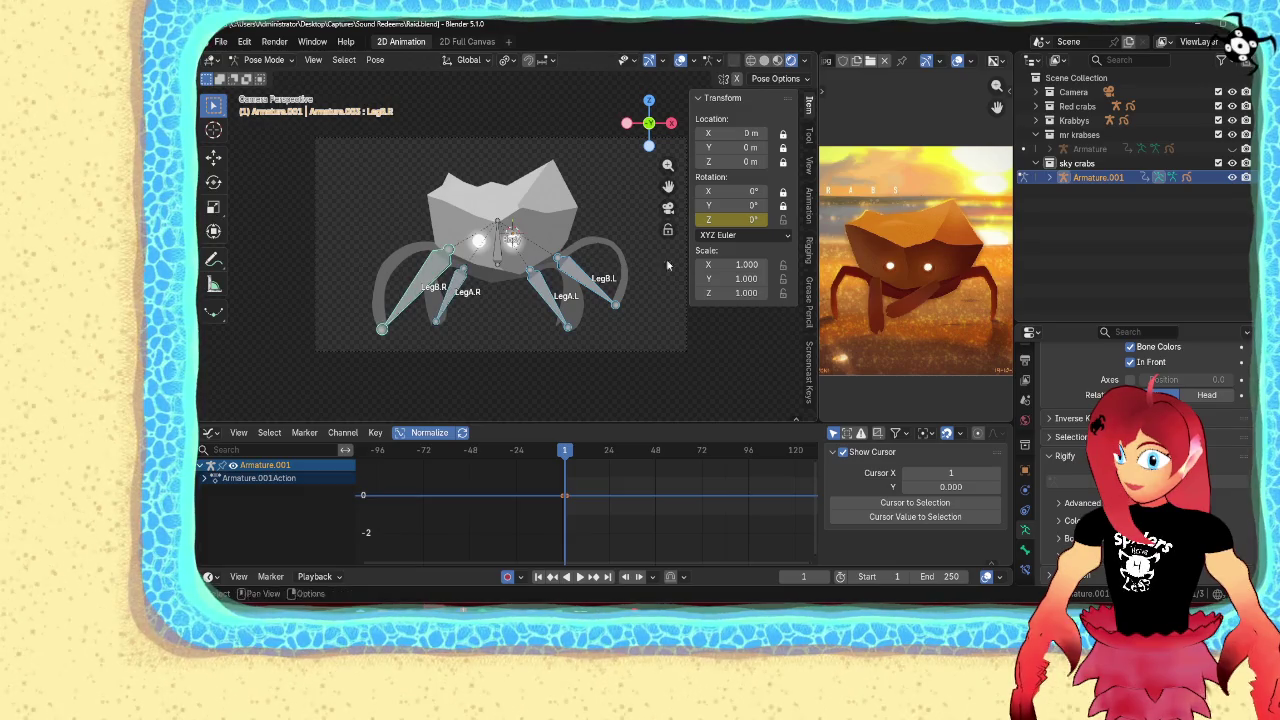
{"action": "left_click_drag", "start_coordinate": [740, 219], "coordinate": [708, 219]}
{"action": "key", "text": "Escape"}
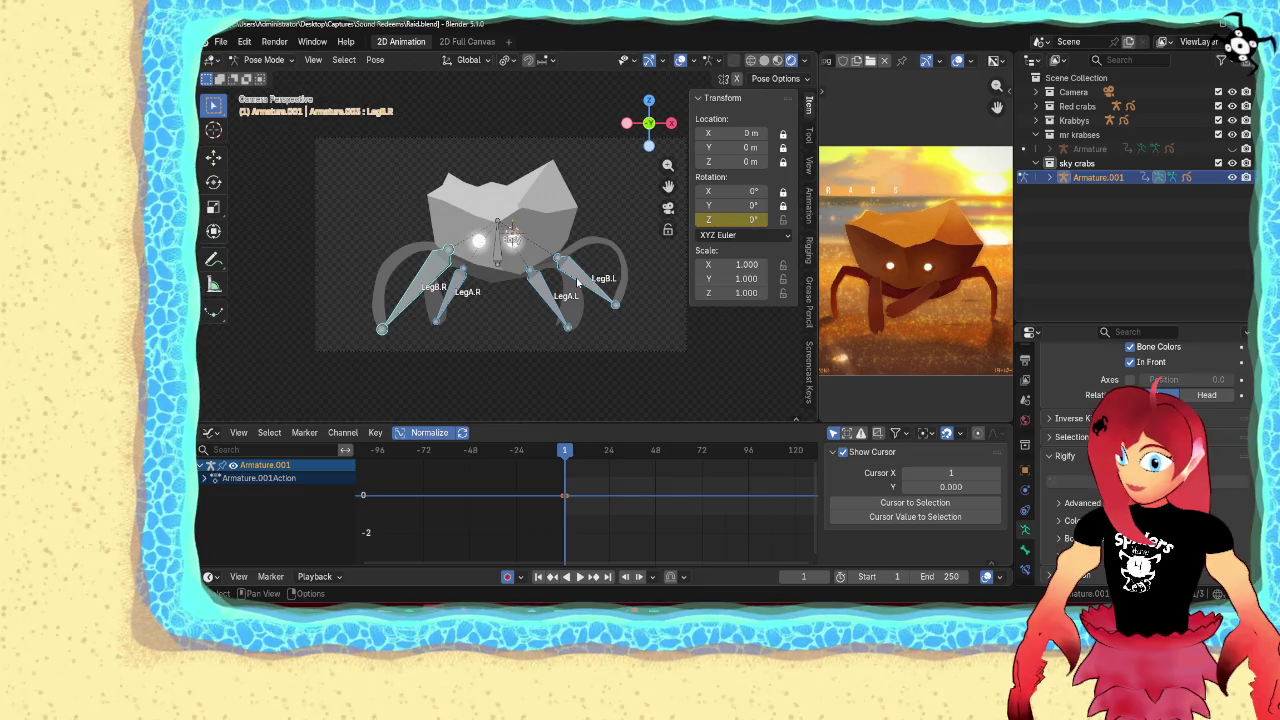
{"action": "mouse_move", "coordinate": [735, 219]}
{"action": "left_mouse_down"}
{"action": "mouse_move", "coordinate": [693, 219]}
{"action": "mouse_move", "coordinate": [696, 245]}
{"action": "mouse_move", "coordinate": [700, 219]}
{"action": "mouse_move", "coordinate": [740, 219]}
{"action": "left_mouse_up"}
{"action": "left_click", "coordinate": [540, 293]}
{"action": "left_click", "coordinate": [455, 296]}
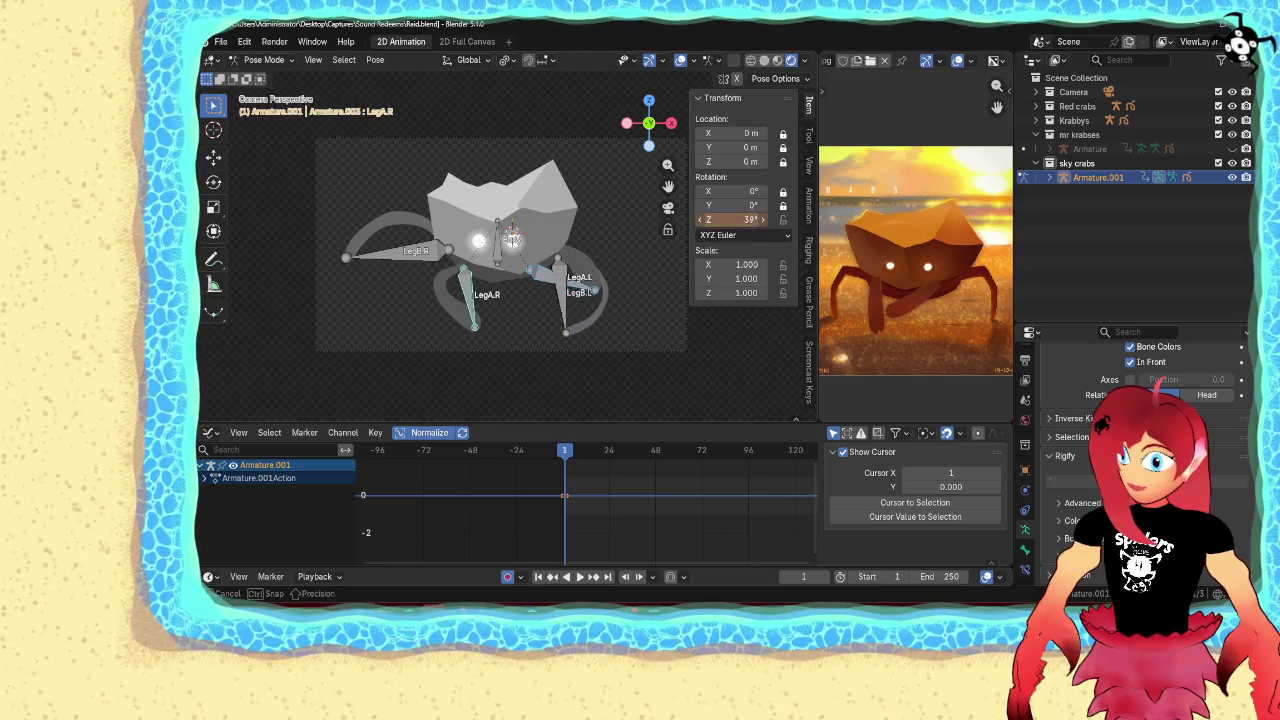
{"action": "left_click_drag", "start_coordinate": [745, 219], "coordinate": [745, 219]}
{"action": "scroll", "coordinate": [583, 481], "scroll_direction": "up", "scroll_amount": 2}
{"action": "left_click_drag", "start_coordinate": [563, 456], "coordinate": [572, 458]}
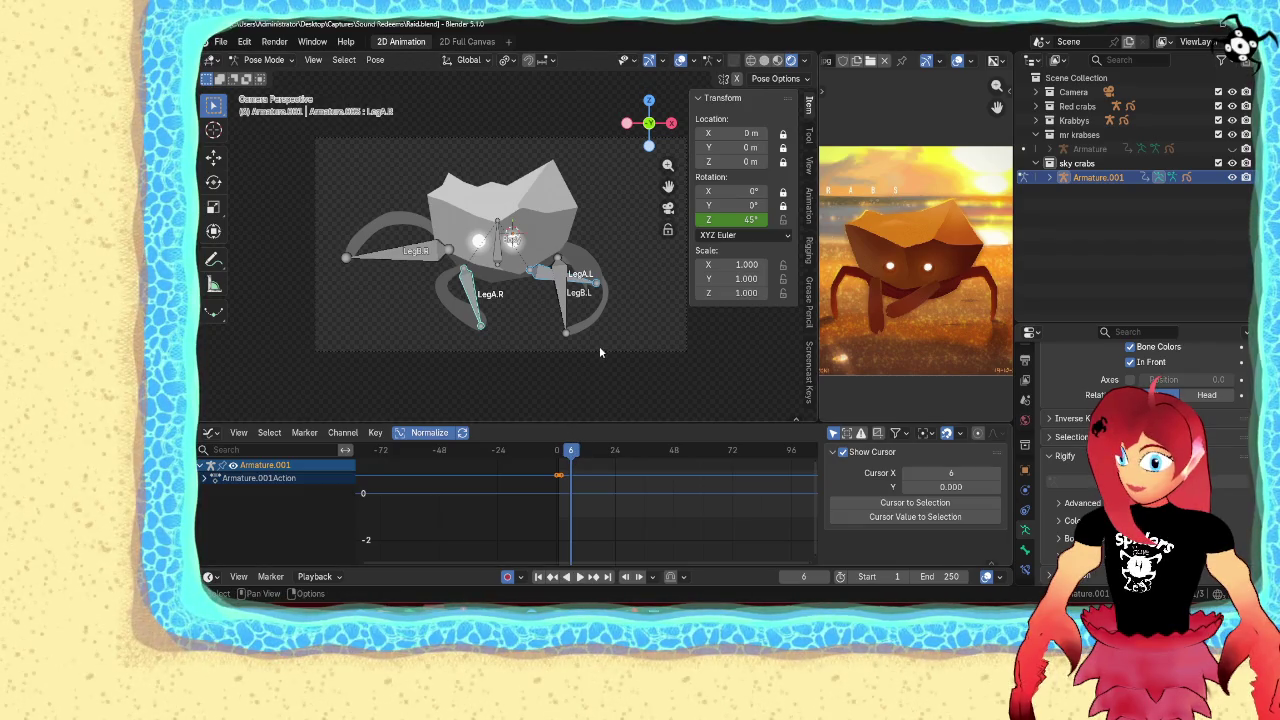
Key LegB.L, LegA.L, LegA.R and LegB.R at ±45° Z rotation on frame 6
{"action": "left_click", "coordinate": [565, 289]}
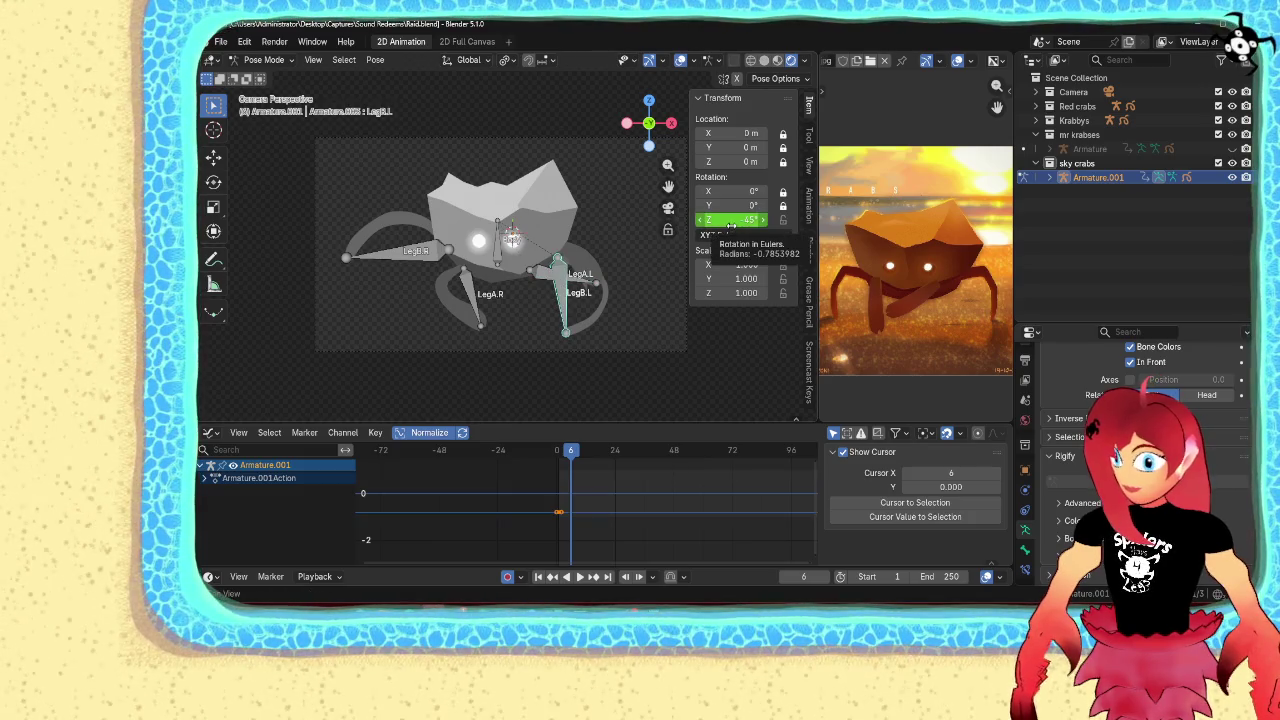
{"action": "key", "text": "minus"}
{"action": "left_click", "coordinate": [557, 286]}
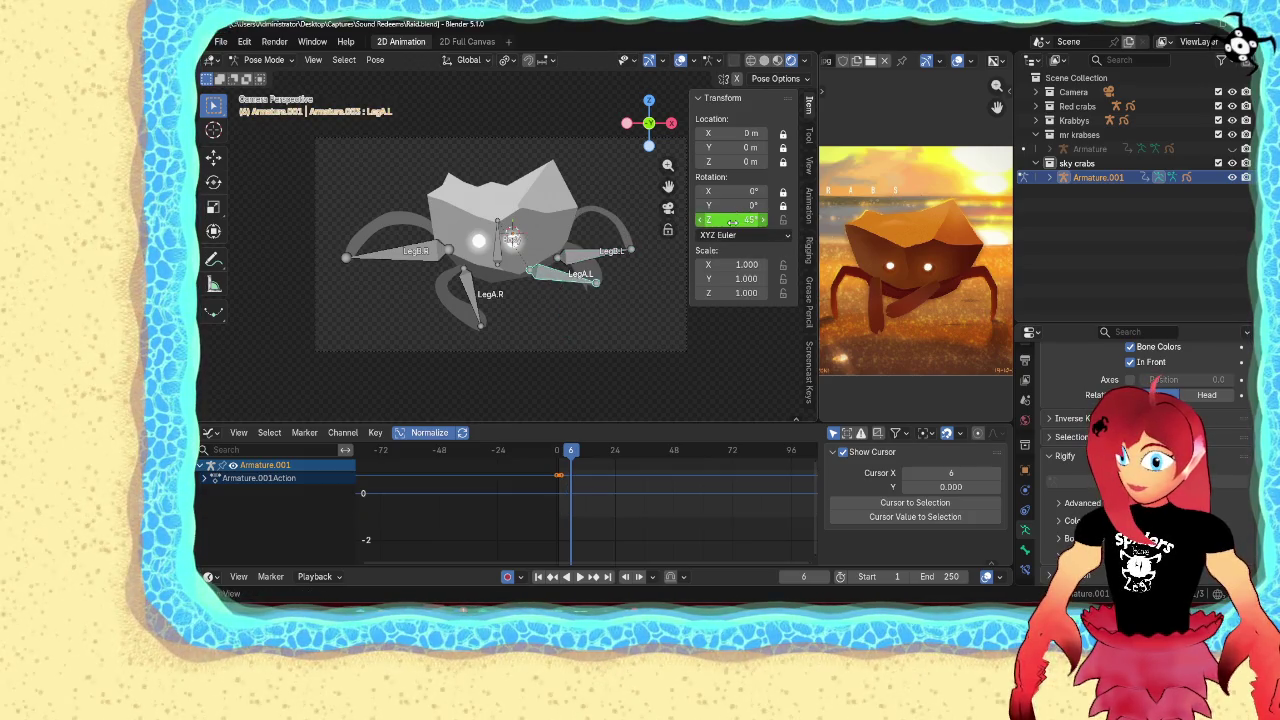
{"action": "key", "text": "minus"}
{"action": "left_click", "coordinate": [472, 294]}
{"action": "key", "text": "minus"}
{"action": "left_click", "coordinate": [405, 250]}
{"action": "key", "text": "minus"}
Play the leg animation from frame 1, then switch the editor to the Dope Sheet
{"action": "left_click", "coordinate": [561, 452]}
{"action": "key", "text": "space"}
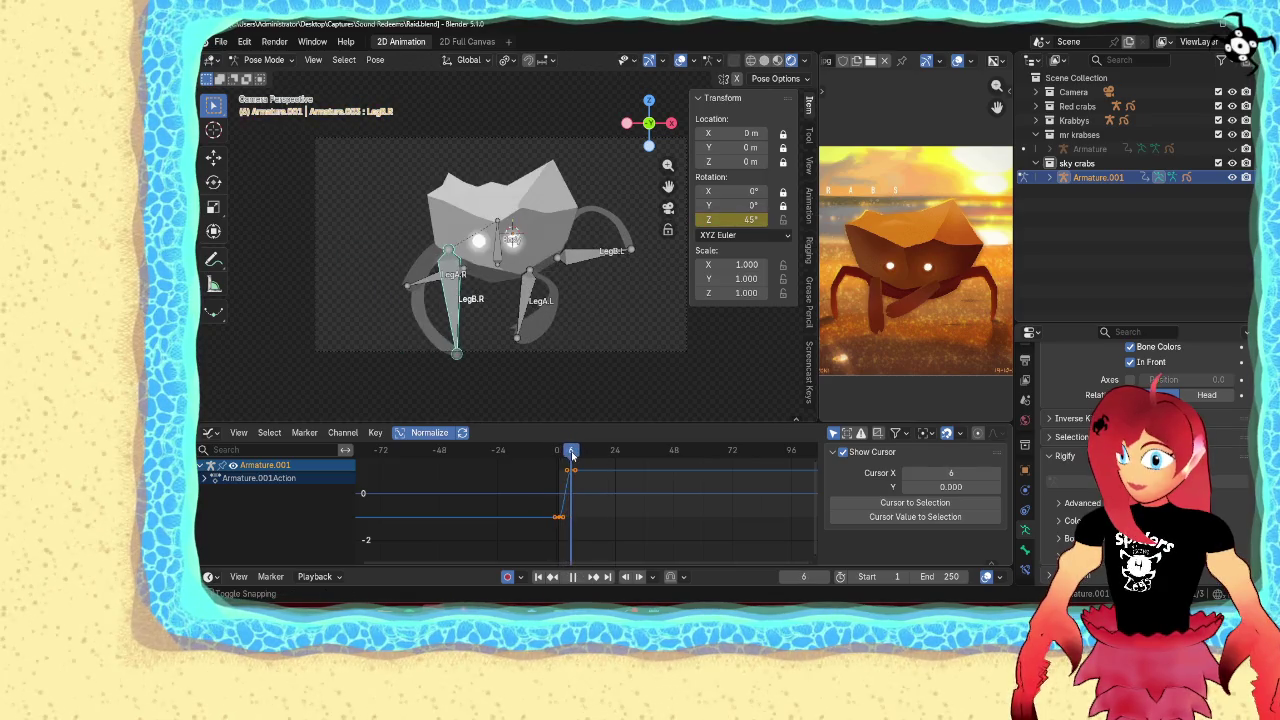
{"action": "left_click", "coordinate": [209, 432]}
{"action": "left_click", "coordinate": [390, 293]}
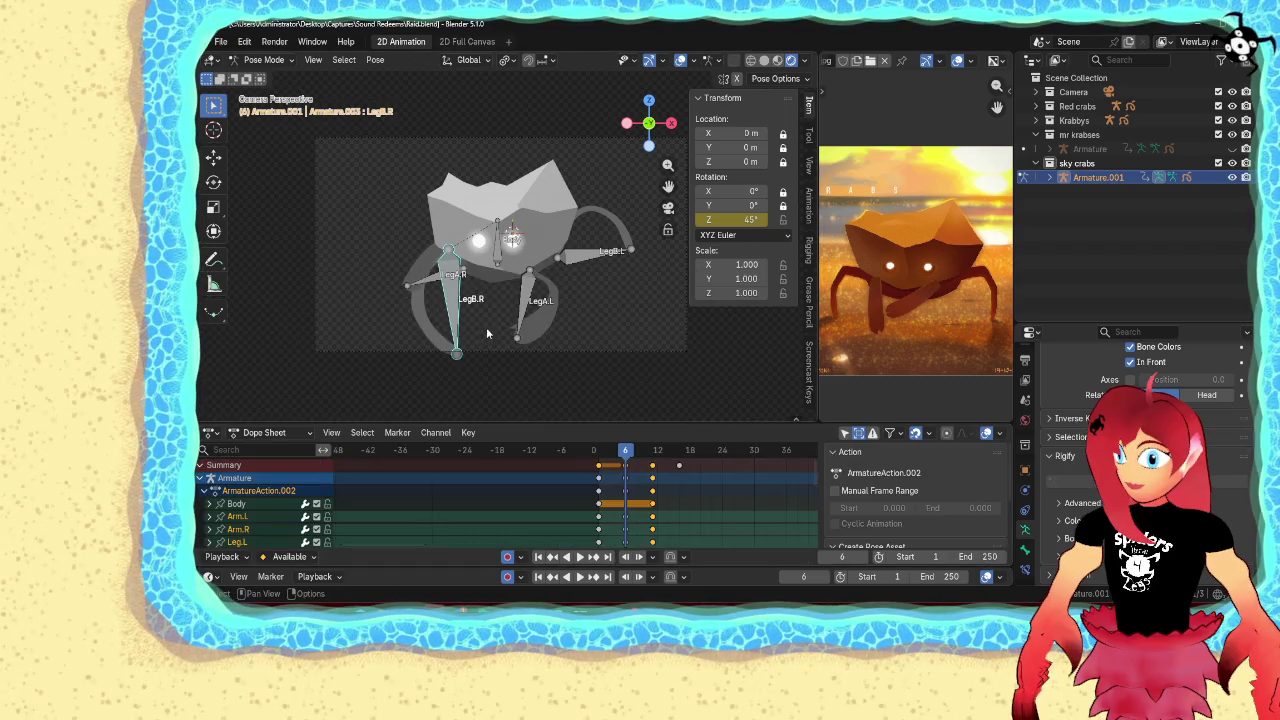
Enlarge the Dope Sheet, collapse ArmatureAction.002, and expand Armature.001Action's Body and leg channels
{"action": "key", "text": "a"}
{"action": "left_click_drag", "start_coordinate": [401, 420], "coordinate": [401, 296]}
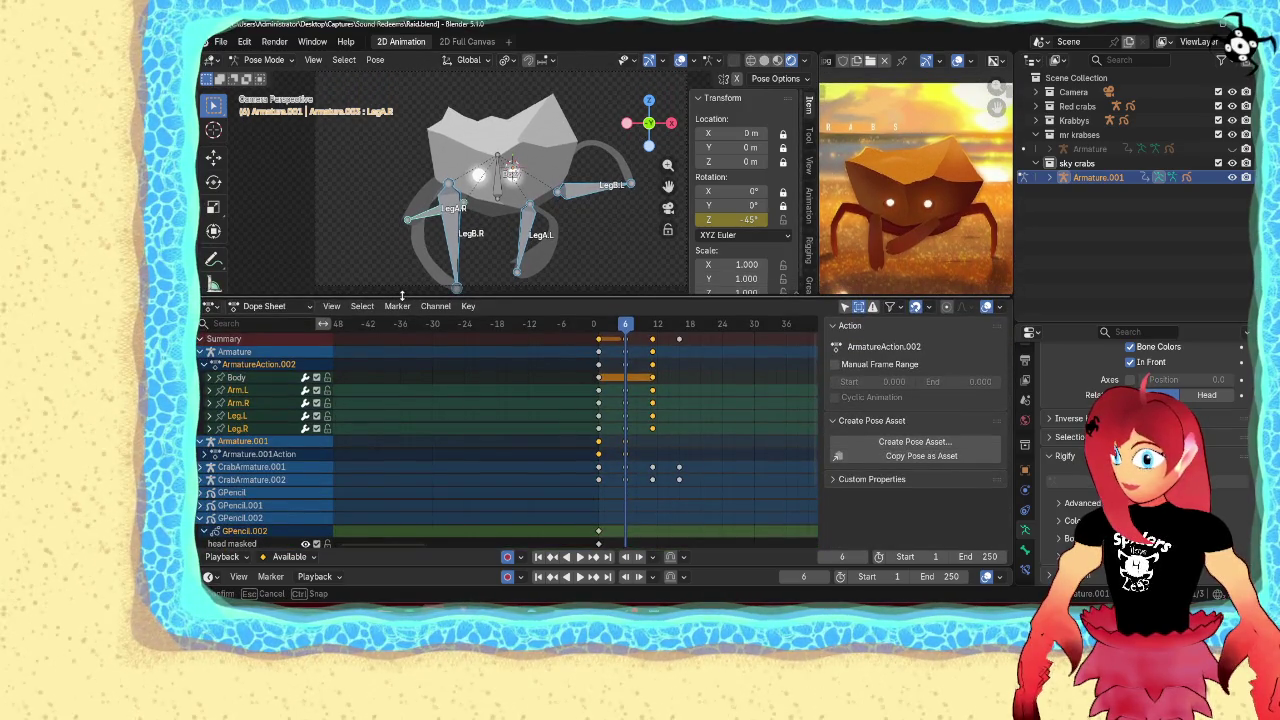
{"action": "left_click_drag", "start_coordinate": [401, 296], "coordinate": [401, 297]}
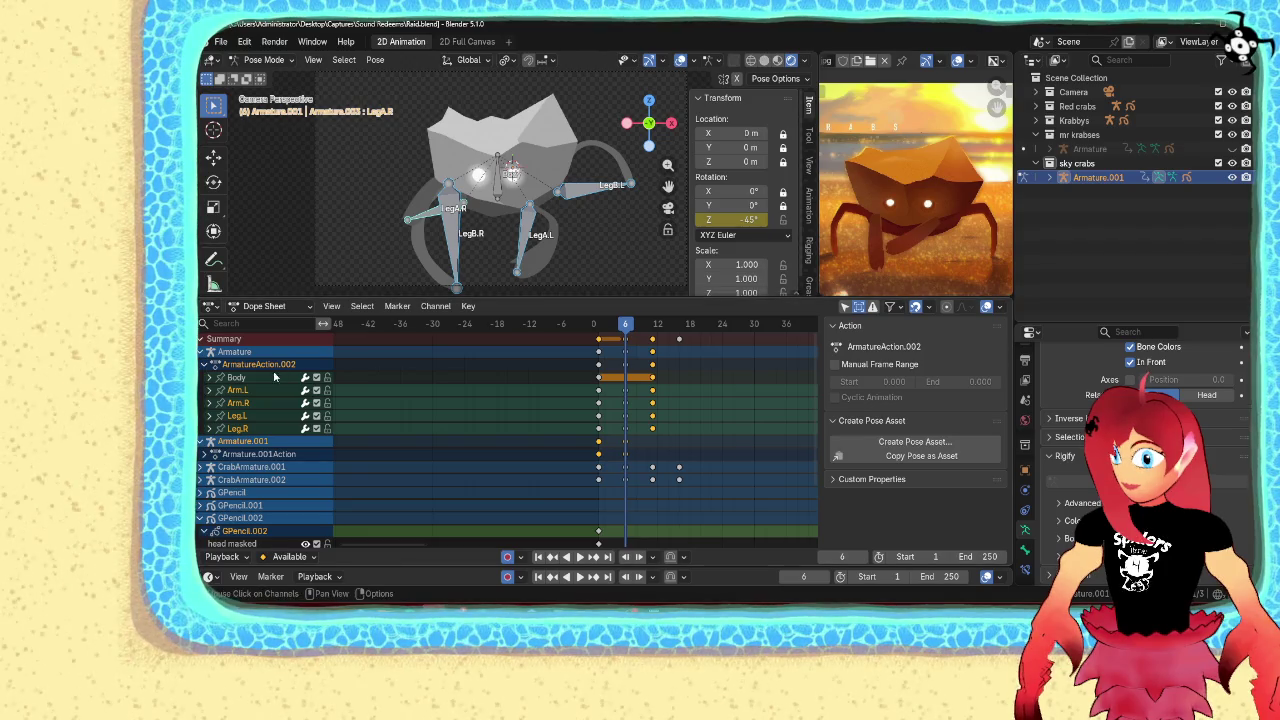
{"action": "left_click", "coordinate": [203, 365]}
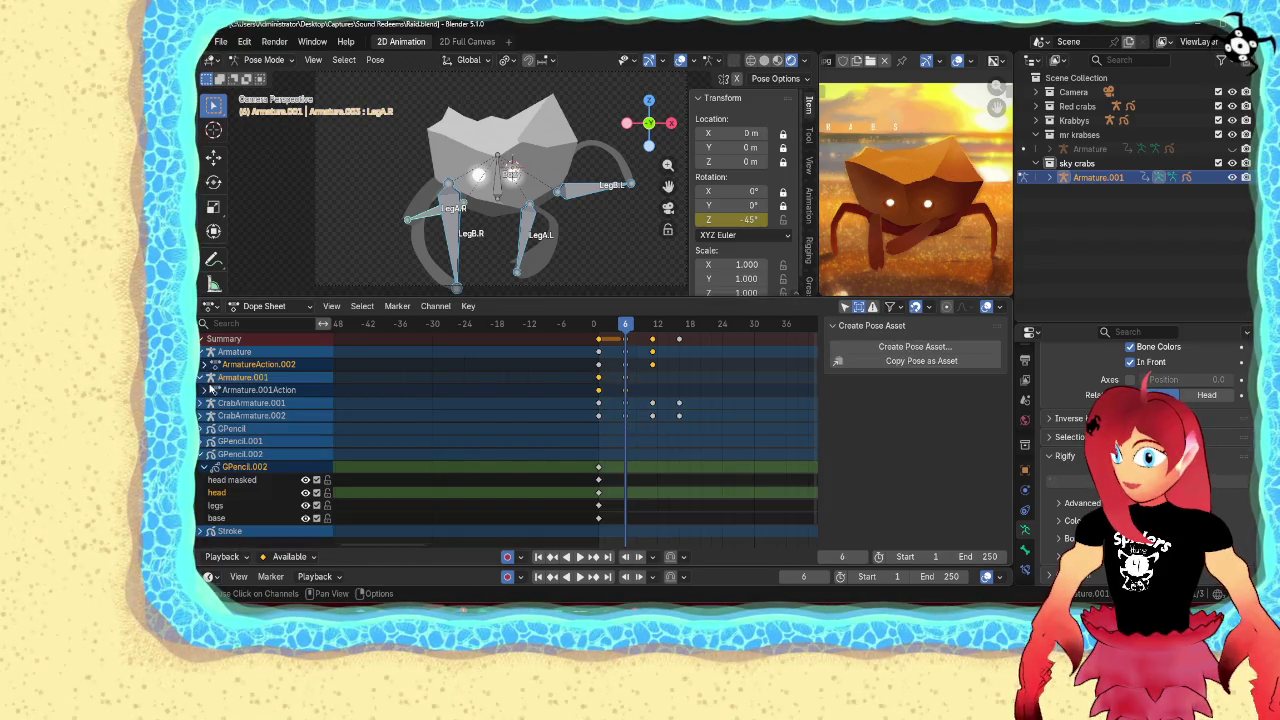
{"action": "left_click", "coordinate": [1049, 177]}
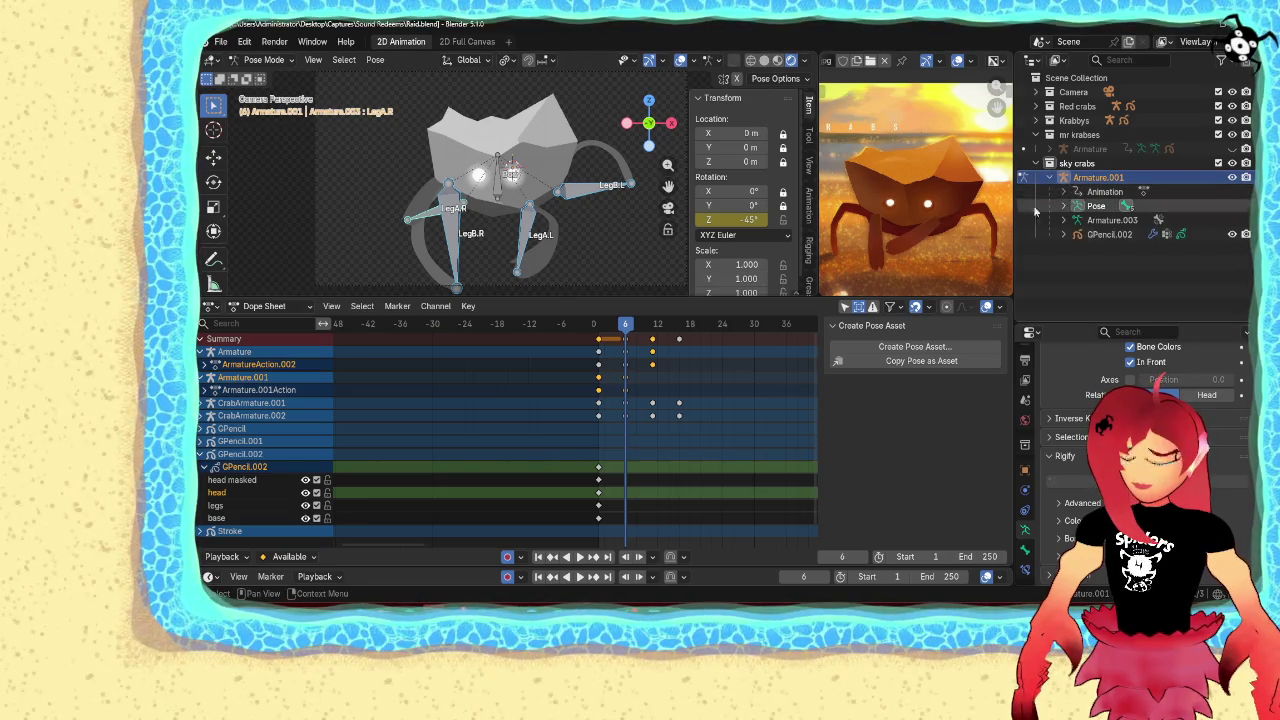
{"action": "left_click", "coordinate": [1063, 192]}
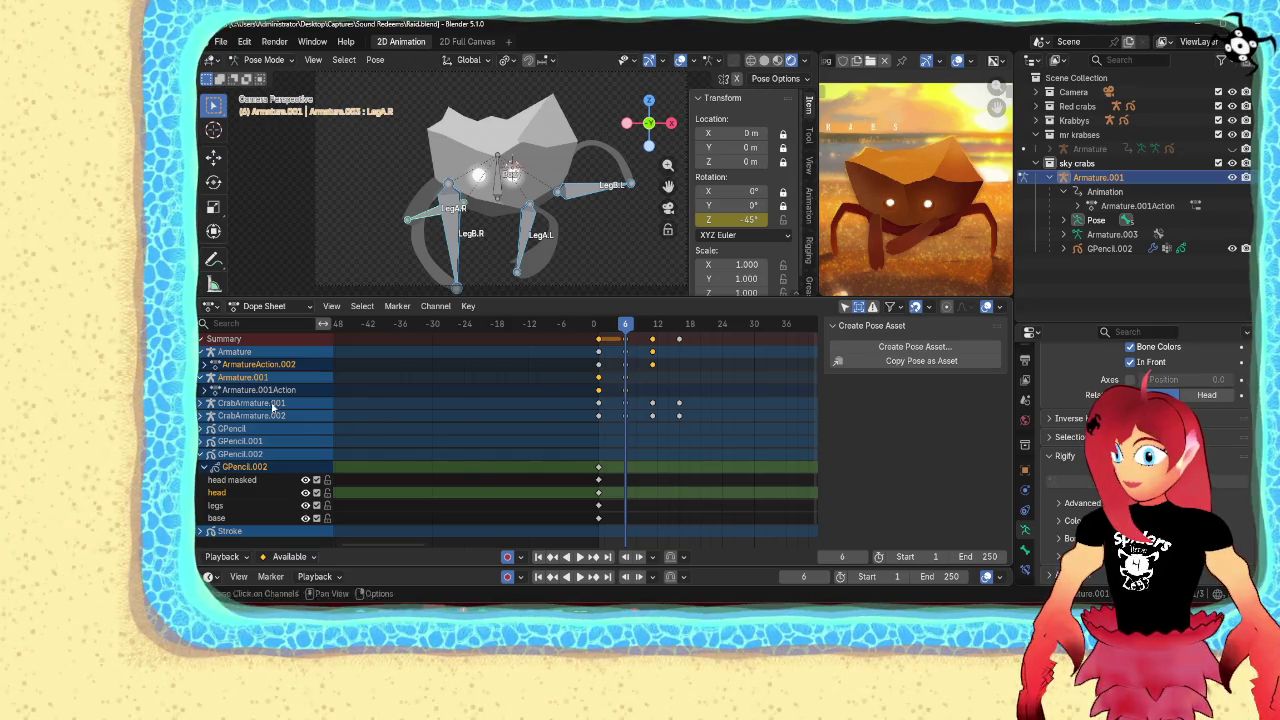
{"action": "left_click", "coordinate": [209, 389]}
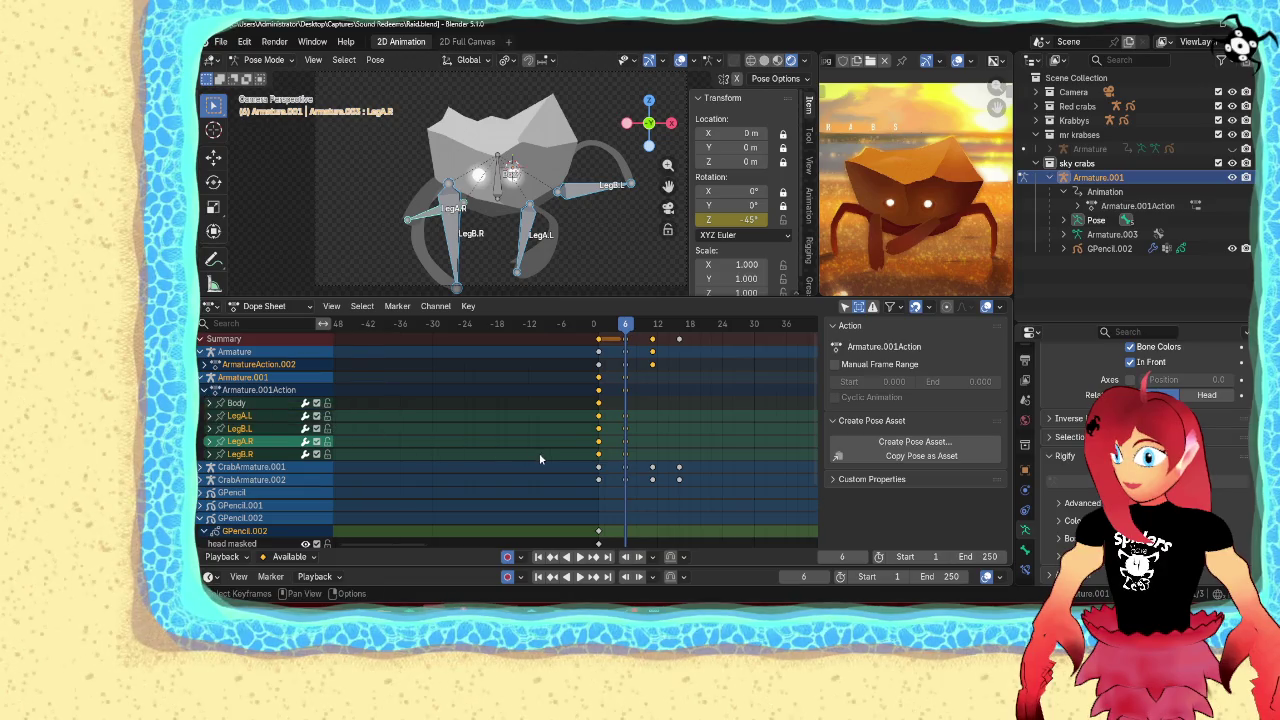
{"action": "left_click_drag", "start_coordinate": [588, 457], "coordinate": [607, 417]}
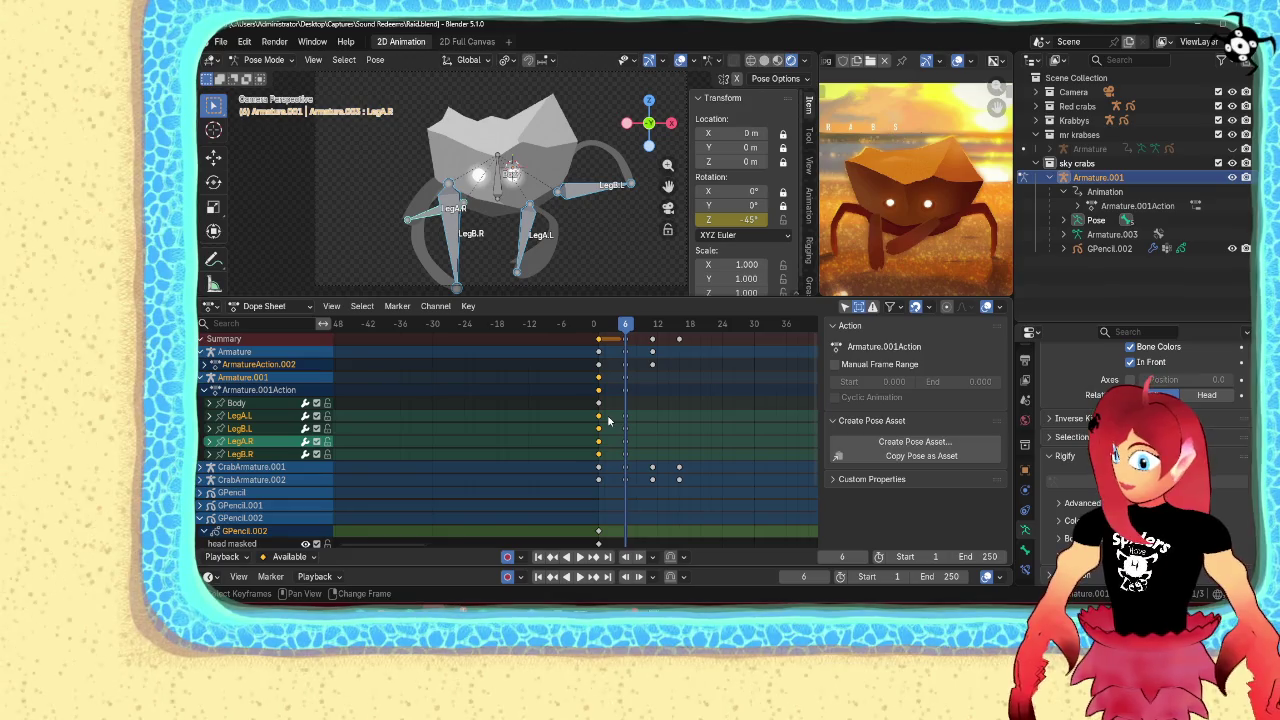
Duplicate the frame-1 leg keyframes after frame 6 and play back to check
{"action": "key", "text": "shift+d"}
{"action": "left_click", "coordinate": [647, 428]}
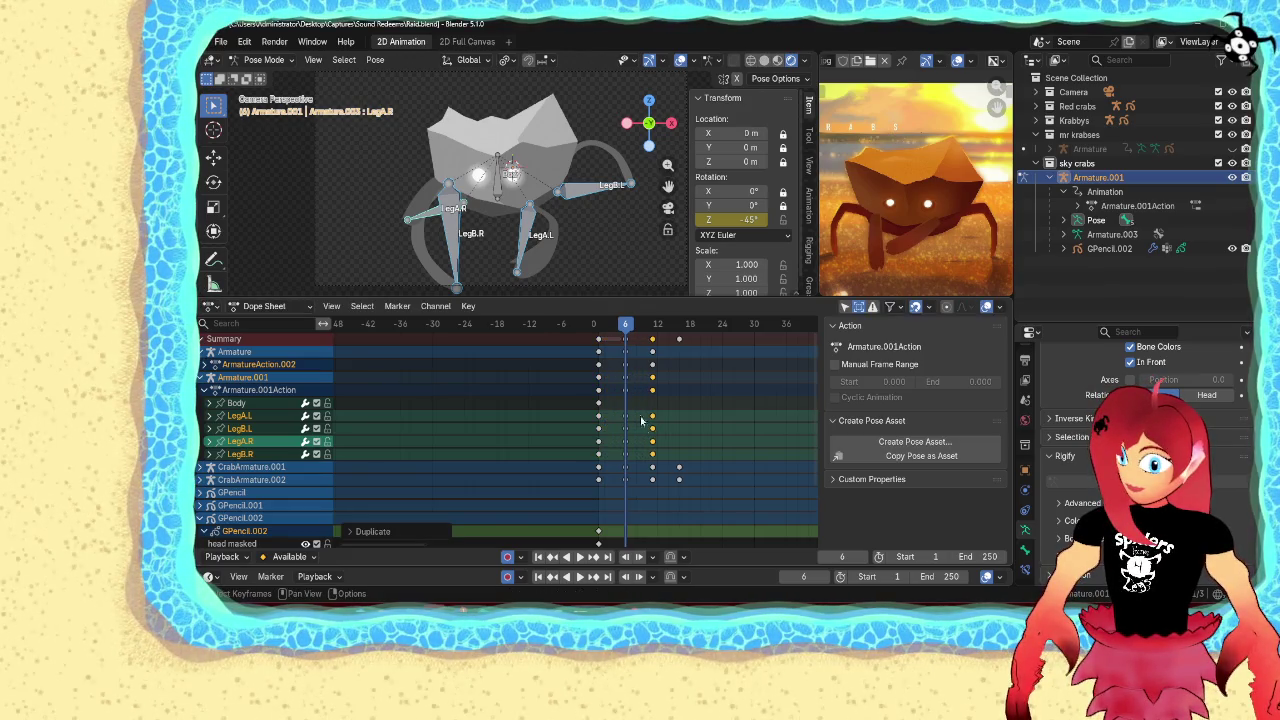
{"action": "key", "text": "space"}
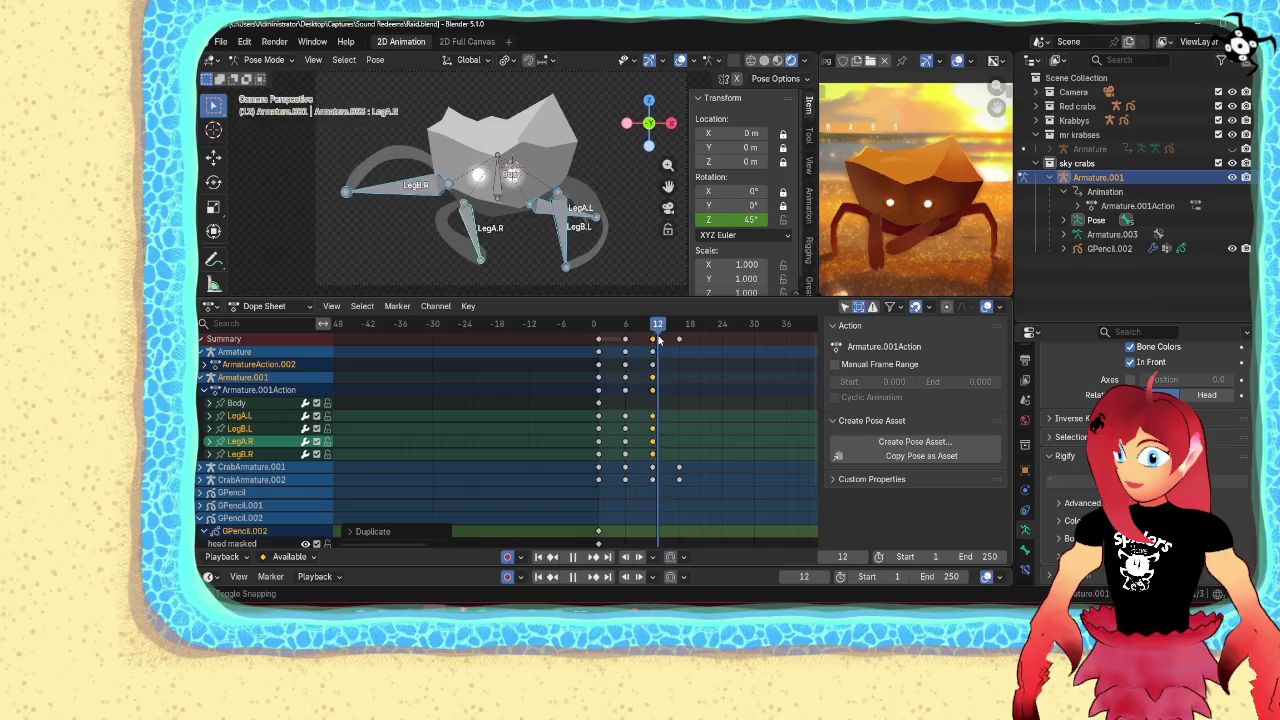
{"action": "key", "text": "space"}
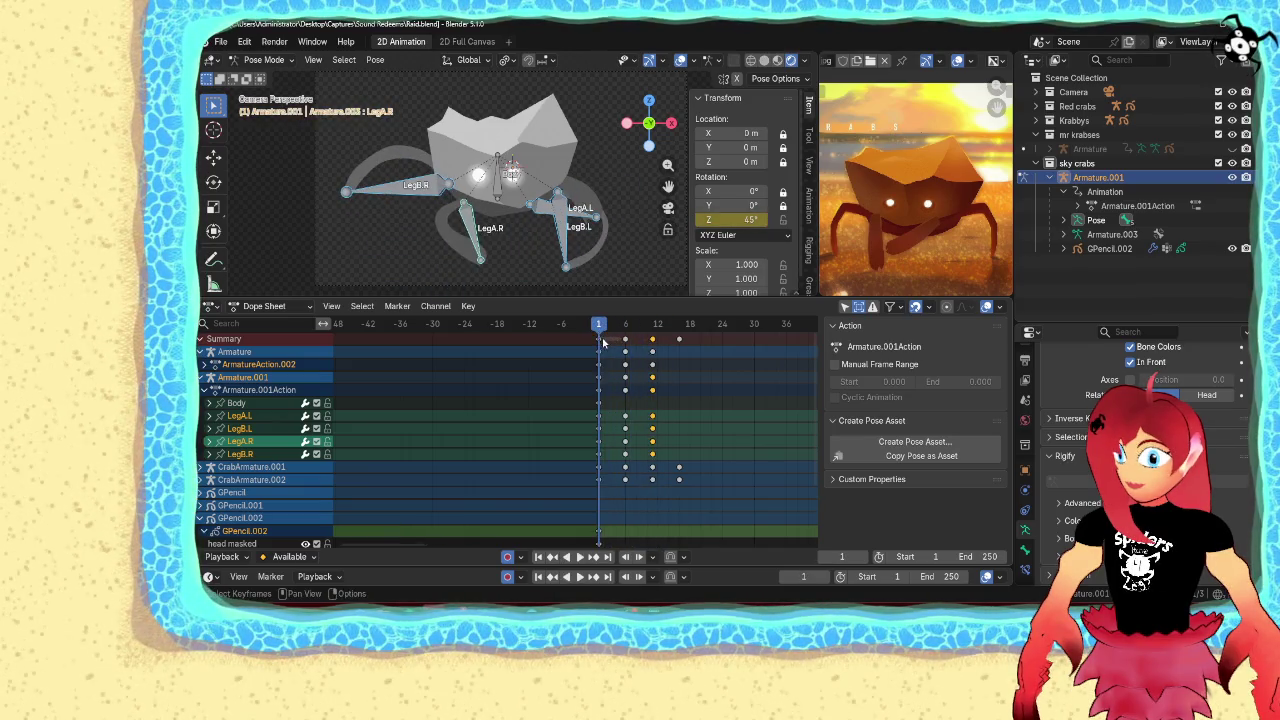
Key a rocking Body Z rotation at frames 1 and 6, duplicate its key, and show the Graph Editor
{"action": "left_click", "coordinate": [496, 184]}
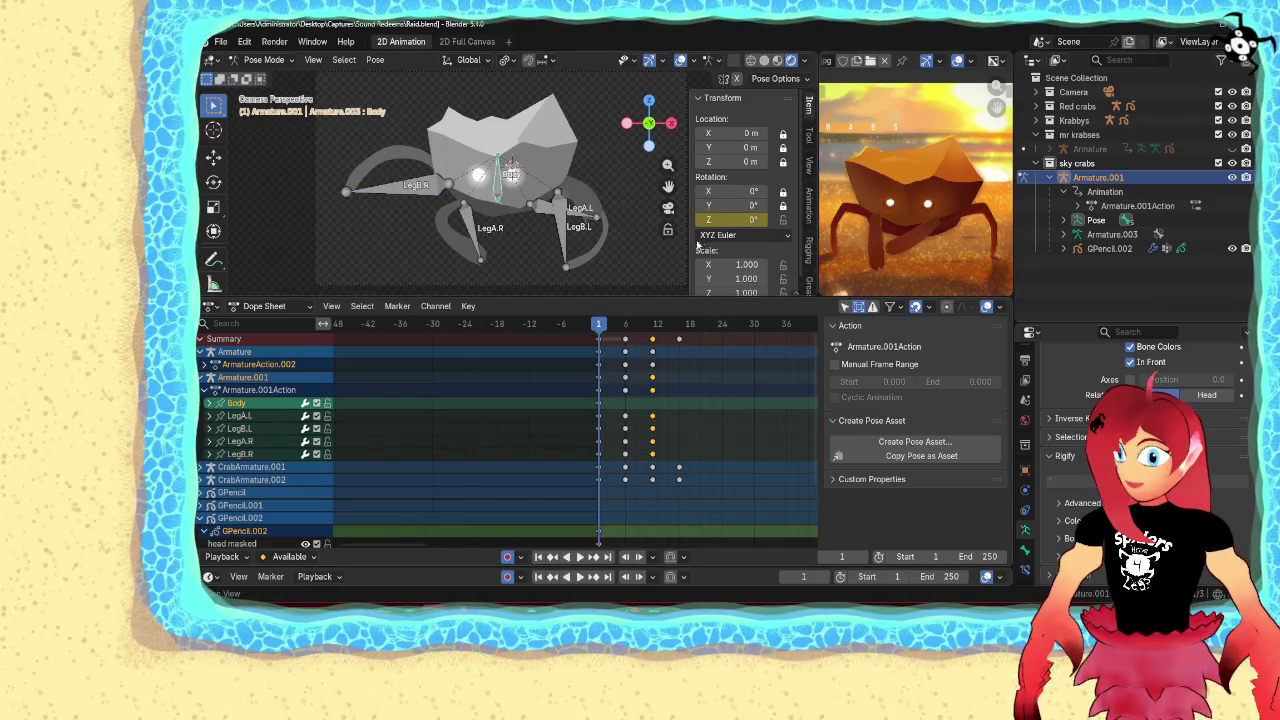
{"action": "mouse_move", "coordinate": [745, 219]}
{"action": "left_mouse_down"}
{"action": "mouse_move", "coordinate": [795, 219]}
{"action": "mouse_move", "coordinate": [755, 219]}
{"action": "left_mouse_up"}
{"action": "key", "text": "i"}
{"action": "left_click_drag", "start_coordinate": [598, 325], "coordinate": [625, 330]}
{"action": "left_click_drag", "start_coordinate": [750, 219], "coordinate": [707, 219]}
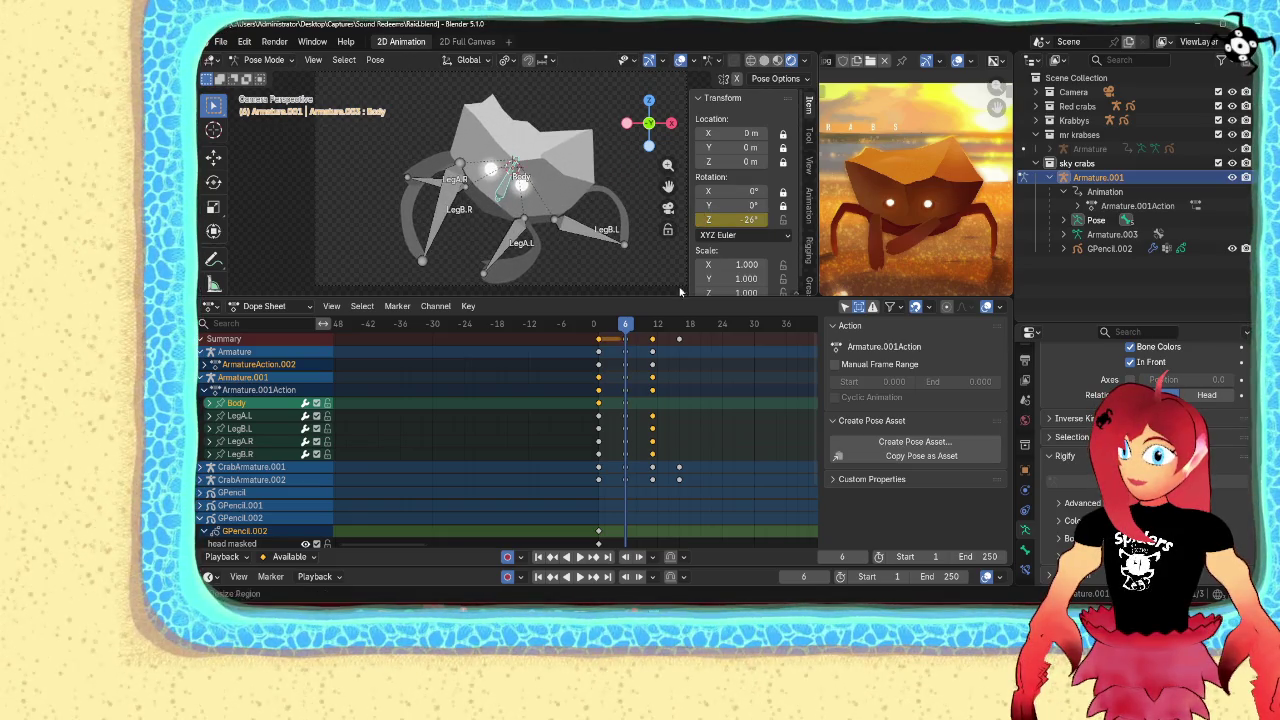
{"action": "left_click_drag", "start_coordinate": [602, 407], "coordinate": [657, 414]}
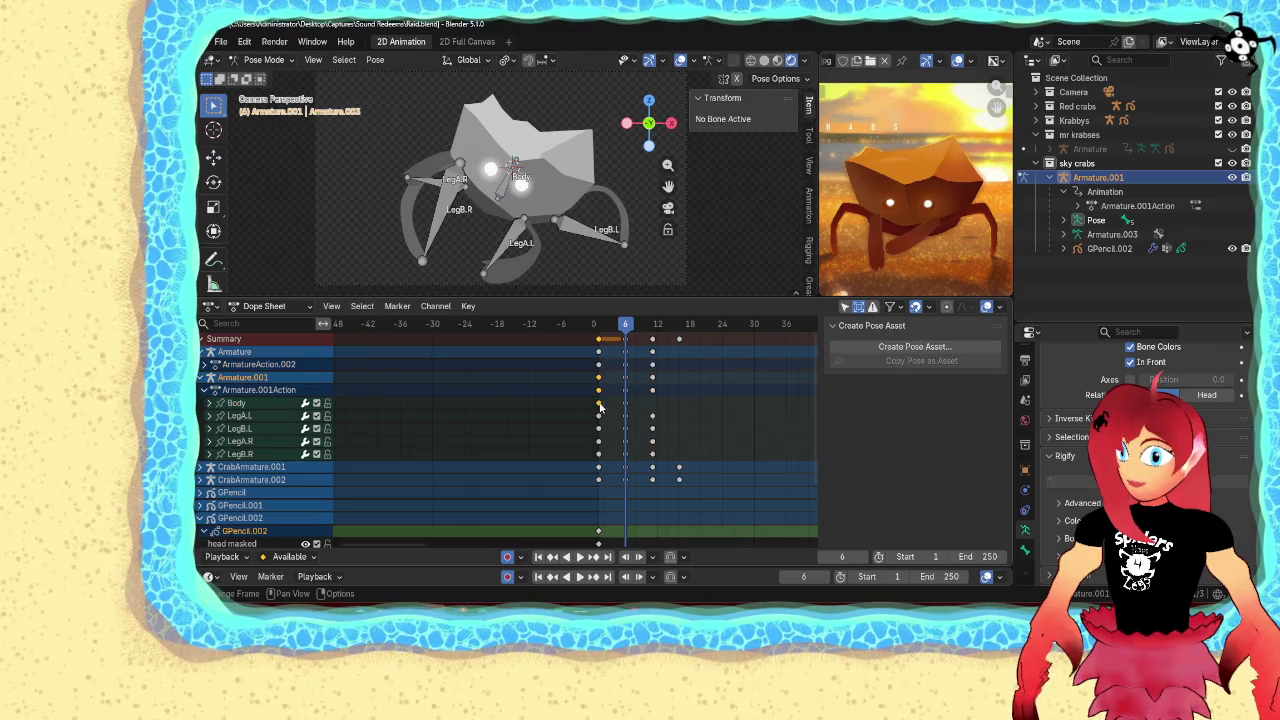
{"action": "left_click", "coordinate": [657, 414]}
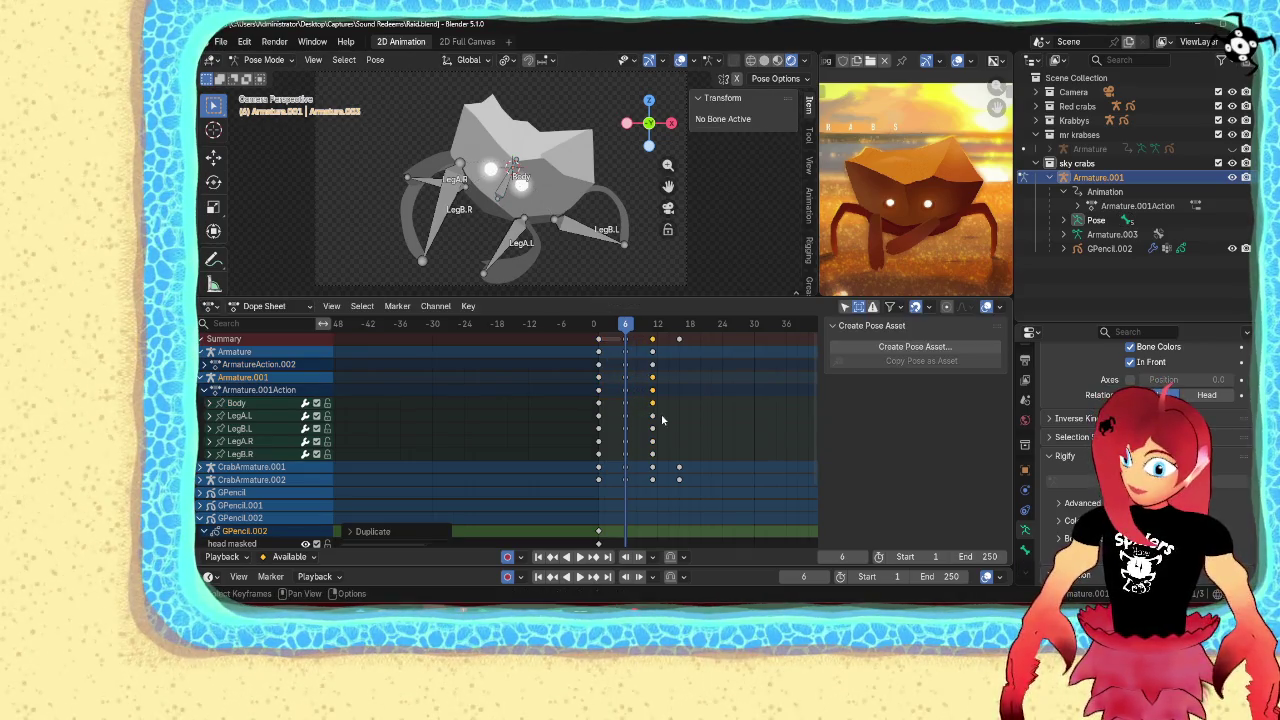
{"action": "key", "text": "space"}
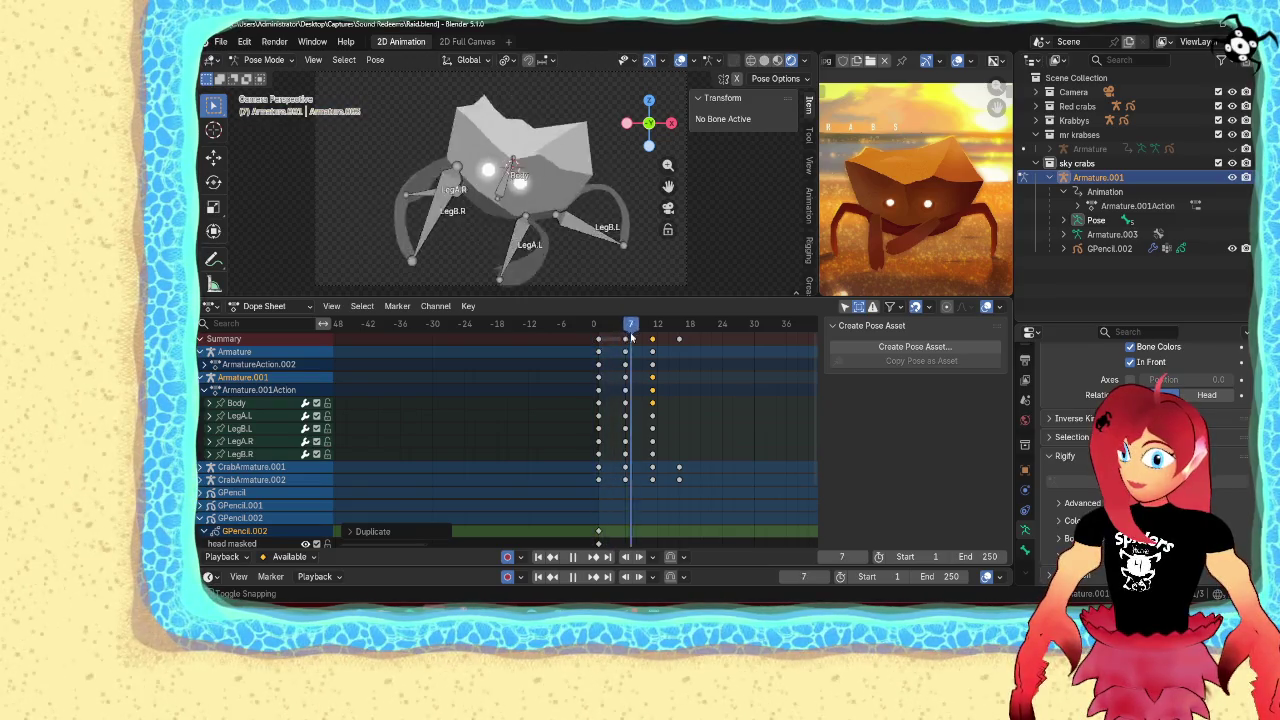
{"action": "key", "text": "Escape"}
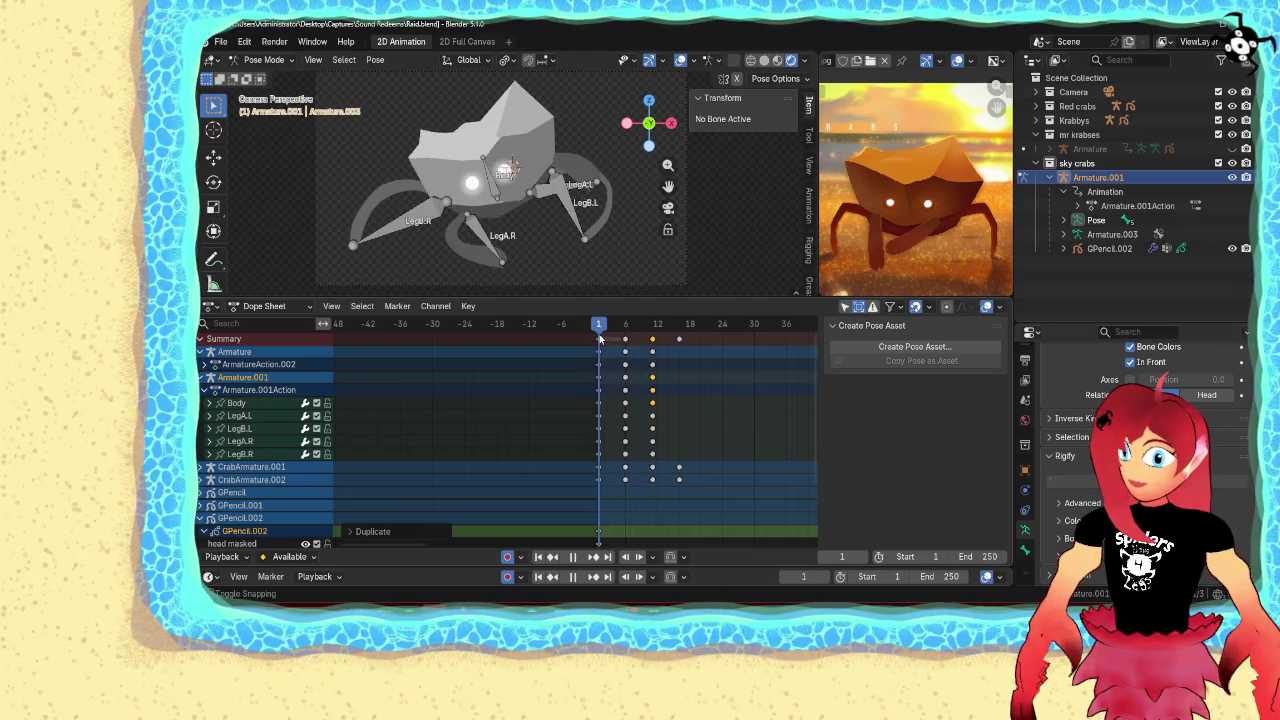
{"action": "left_click", "coordinate": [214, 310]}
{"action": "left_click", "coordinate": [405, 379]}
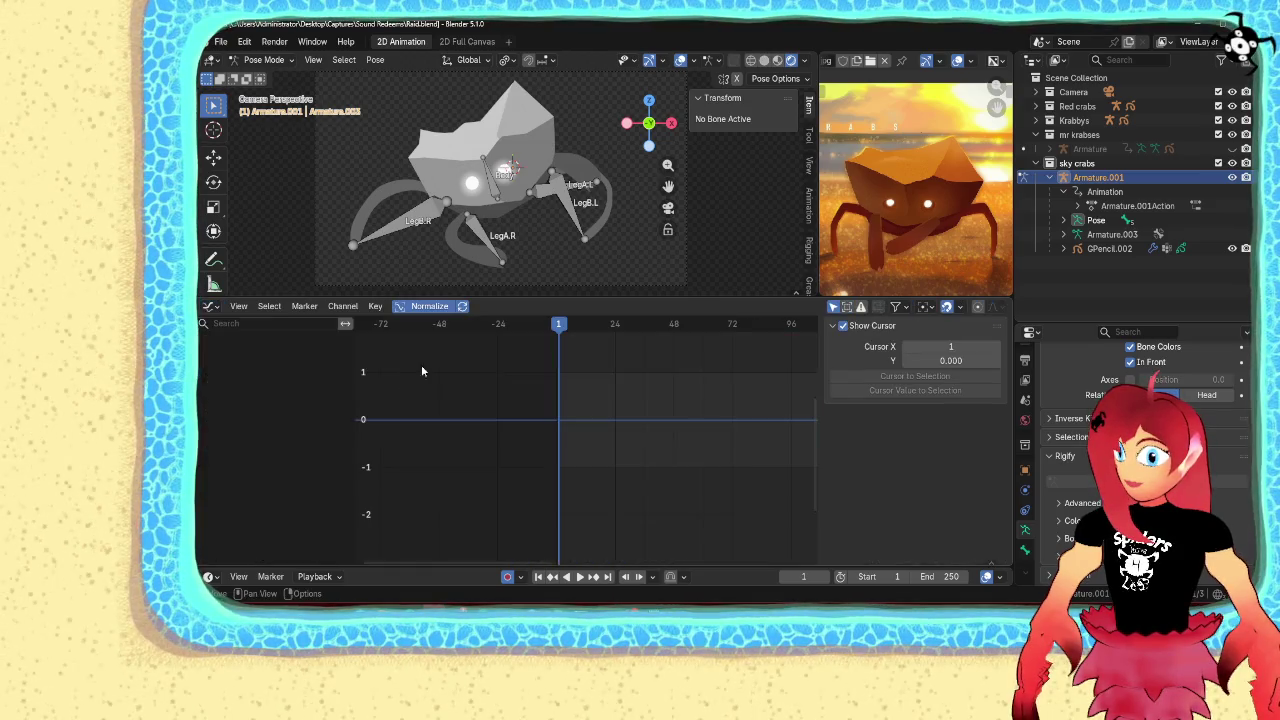
Select all five bones and pick the Body's Z Euler Rotation curve
{"action": "left_click", "coordinate": [471, 226]}
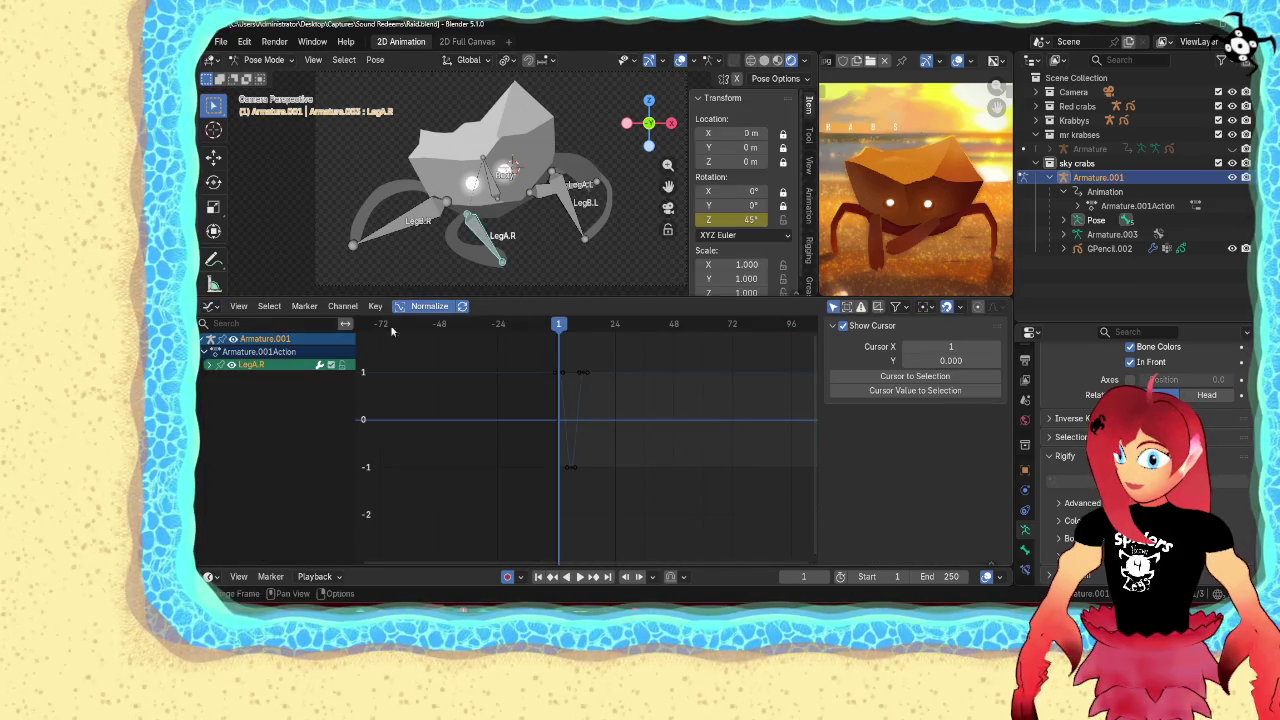
{"action": "left_click", "coordinate": [420, 222], "text": "shift"}
{"action": "left_click", "coordinate": [578, 210], "text": "shift"}
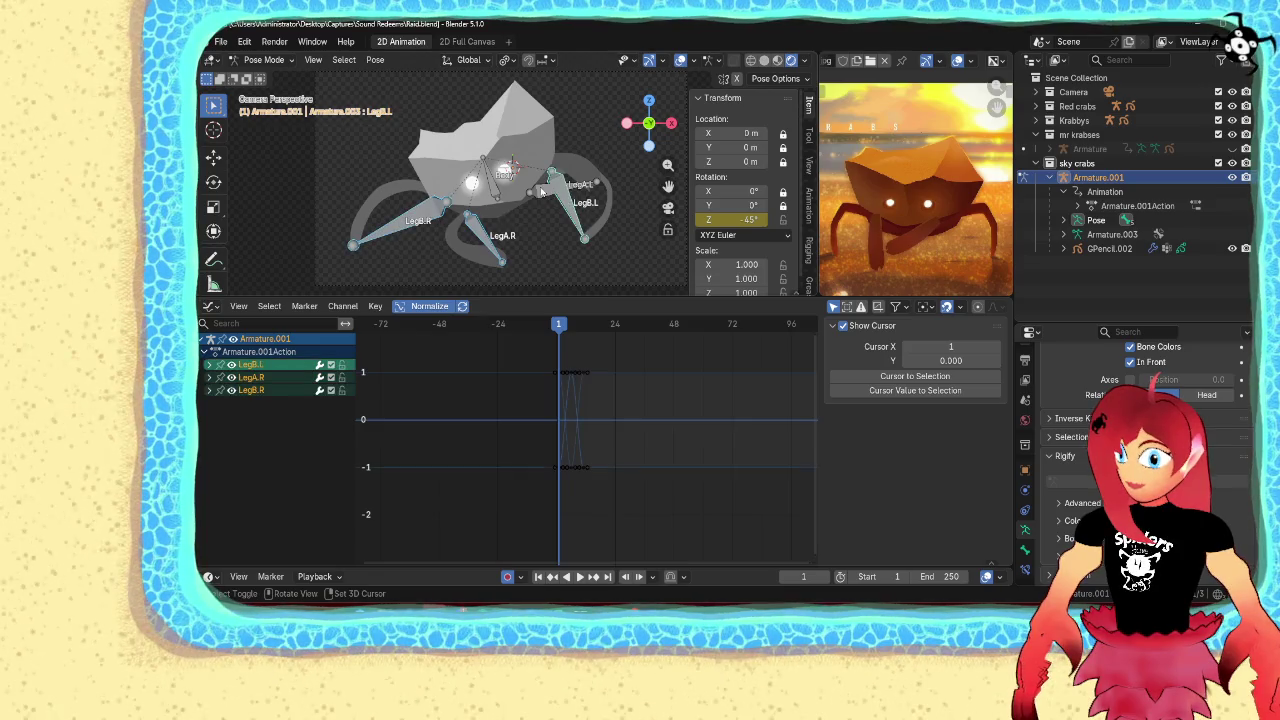
{"action": "left_click", "coordinate": [565, 182], "text": "shift"}
{"action": "left_click", "coordinate": [495, 175], "text": "shift"}
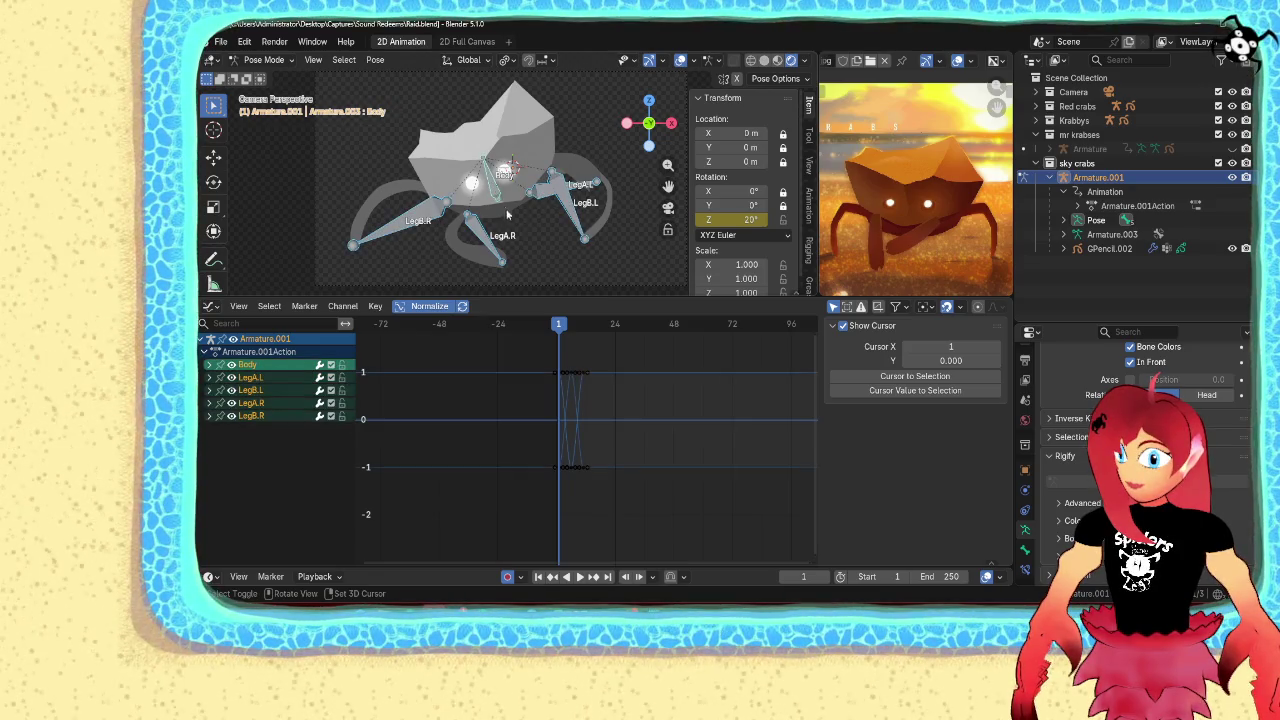
{"action": "left_click", "coordinate": [210, 365]}
{"action": "left_click", "coordinate": [266, 378]}
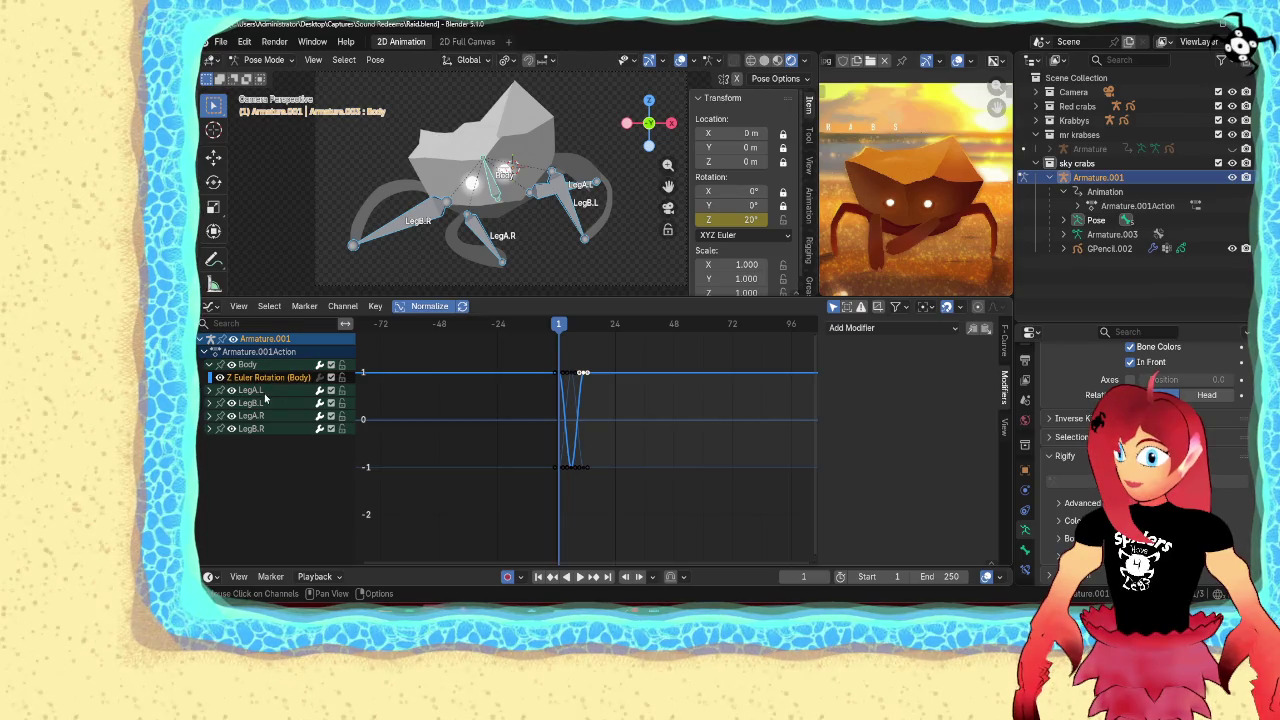
Add a Cycles modifier to that curve, test playback, and return to Object Mode
{"action": "left_click", "coordinate": [889, 328]}
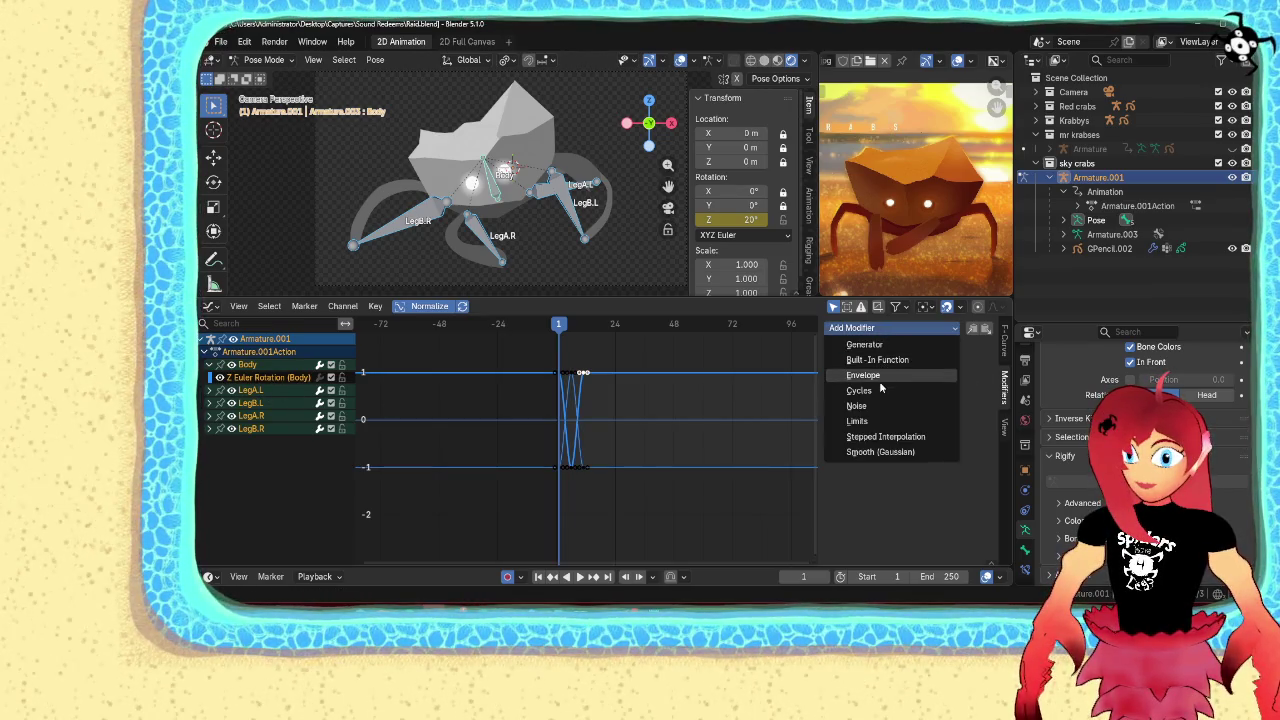
{"action": "left_click", "coordinate": [880, 391]}
{"action": "key", "text": "space"}
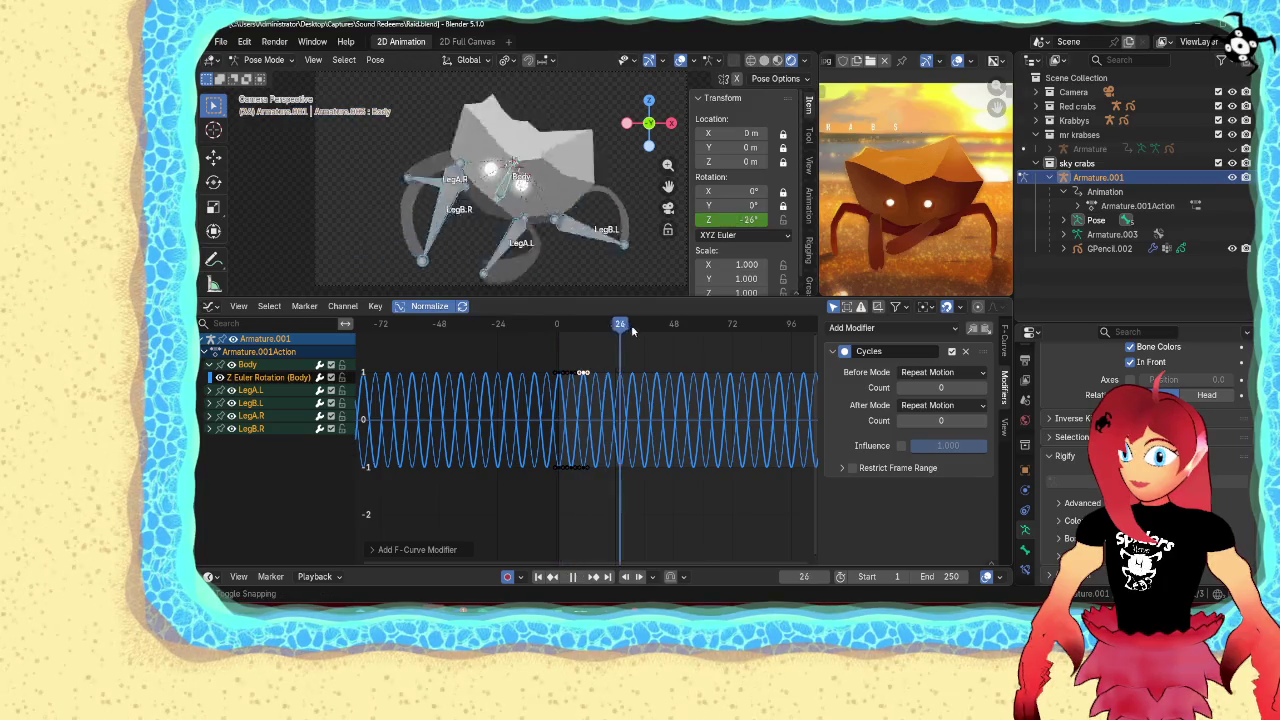
{"action": "key", "text": "Escape"}
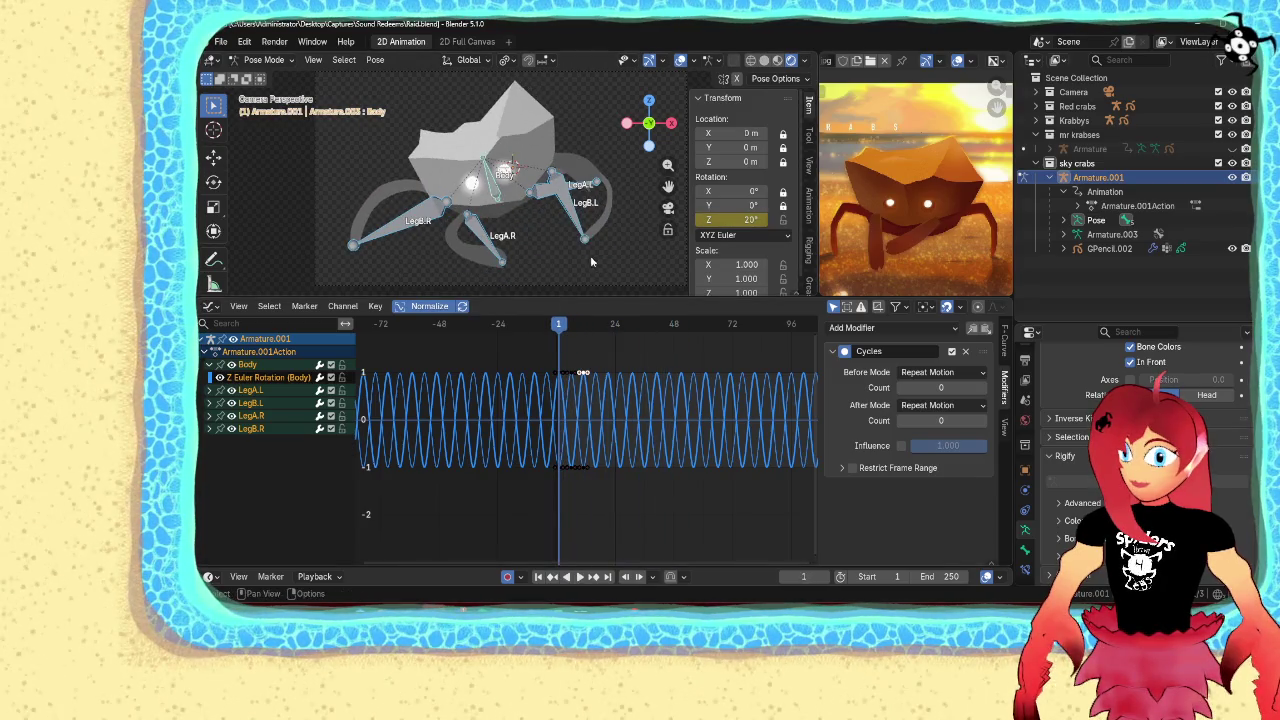
{"action": "key", "text": "ctrl+Tab"}
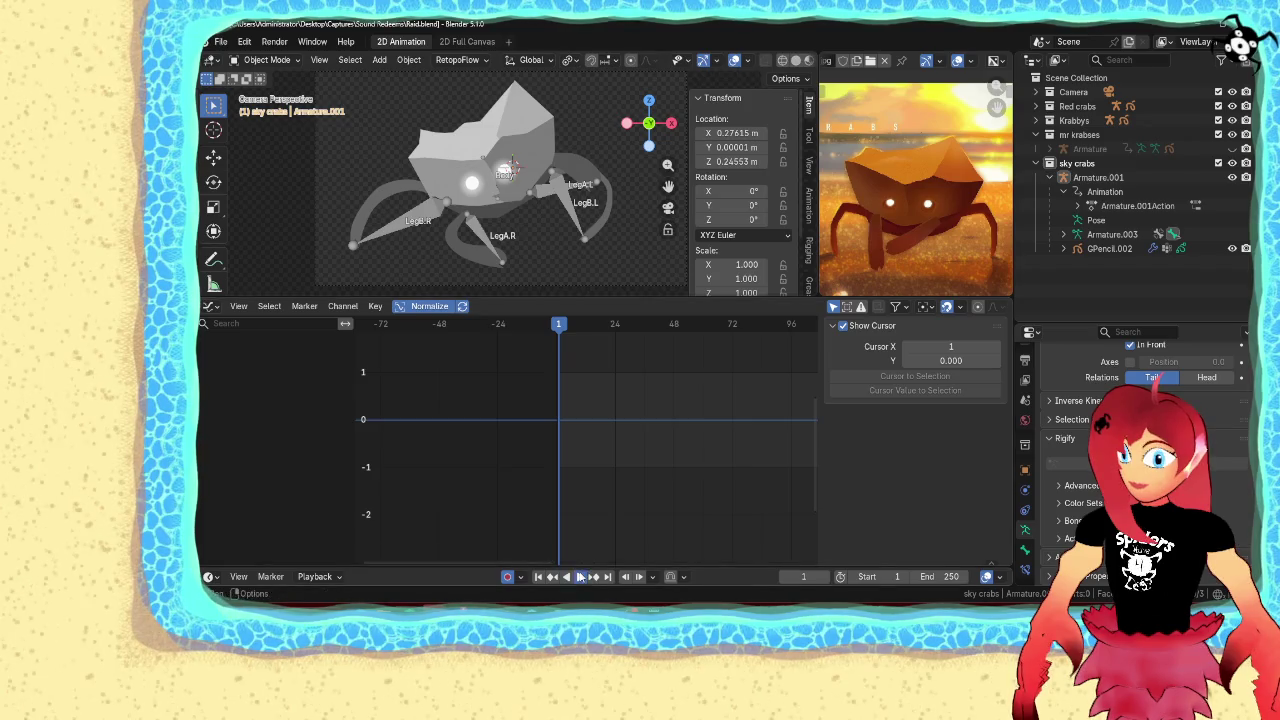
Play the walk through the camera with Armature.001 hidden, stop at frame 1, and save Raid.blend
{"action": "left_click", "coordinate": [580, 577]}
{"action": "left_click_drag", "start_coordinate": [598, 299], "coordinate": [593, 405]}
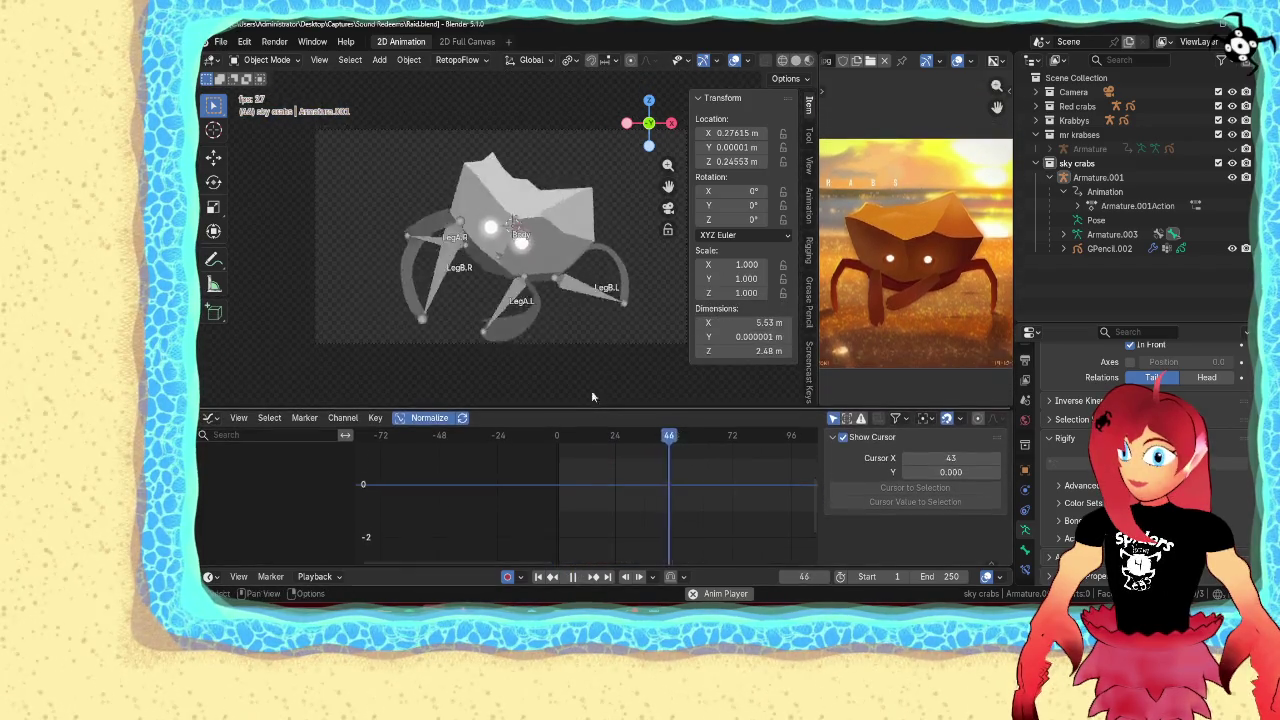
{"action": "key", "text": "KP_0"}
{"action": "left_click", "coordinate": [580, 343]}
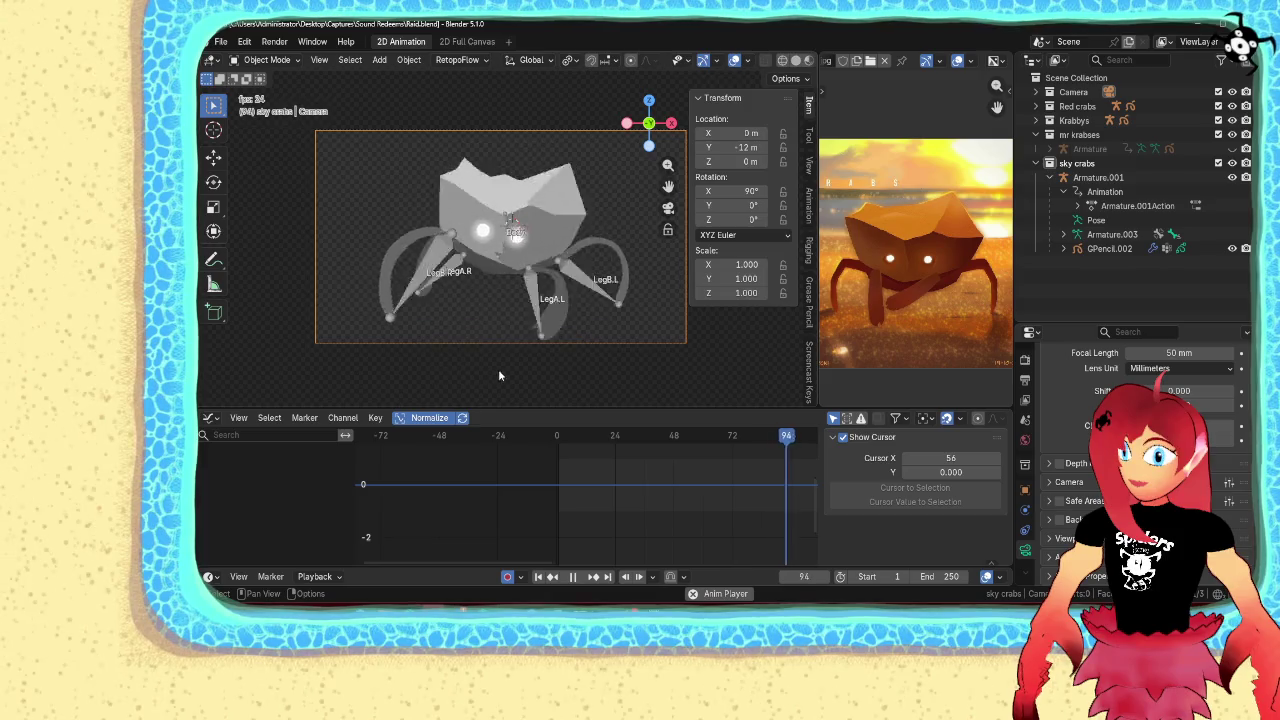
{"action": "left_click", "coordinate": [1232, 177]}
{"action": "scroll", "coordinate": [592, 300], "scroll_direction": "up", "scroll_amount": 1}
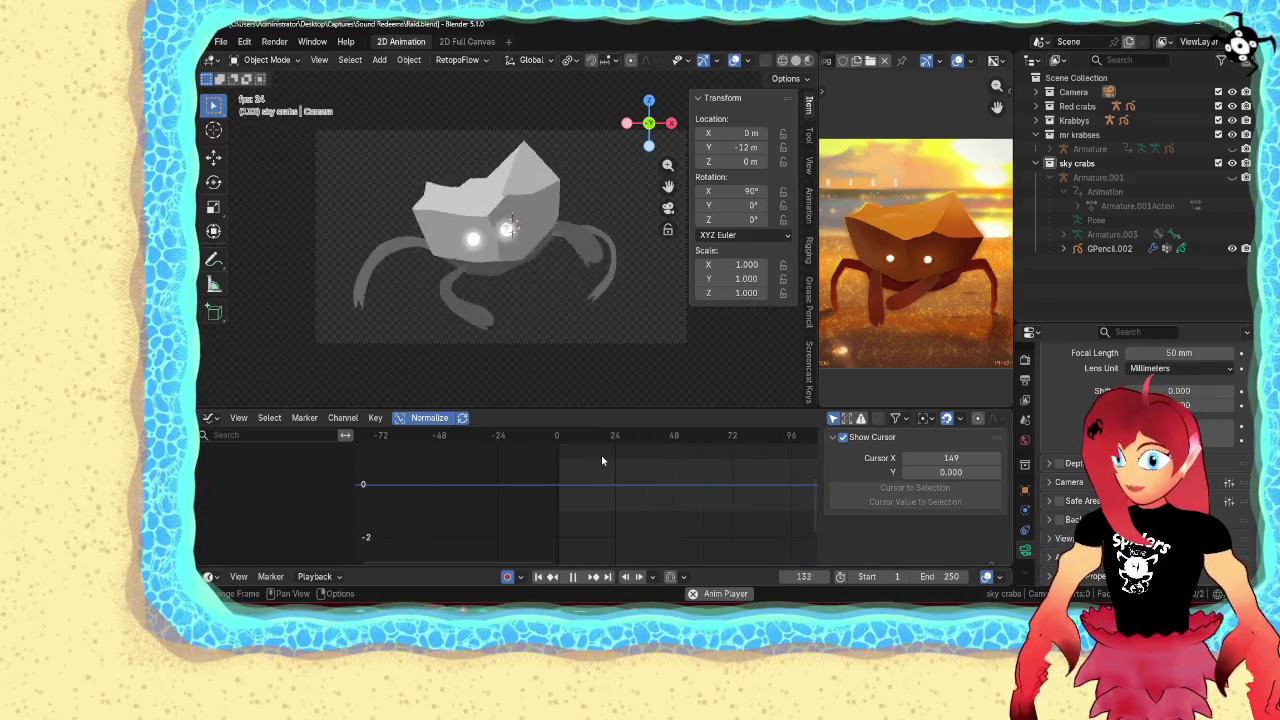
{"action": "key", "text": "Escape"}
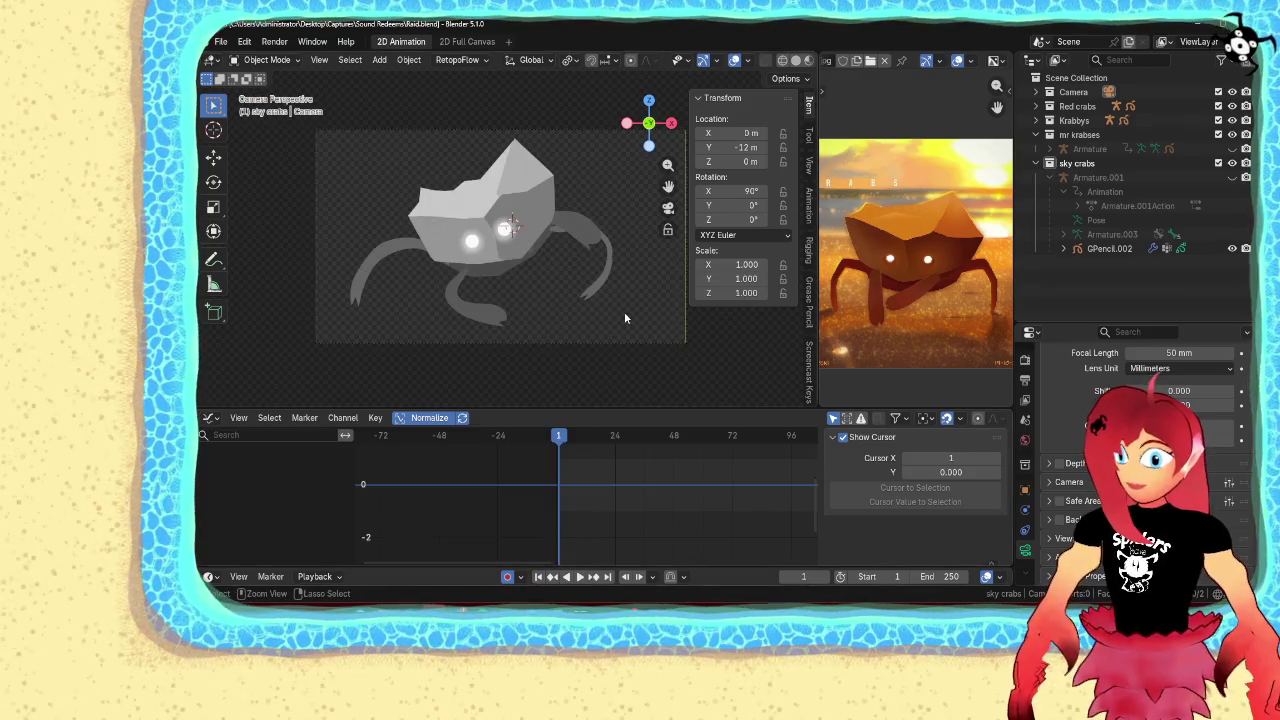
{"action": "key", "text": "ctrl+s"}
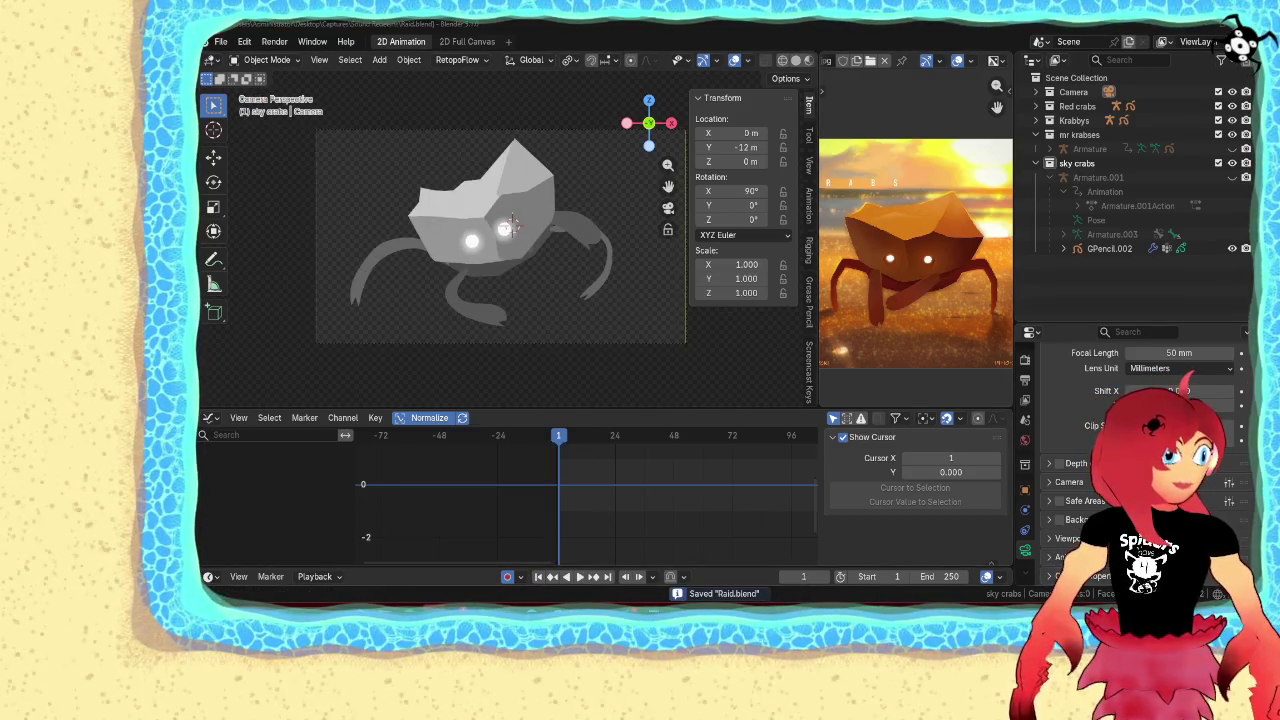
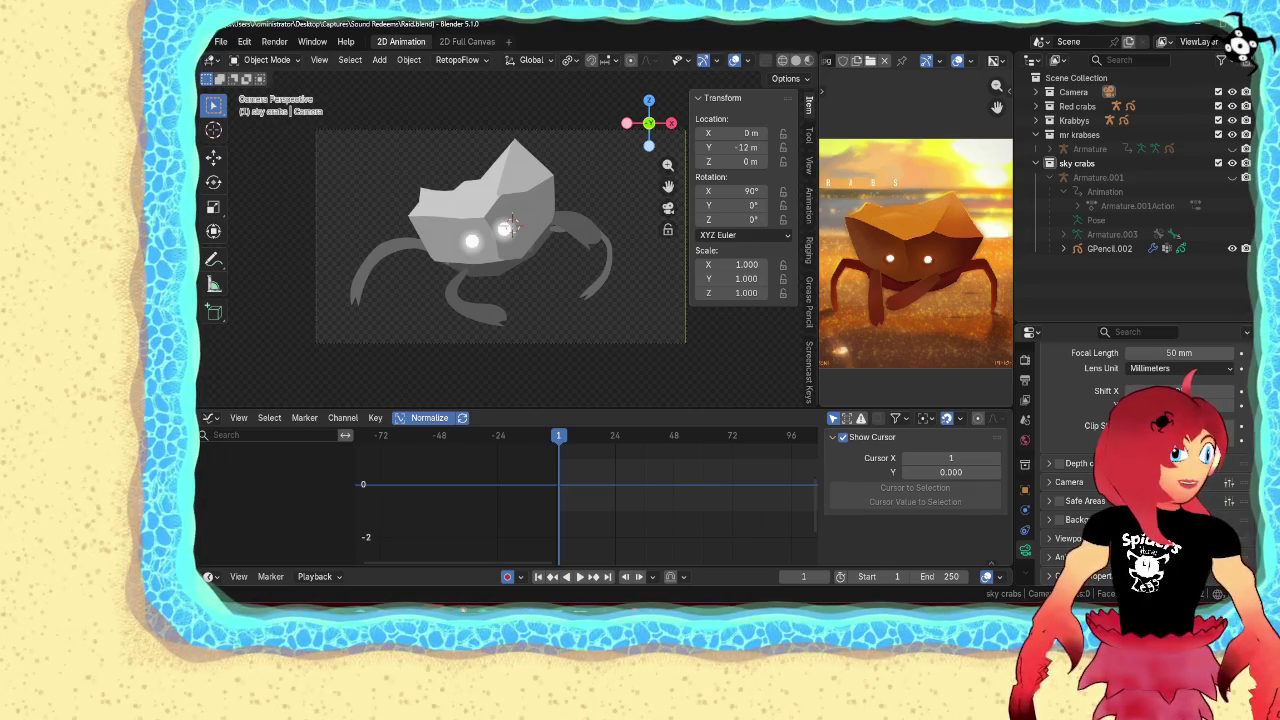
Preview the sky crab animation through frame 164, rewind to frame 1, and open the editor-type menu
{"action": "key", "text": "space"}
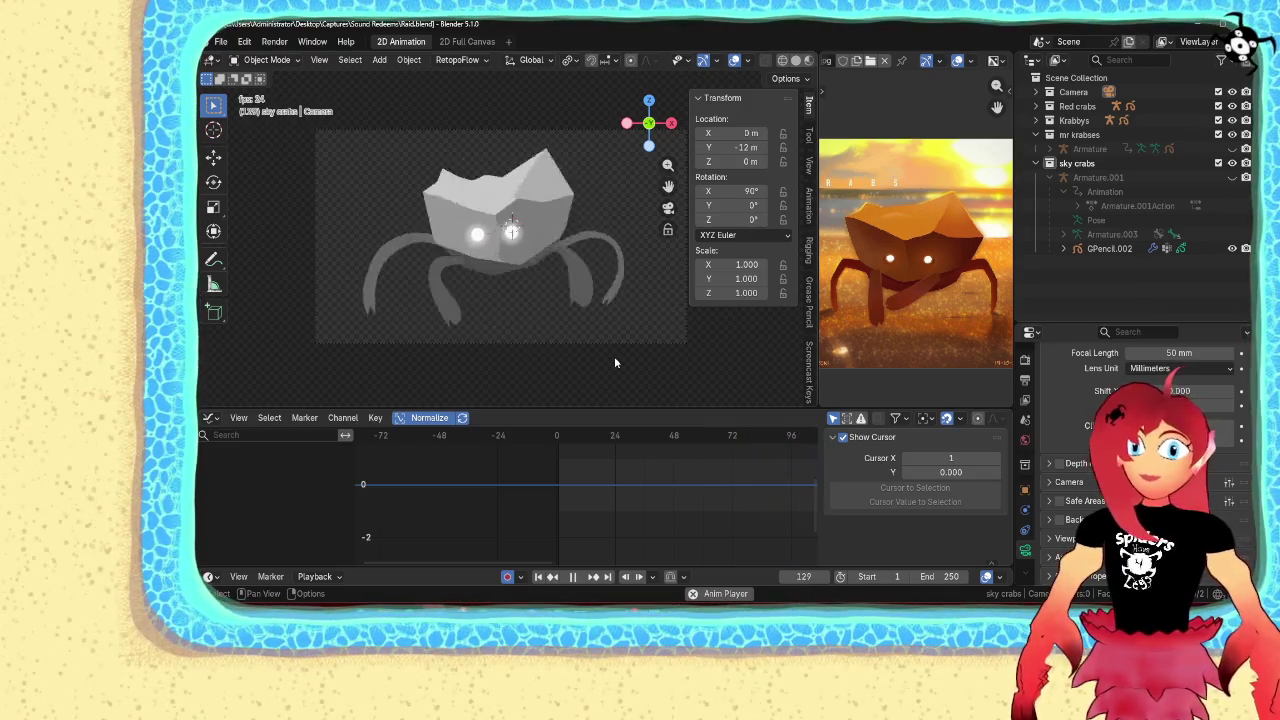
{"action": "left_click", "coordinate": [572, 576]}
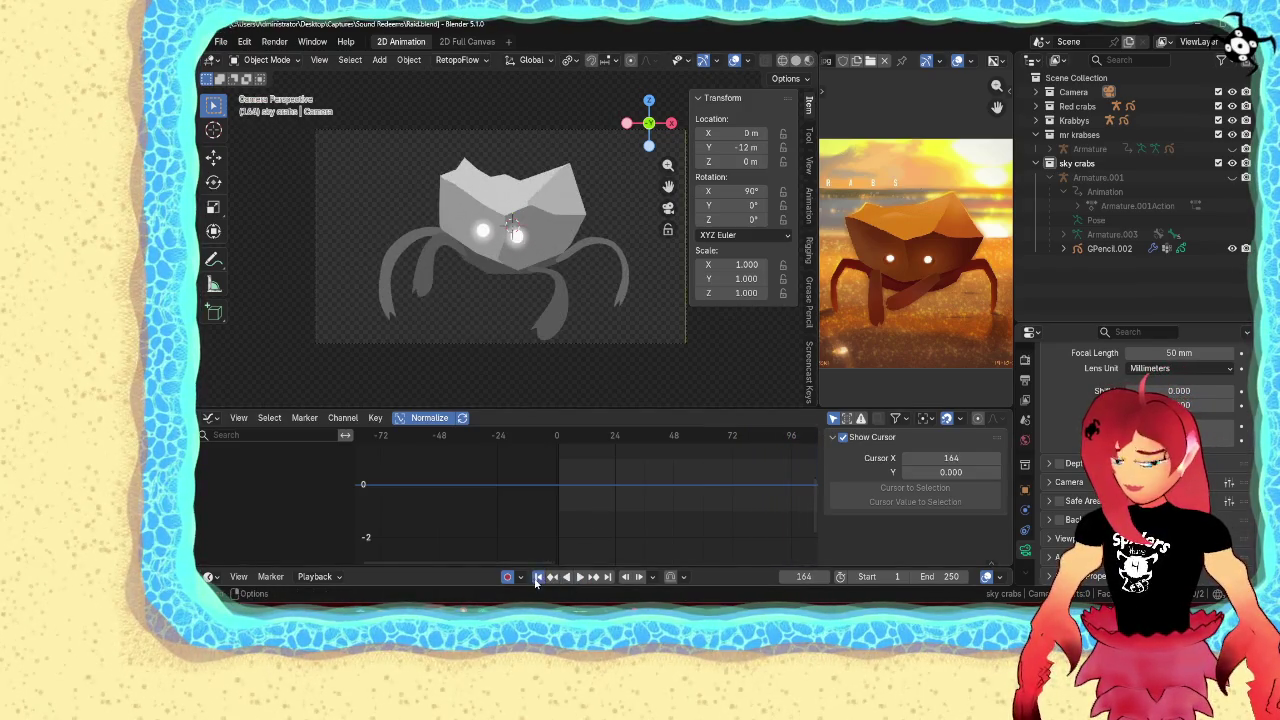
{"action": "left_click", "coordinate": [538, 577]}
{"action": "left_click", "coordinate": [210, 418]}
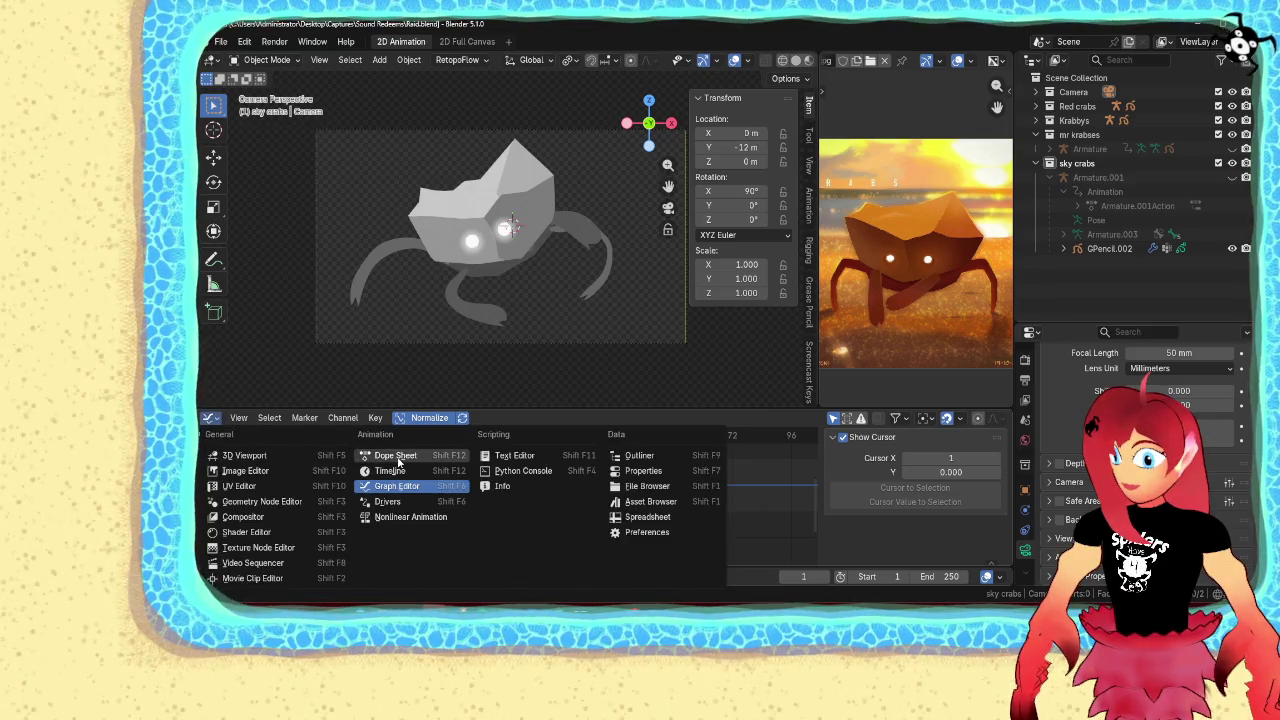
Turn the bottom area into the Dope Sheet
{"action": "left_click", "coordinate": [398, 457]}
{"action": "scroll", "coordinate": [577, 351], "scroll_direction": "down", "scroll_amount": 5}
{"action": "scroll", "coordinate": [577, 351], "scroll_direction": "up", "scroll_amount": 3}
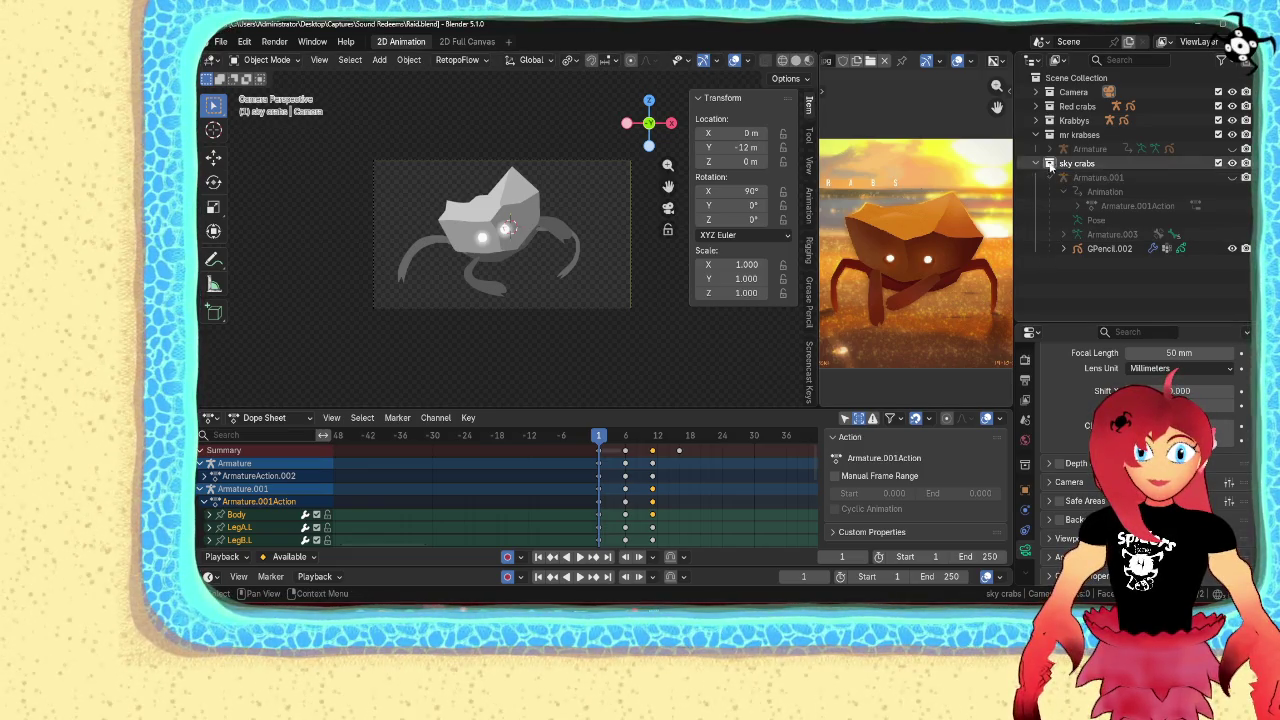
Hide the sky crab's armature and drawing, and collapse the sky crabs and mr krabses collections
{"action": "left_click", "coordinate": [1232, 177]}
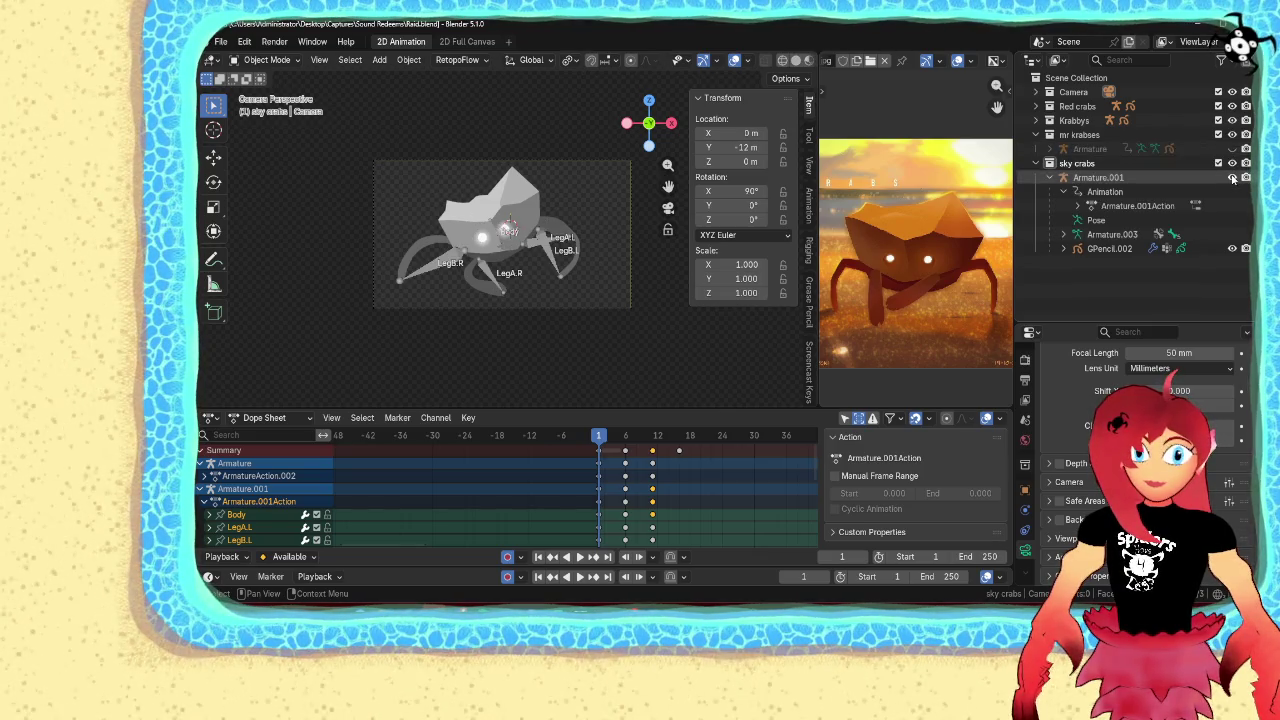
{"action": "left_click", "coordinate": [1232, 177]}
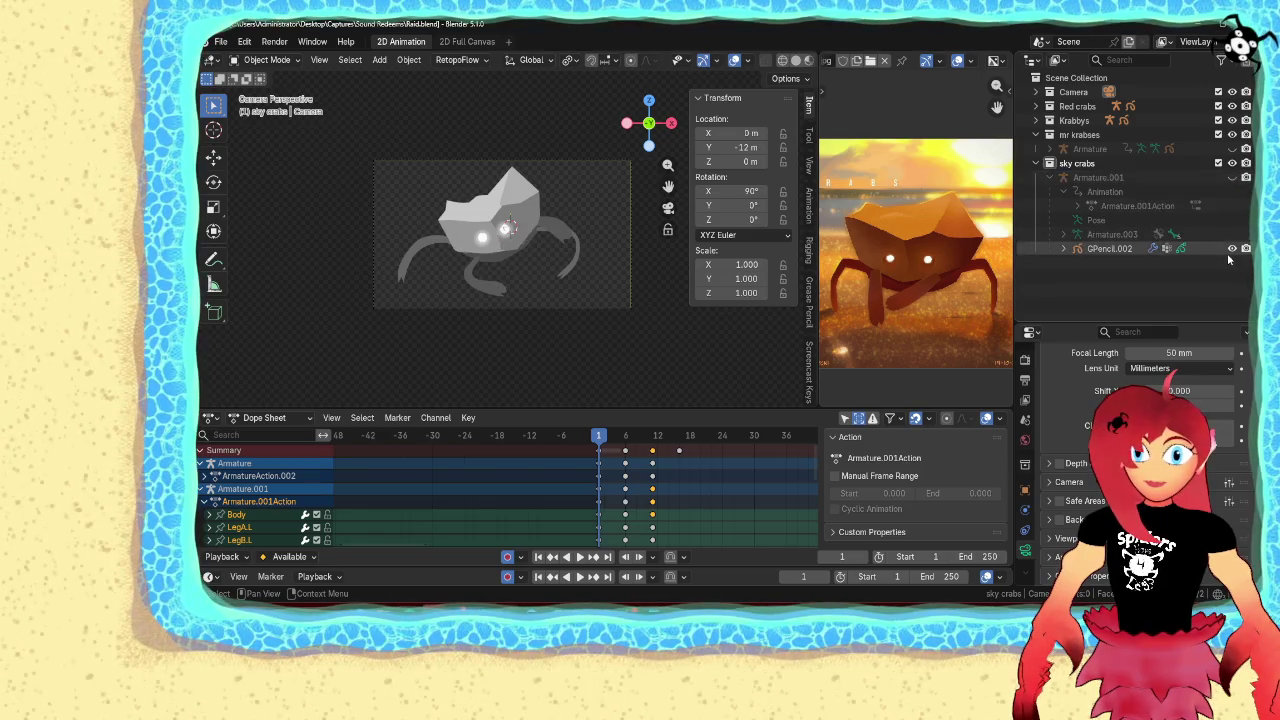
{"action": "left_click", "coordinate": [1232, 248]}
{"action": "left_click", "coordinate": [1036, 163]}
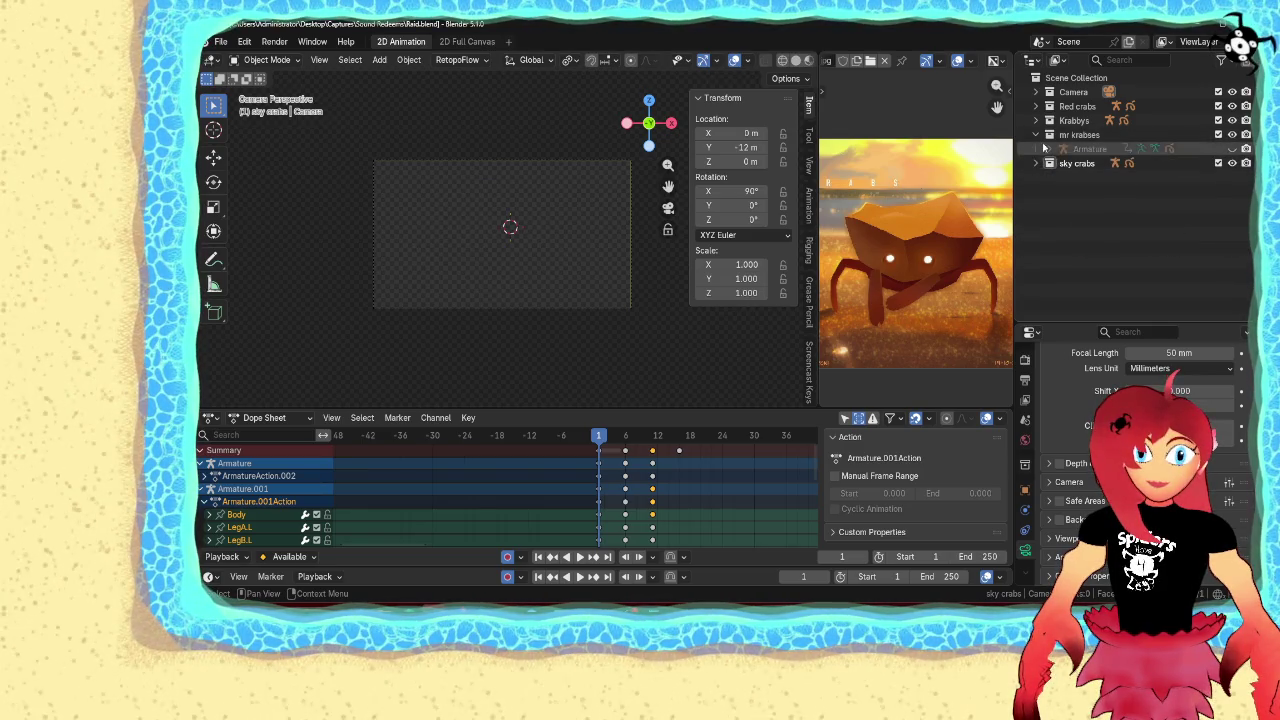
{"action": "left_click", "coordinate": [1036, 134]}
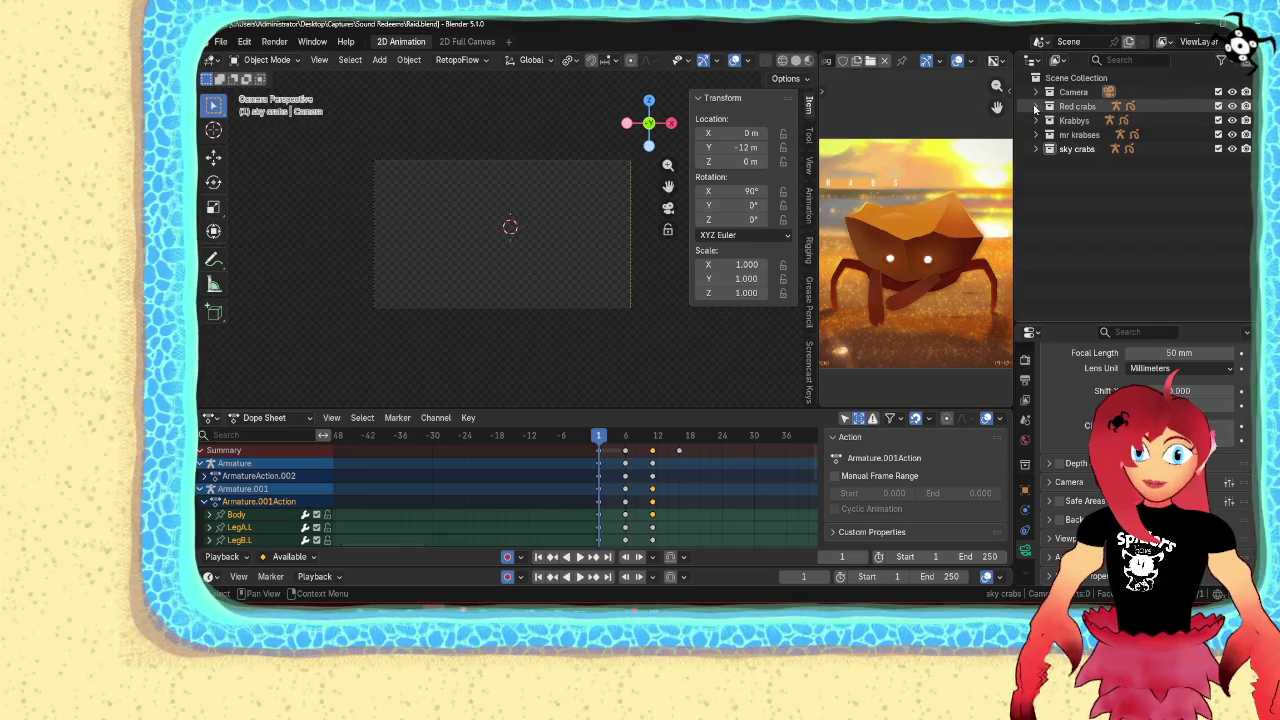
Expand Red crabs, show CrabArmature.001 and its Stroke drawing, and select the red crab armature
{"action": "left_click", "coordinate": [1036, 106]}
{"action": "left_click", "coordinate": [1049, 120]}
{"action": "left_click", "coordinate": [1232, 163]}
{"action": "left_click", "coordinate": [1232, 177]}
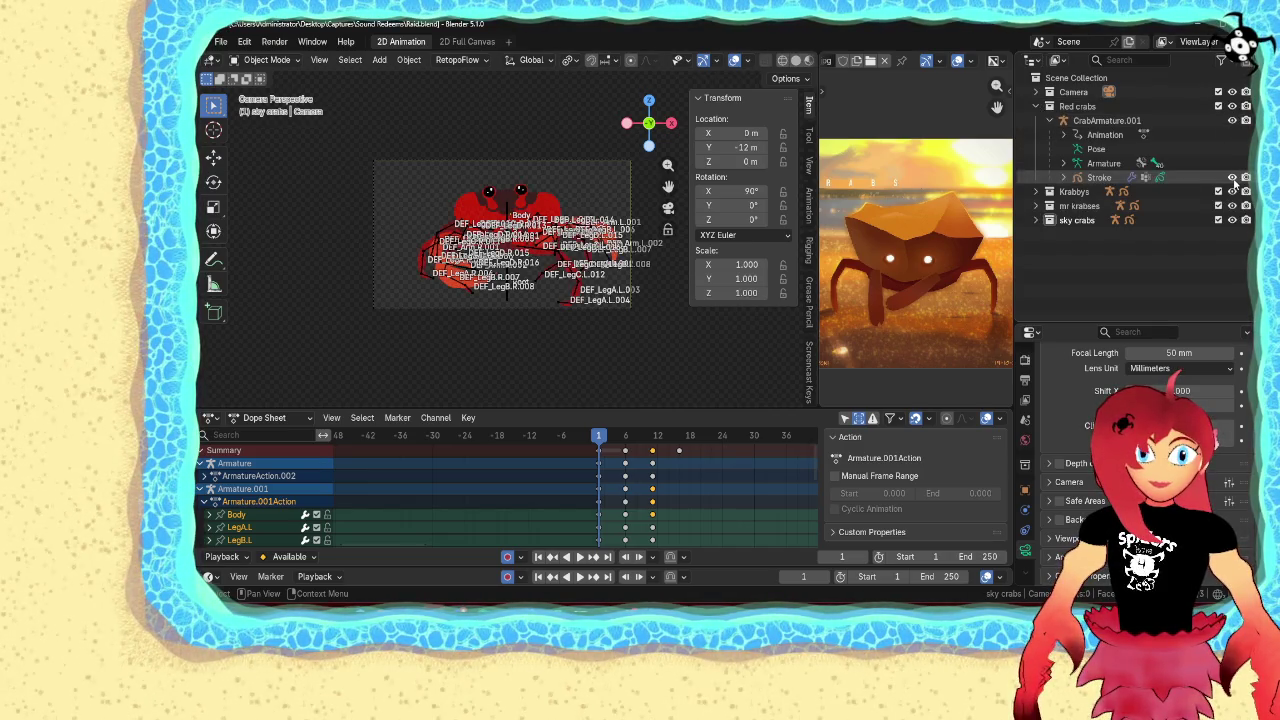
{"action": "scroll", "coordinate": [642, 330], "scroll_direction": "up", "scroll_amount": 2}
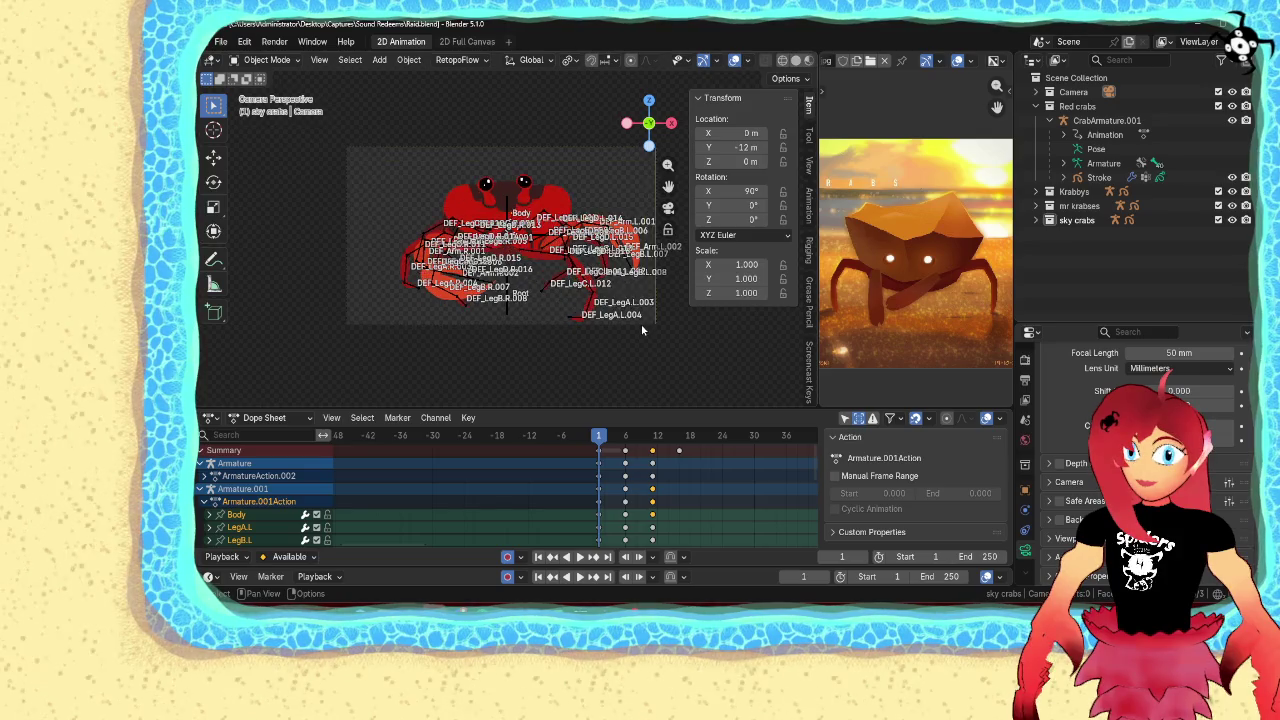
{"action": "scroll", "coordinate": [642, 330], "scroll_direction": "up", "scroll_amount": 2}
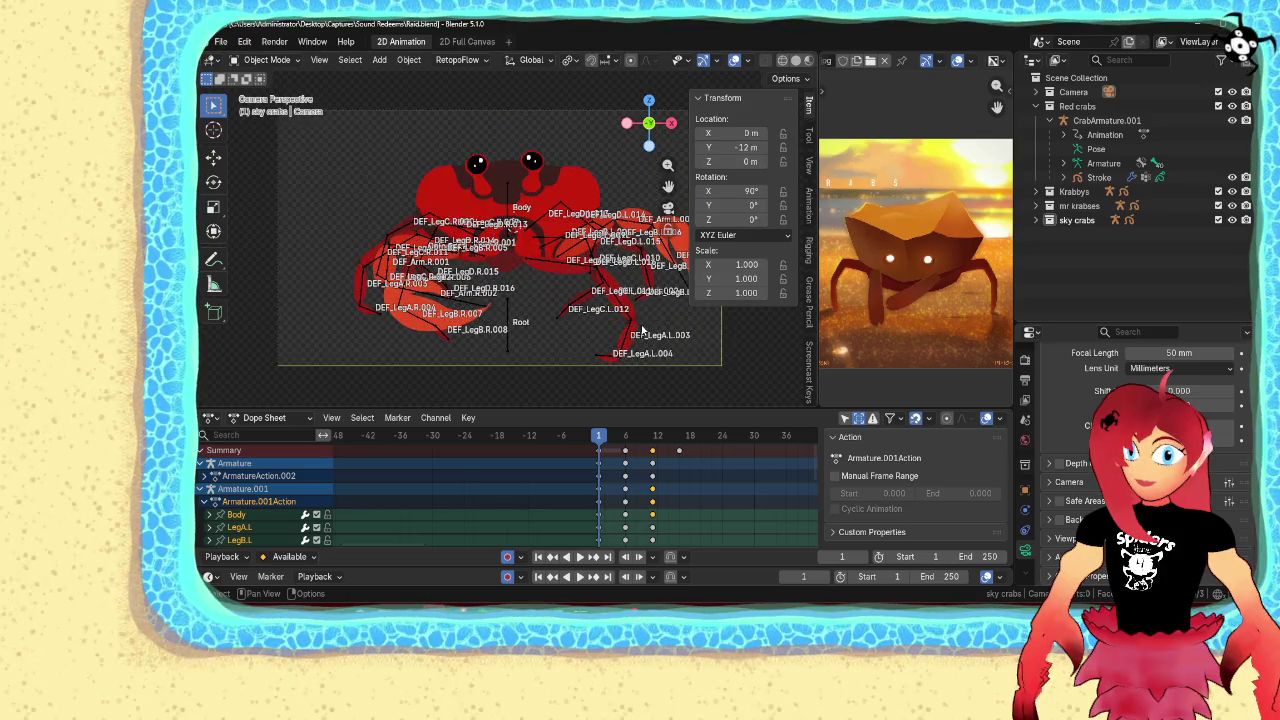
{"action": "left_click", "coordinate": [503, 207]}
Put the red crab armature in Pose Mode, select the Root bone, and move it up-left
{"action": "key", "text": "ctrl+Tab"}
{"action": "left_click", "coordinate": [505, 350]}
{"action": "left_click", "coordinate": [507, 350]}
{"action": "scroll", "coordinate": [507, 350], "scroll_direction": "down", "scroll_amount": 2}
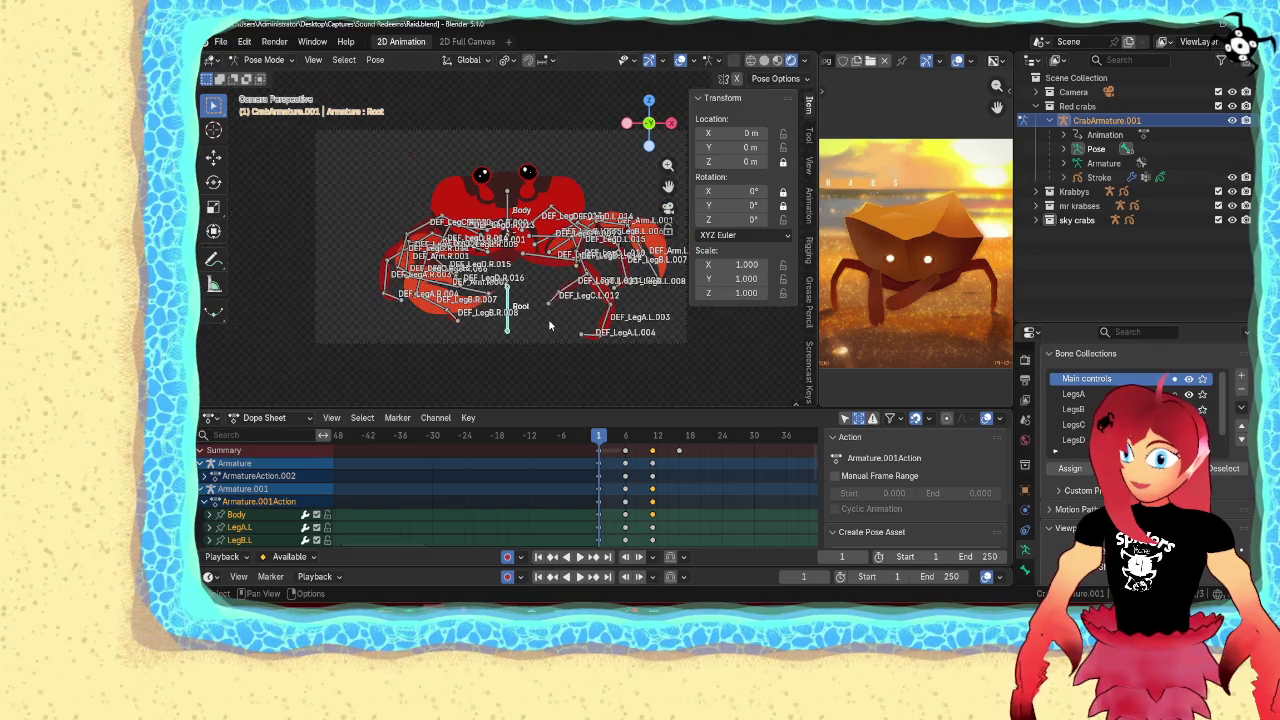
{"action": "key", "text": "g"}
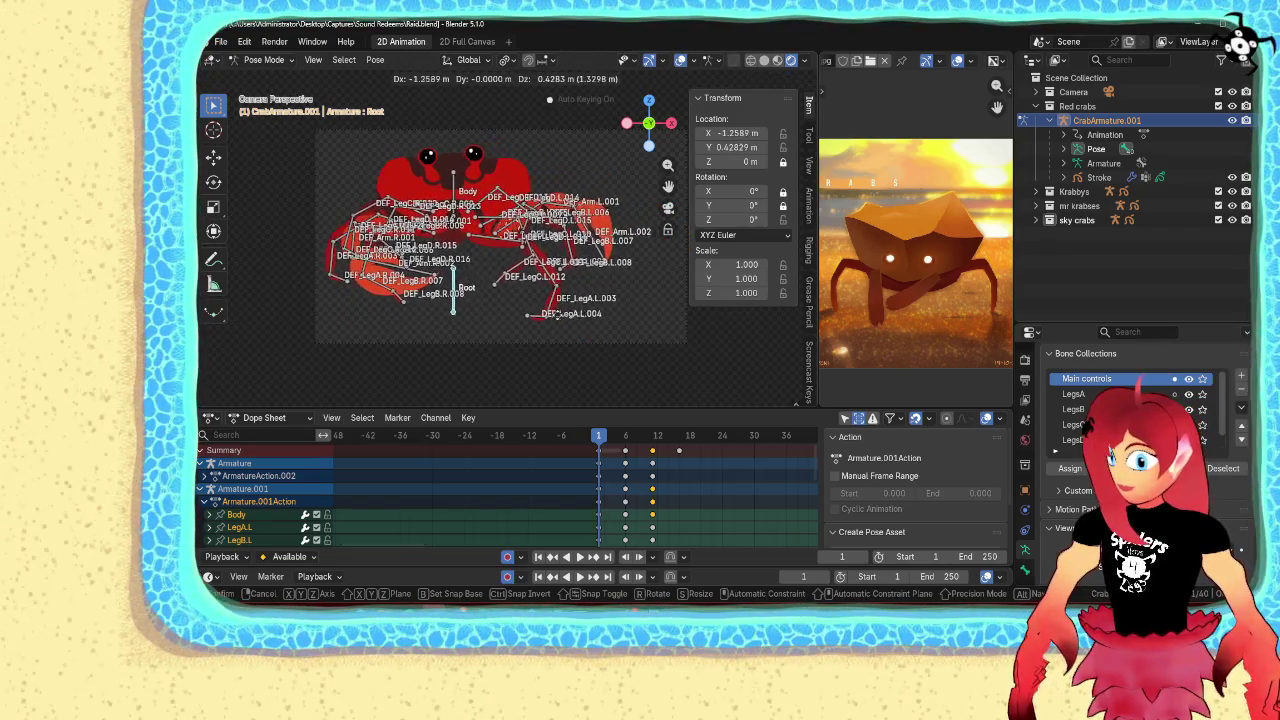
{"action": "left_click", "coordinate": [590, 324]}
Scale the crab rig down to 0.225 and move it toward the lower left
{"action": "key", "text": "s"}
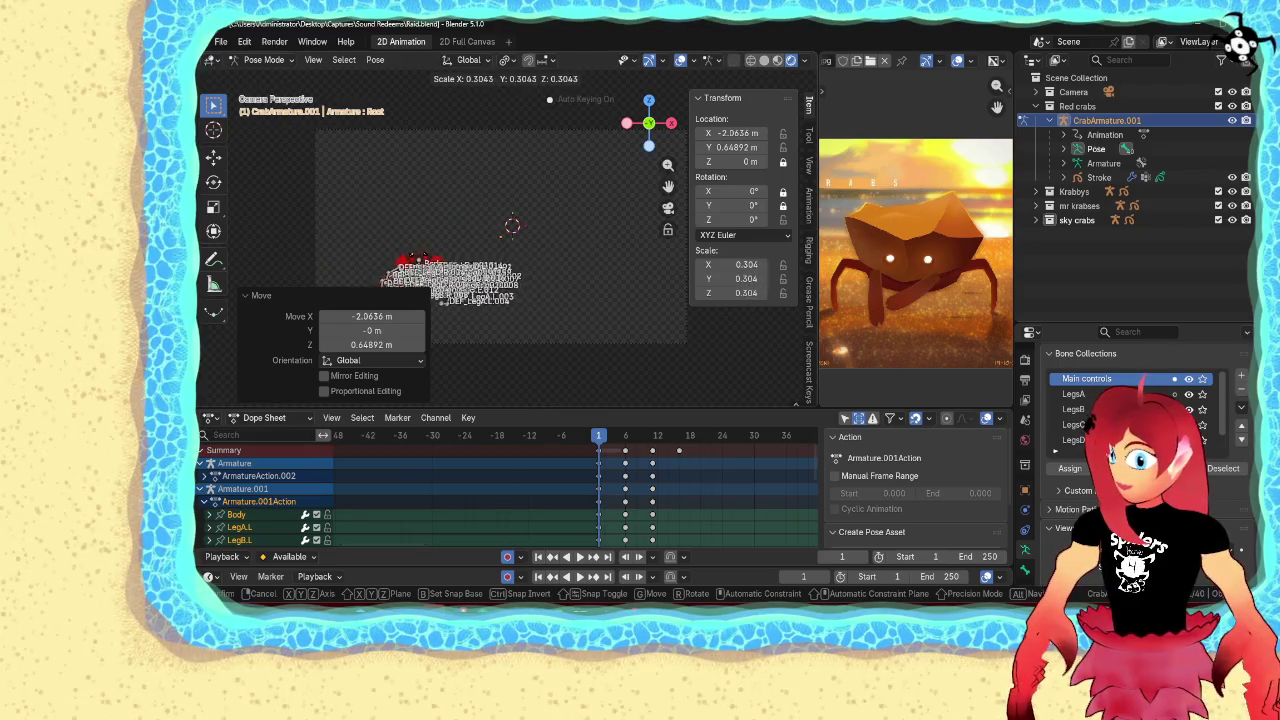
{"action": "key", "text": "Escape"}
{"action": "scroll", "coordinate": [1130, 440], "scroll_direction": "down", "scroll_amount": 3}
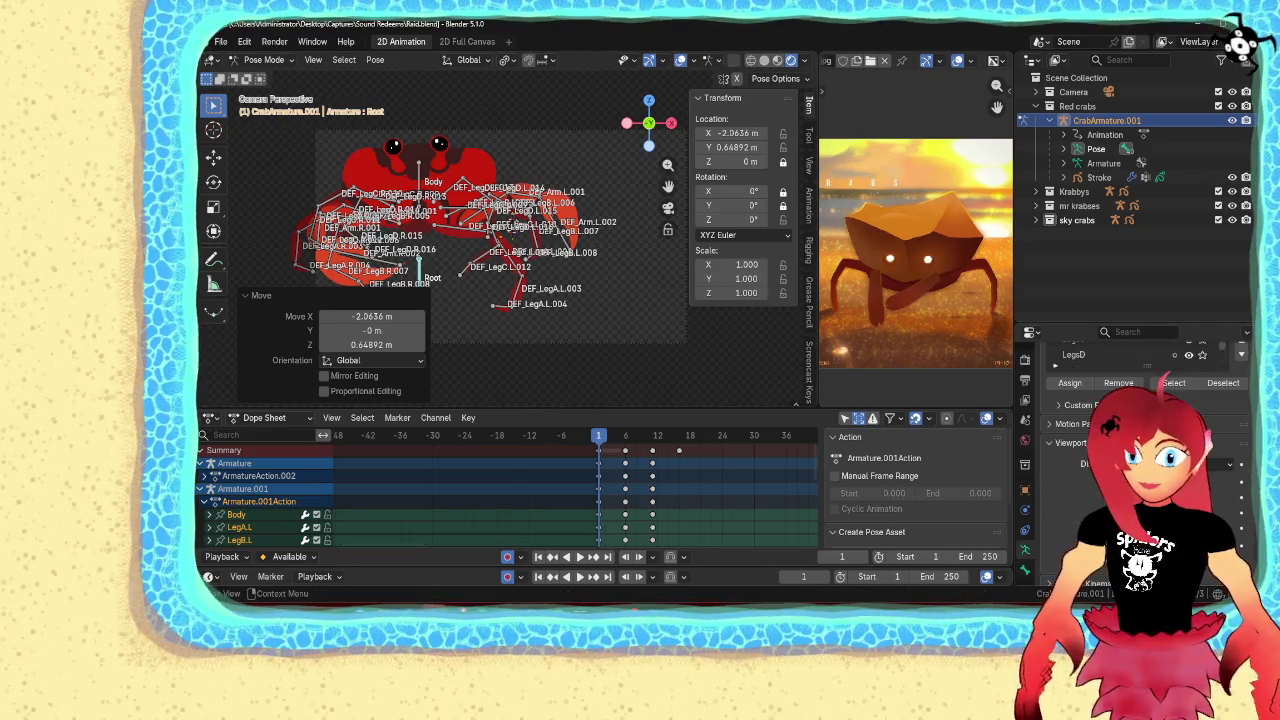
{"action": "key", "text": "s"}
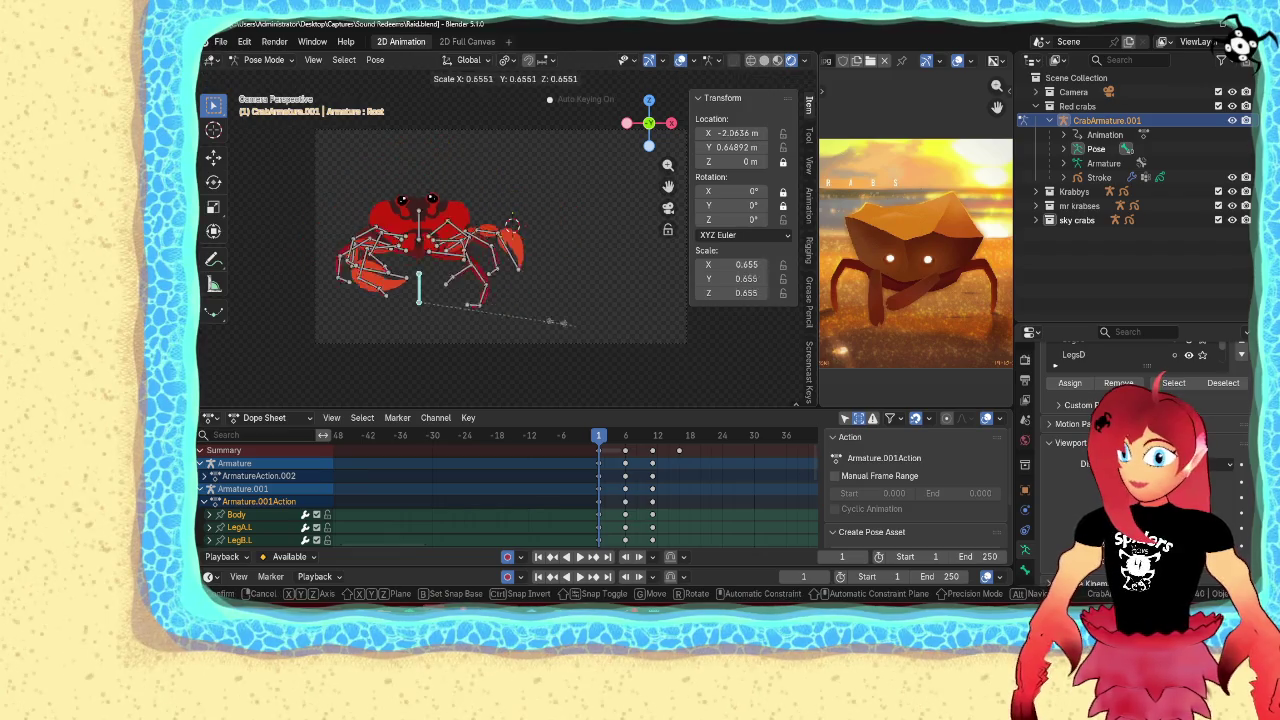
{"action": "left_click", "coordinate": [472, 322]}
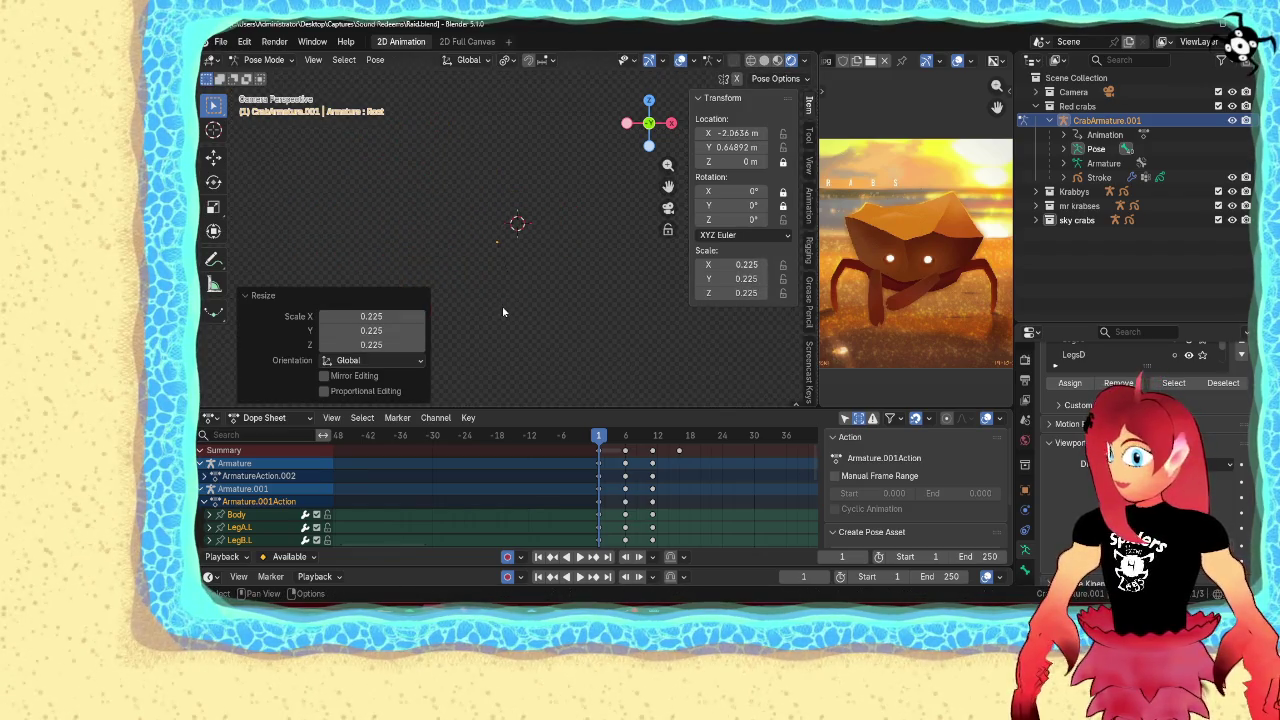
{"action": "key", "text": "g"}
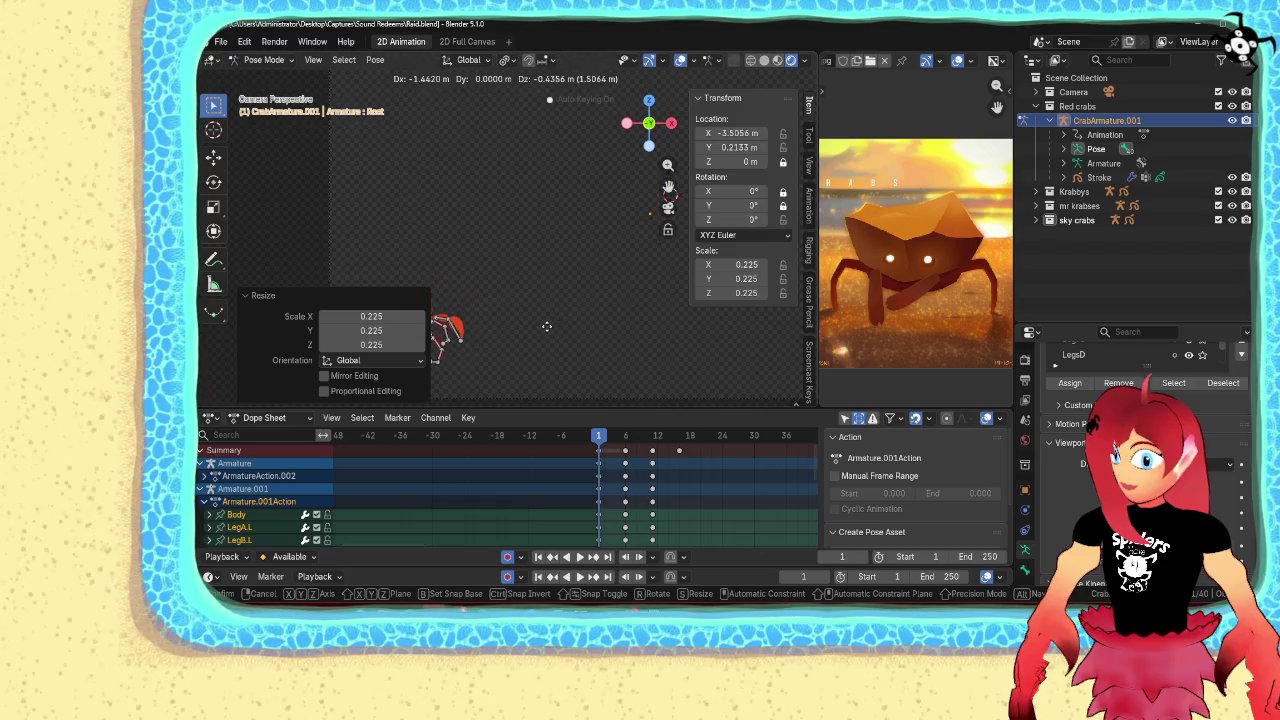
{"action": "left_click", "coordinate": [555, 327]}
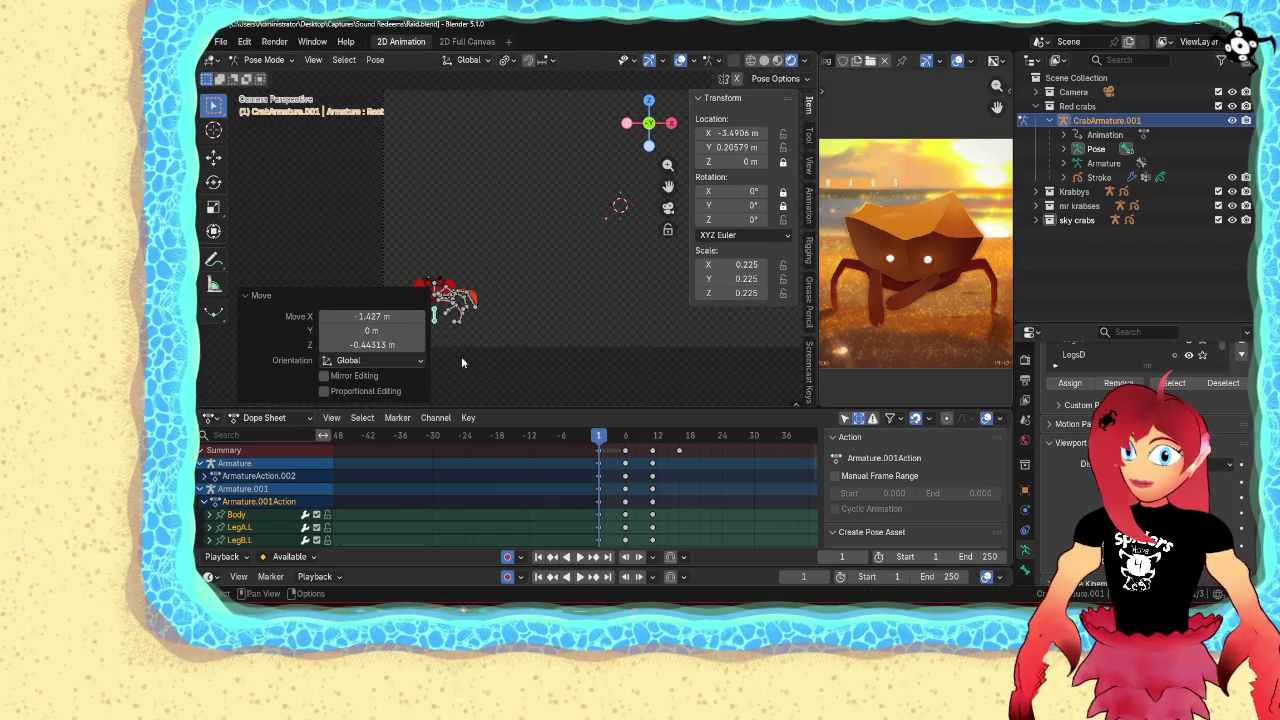
Merge the viewport with the preview area, shrink the crab to 0.220, and return to Object Mode
{"action": "right_click", "coordinate": [816, 290]}
{"action": "left_click", "coordinate": [796, 323]}
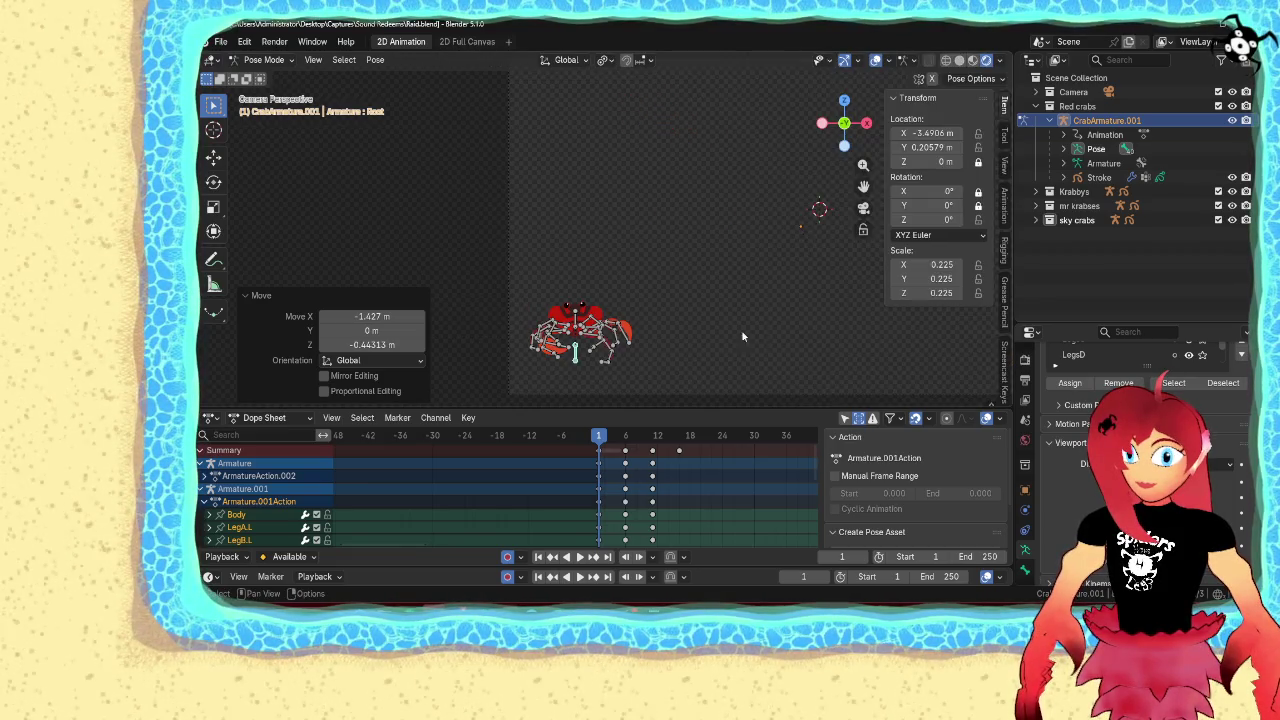
{"action": "key", "text": "s"}
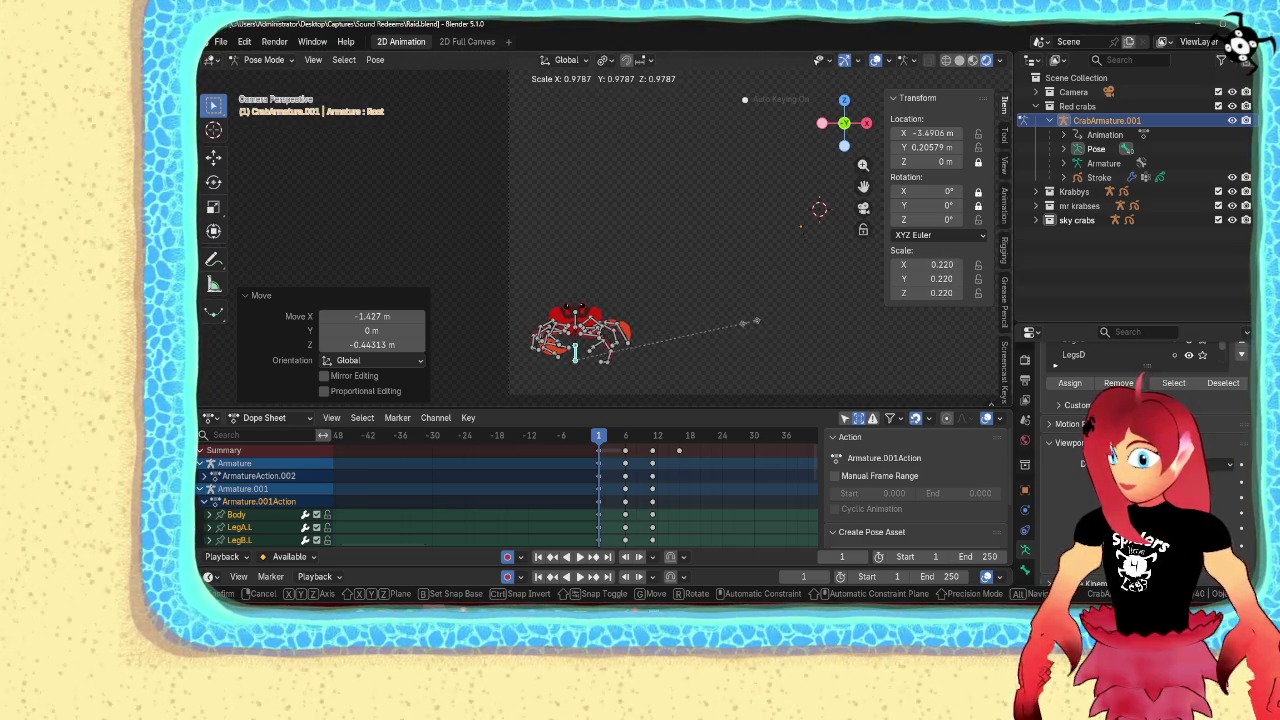
{"action": "left_click", "coordinate": [756, 320]}
{"action": "key", "text": "ctrl+Tab"}
{"action": "left_click", "coordinate": [589, 348]}
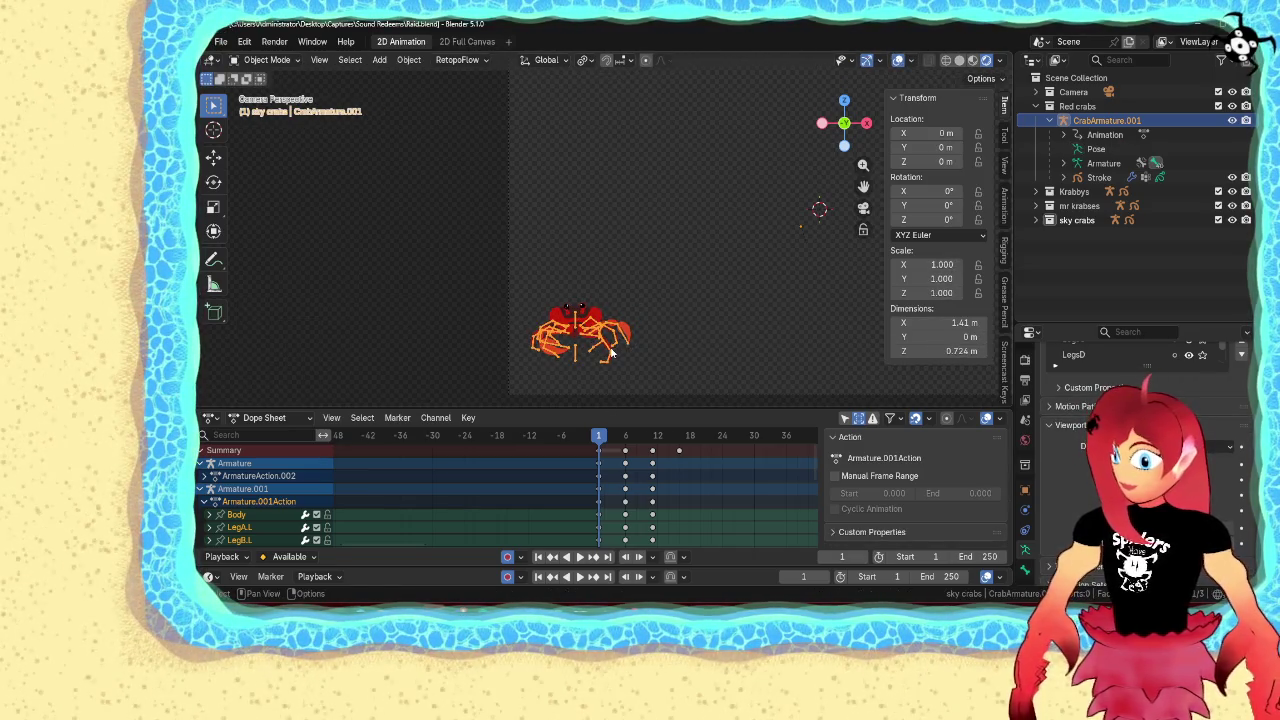
Duplicate the red crab, place the copy above the original, and select its armature
{"action": "key", "text": "shift+d"}
{"action": "right_click", "coordinate": [644, 310]}
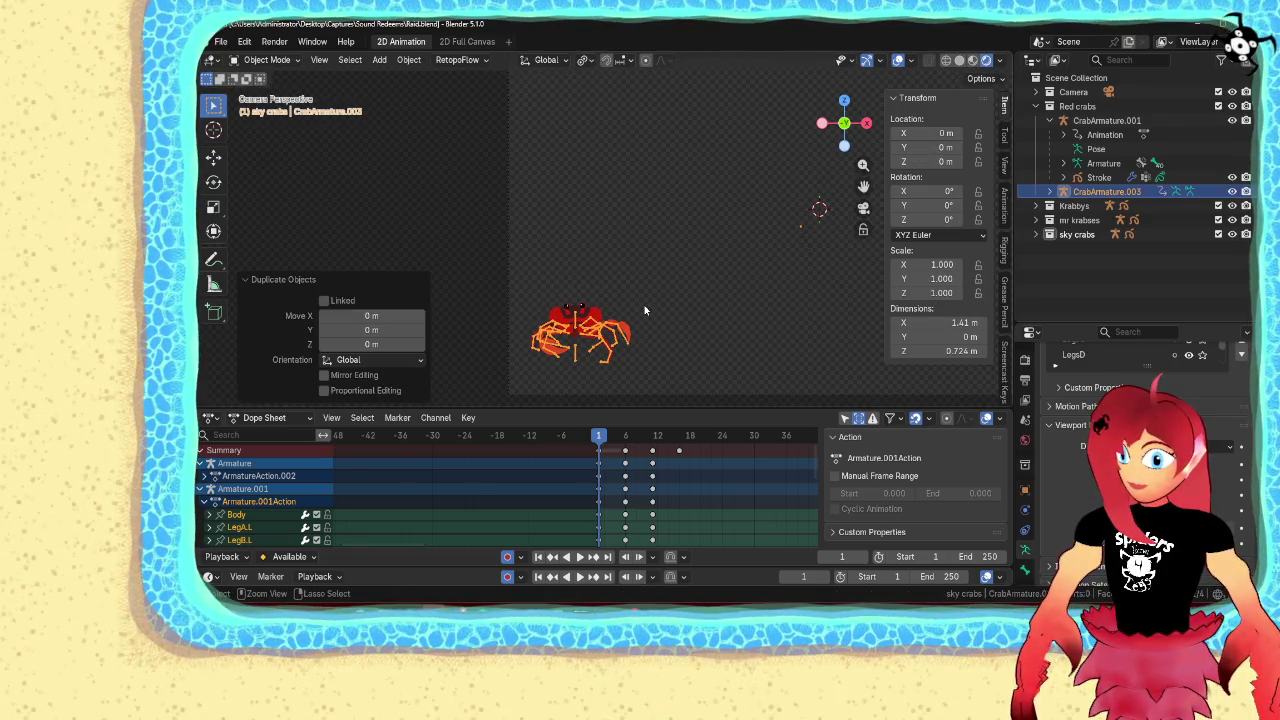
{"action": "key", "text": "ctrl+z"}
{"action": "key", "text": "ctrl+z"}
{"action": "left_click", "coordinate": [582, 310]}
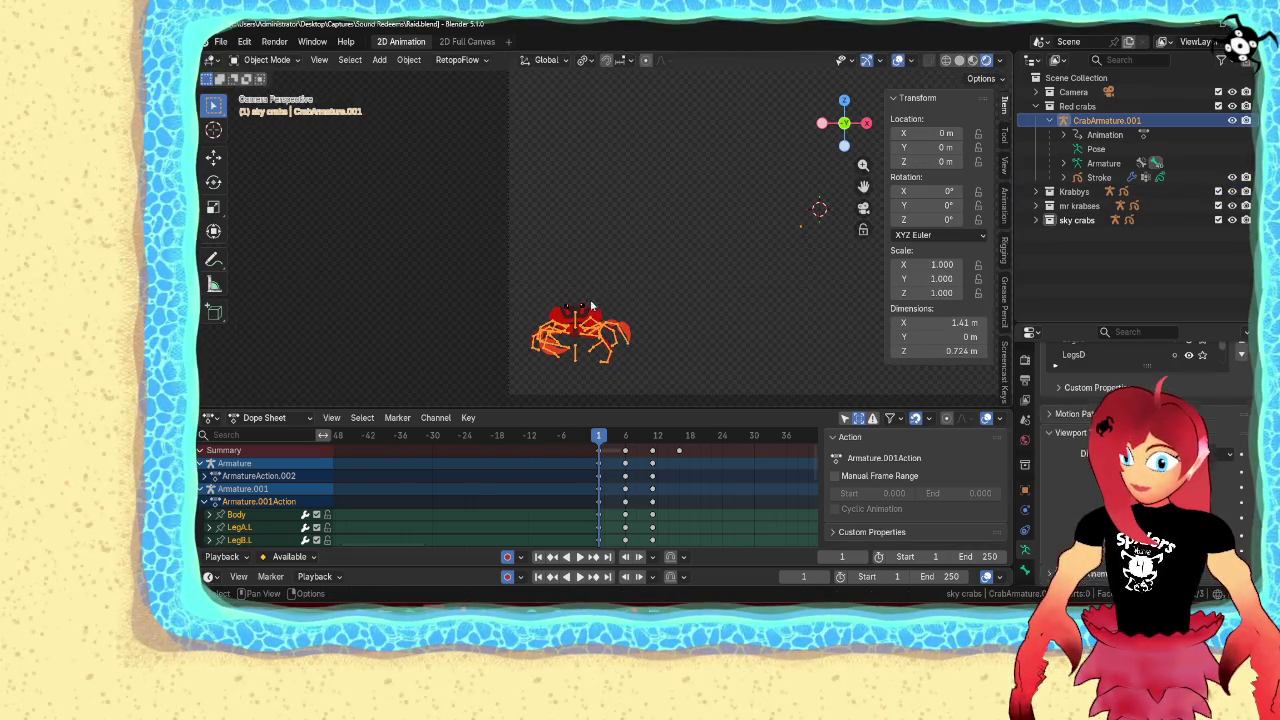
{"action": "key", "text": "shift+d"}
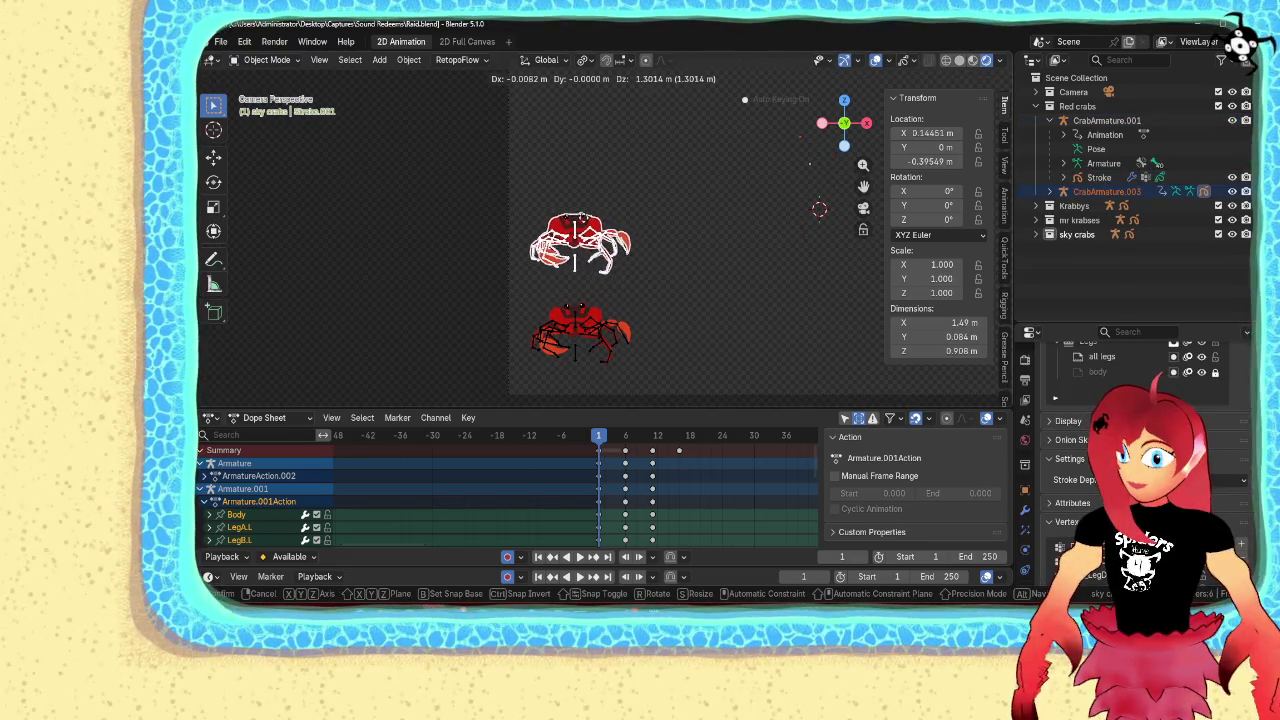
{"action": "left_click", "coordinate": [569, 251]}
{"action": "middle_click_drag", "start_coordinate": [569, 251], "coordinate": [540, 272], "text": "shift"}
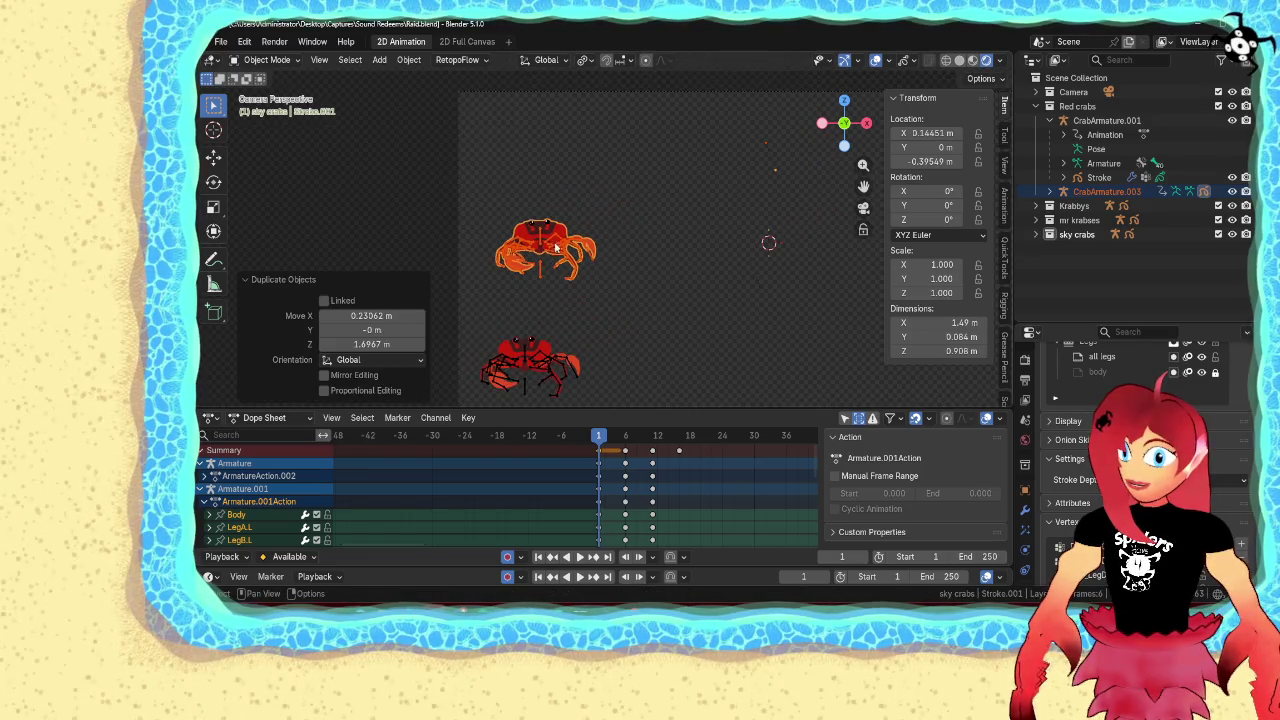
{"action": "left_click", "coordinate": [562, 244]}
Enlarge and reposition the copied top crab in Pose Mode, then clear its bone selection
{"action": "key", "text": "ctrl+Tab"}
{"action": "left_click", "coordinate": [540, 268]}
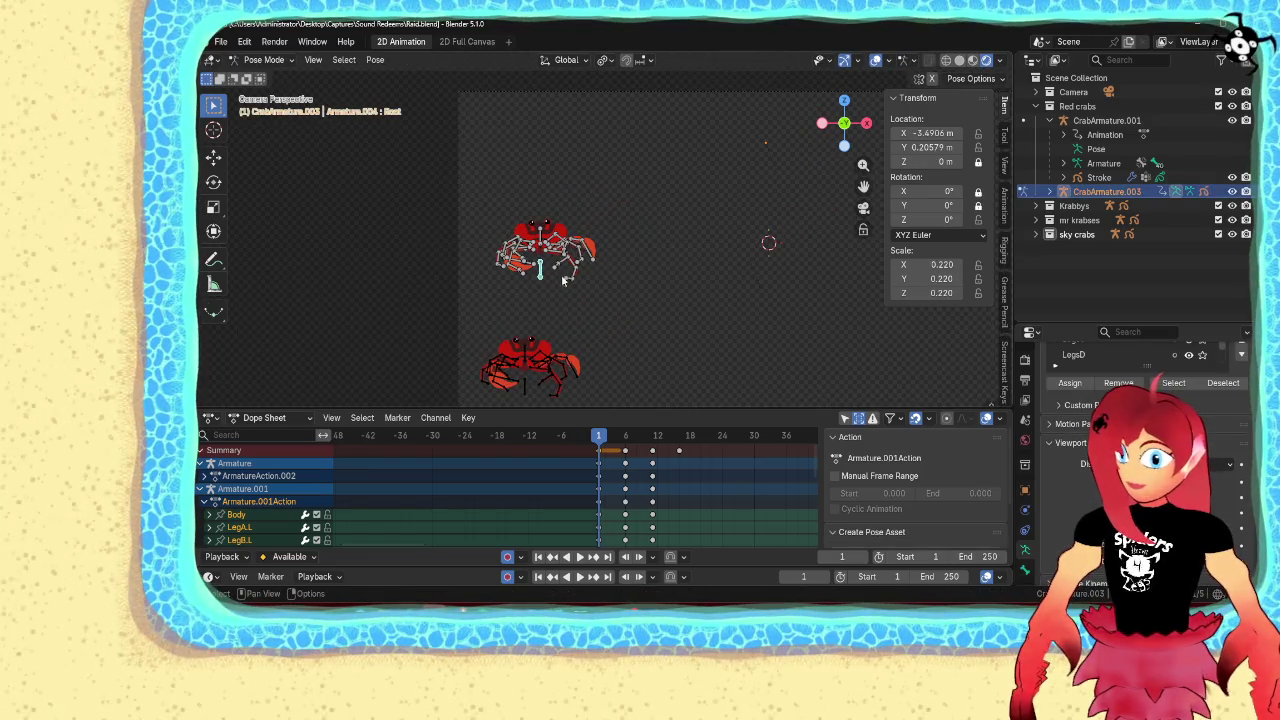
{"action": "key", "text": "s"}
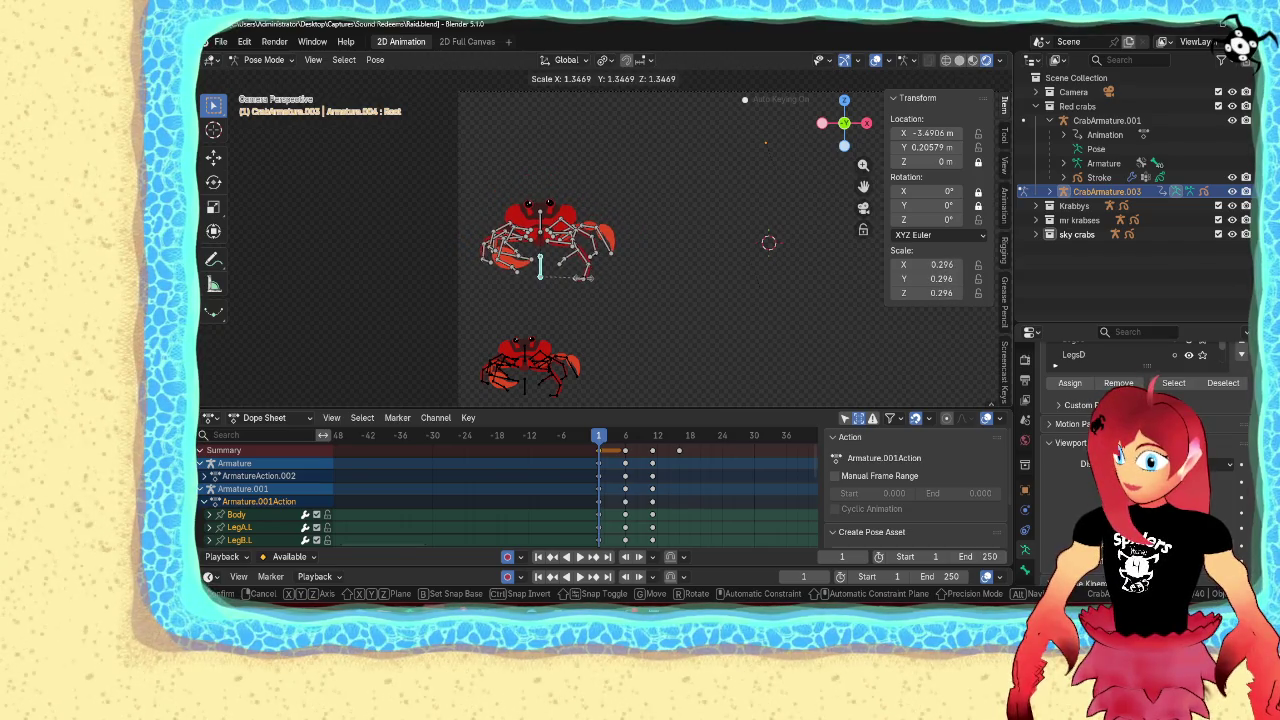
{"action": "left_click", "coordinate": [590, 277]}
{"action": "key", "text": "g"}
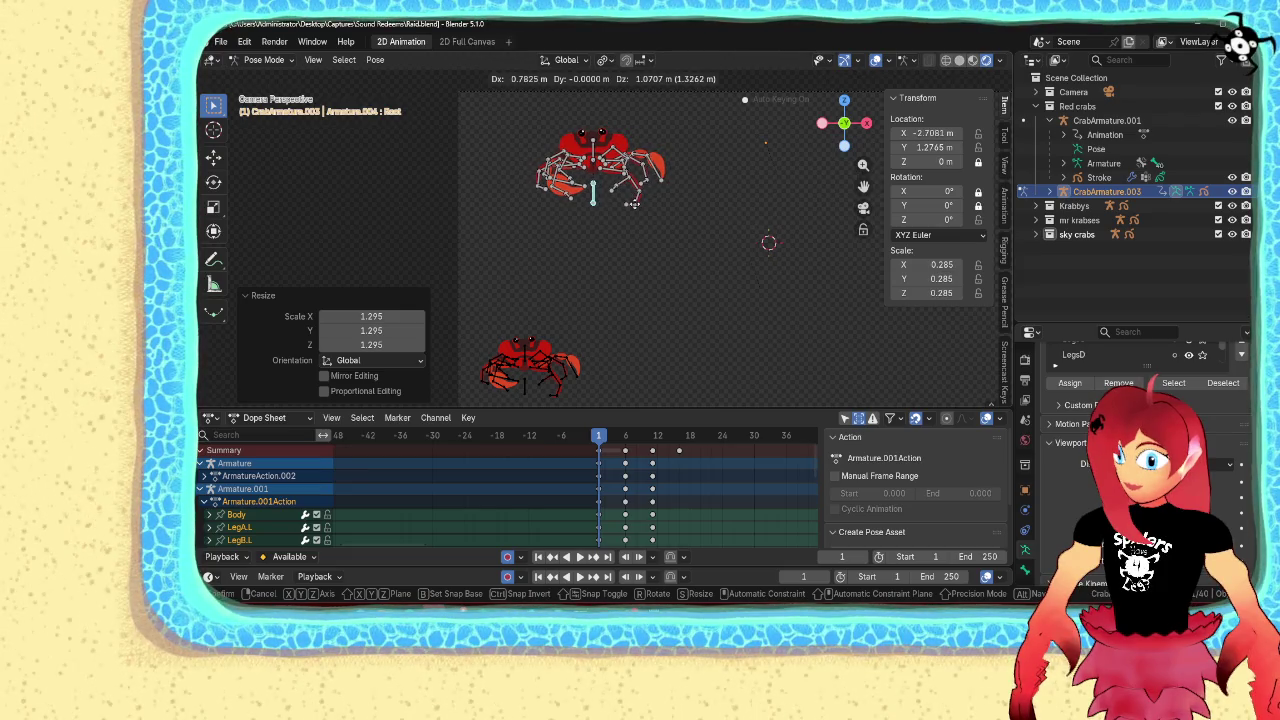
{"action": "left_click", "coordinate": [628, 212]}
{"action": "scroll", "coordinate": [567, 313], "scroll_direction": "down", "scroll_amount": 2}
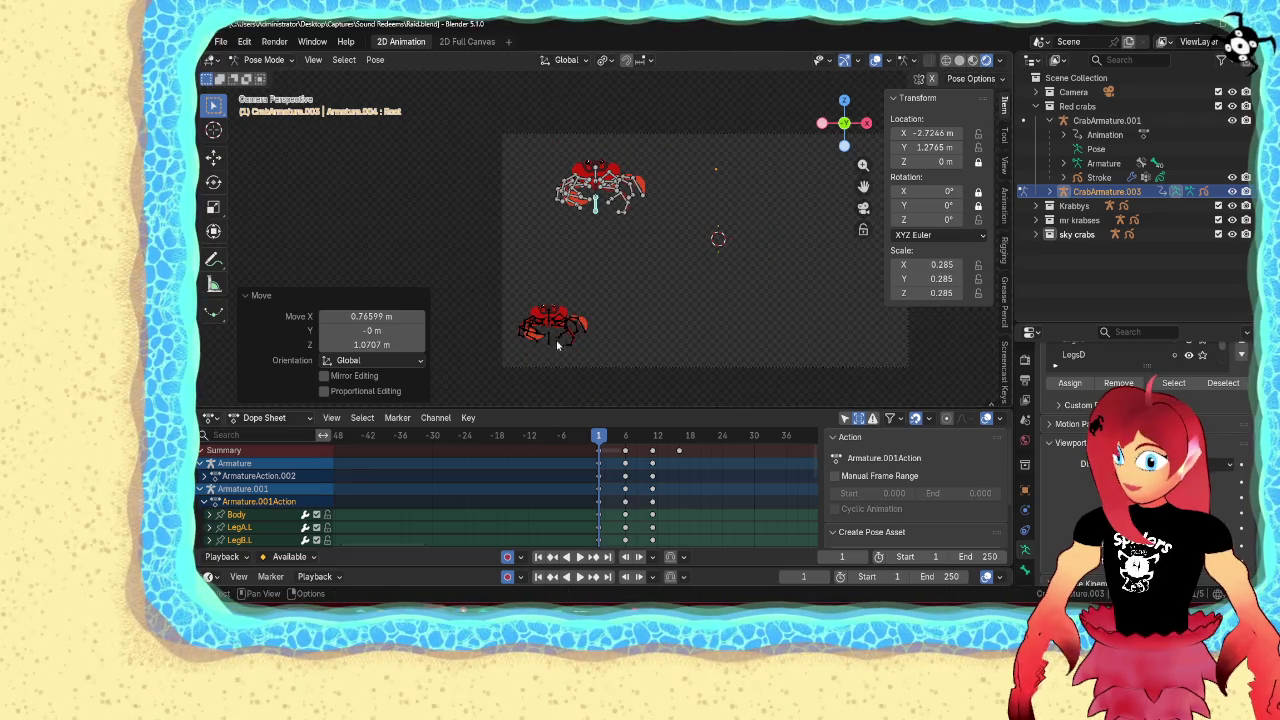
{"action": "left_click", "coordinate": [549, 341]}
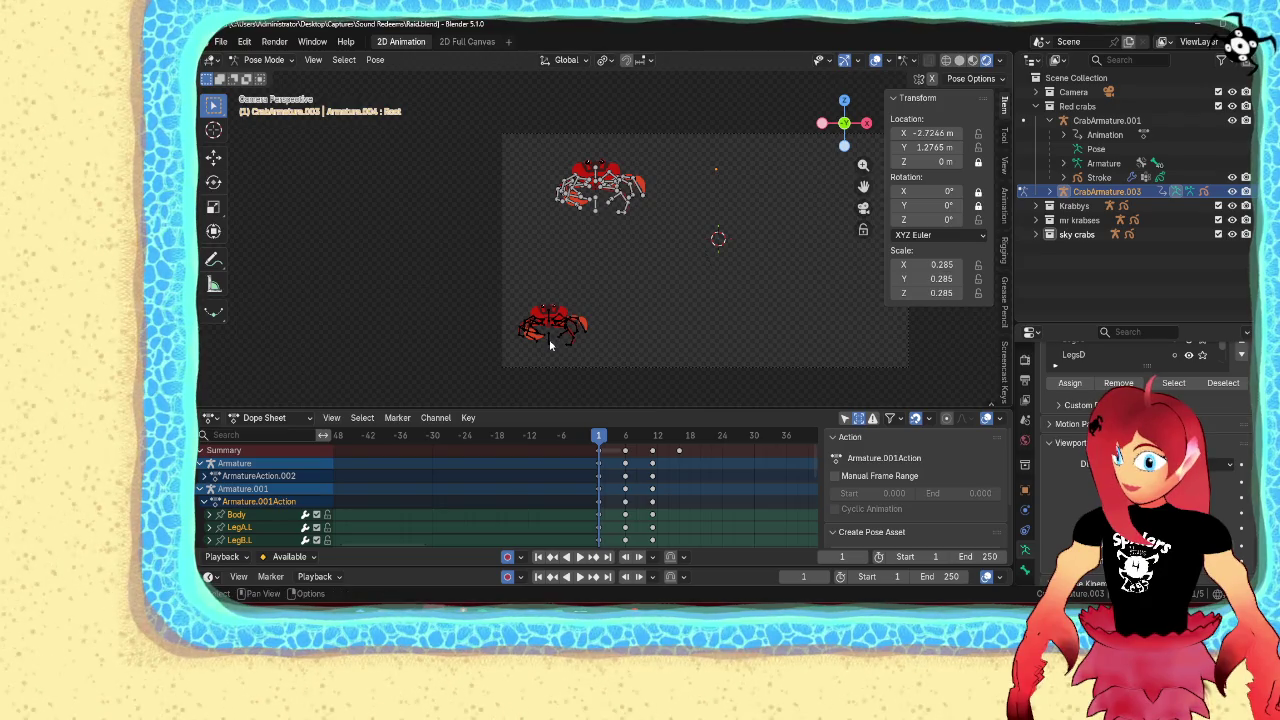
{"action": "scroll", "coordinate": [555, 335], "scroll_direction": "up", "scroll_amount": 2}
{"action": "scroll", "coordinate": [566, 330], "scroll_direction": "down", "scroll_amount": 2}
Undo the copy's changes, restoring the crab rig's root to full size
{"action": "key", "text": "ctrl+Tab"}
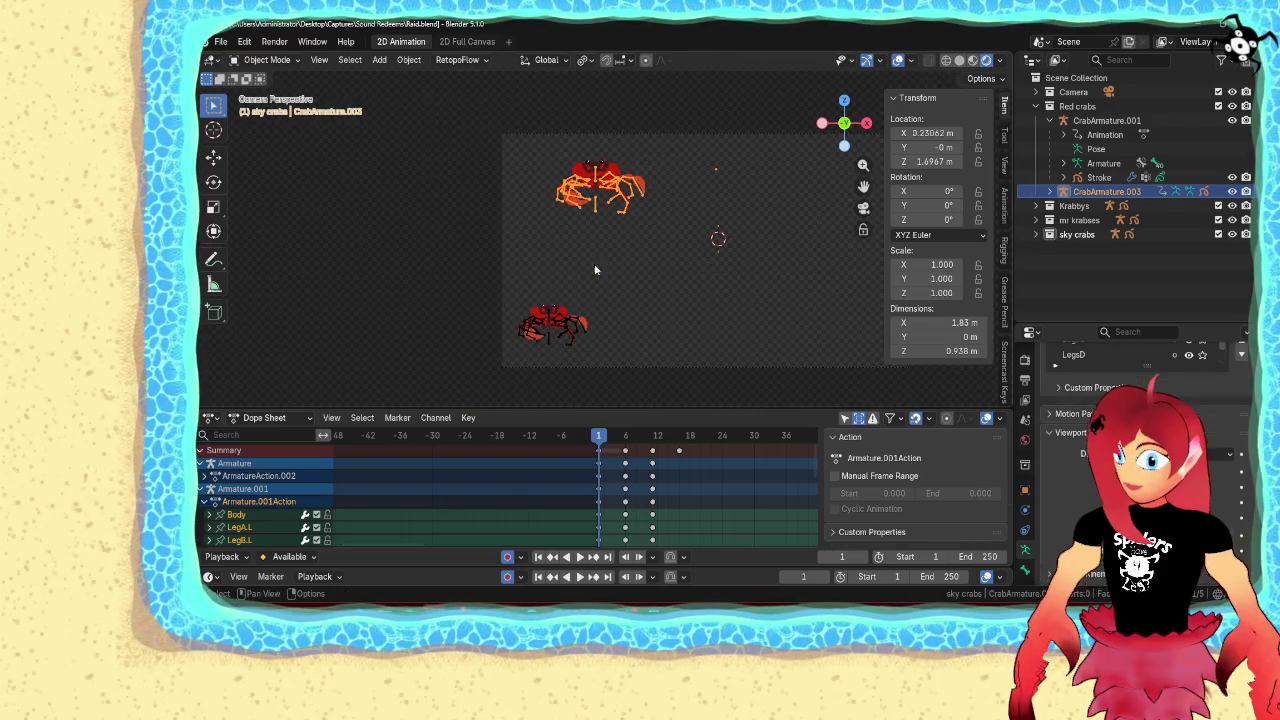
{"action": "left_click", "coordinate": [549, 342], "text": "shift"}
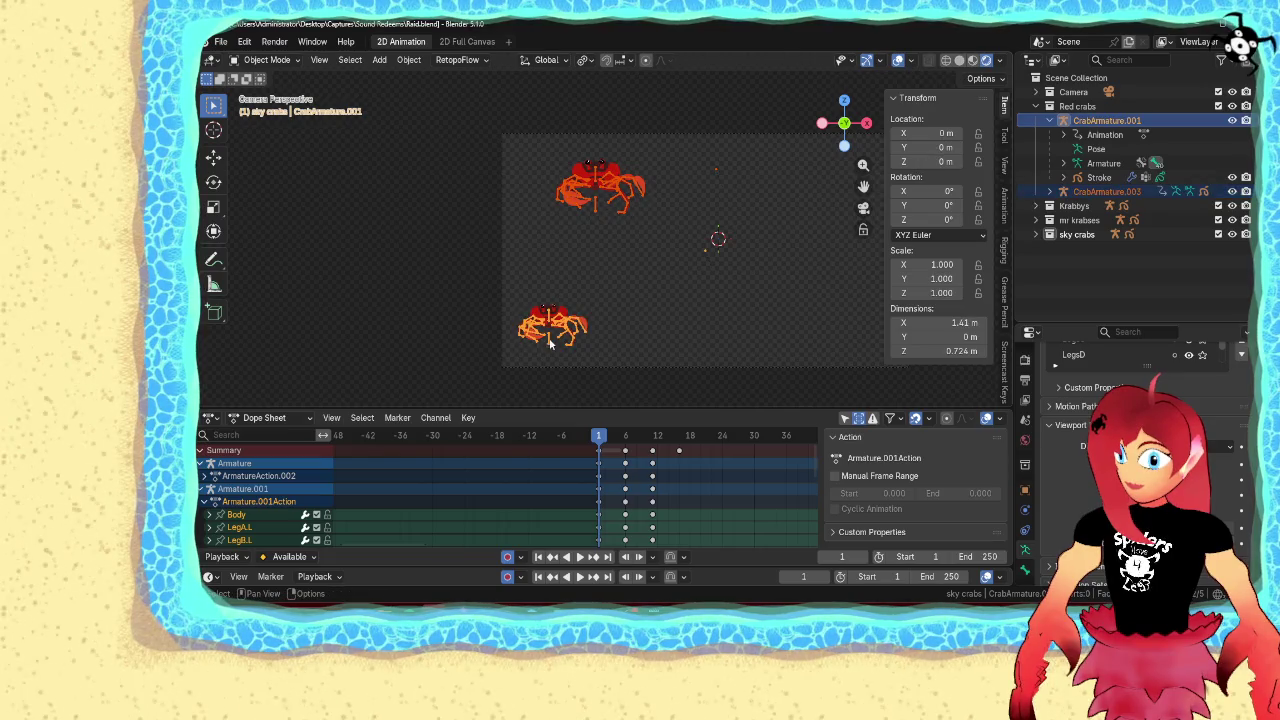
{"action": "key", "text": "ctrl+z"}
{"action": "key", "text": "ctrl+z"}
{"action": "key", "text": "ctrl+z"}
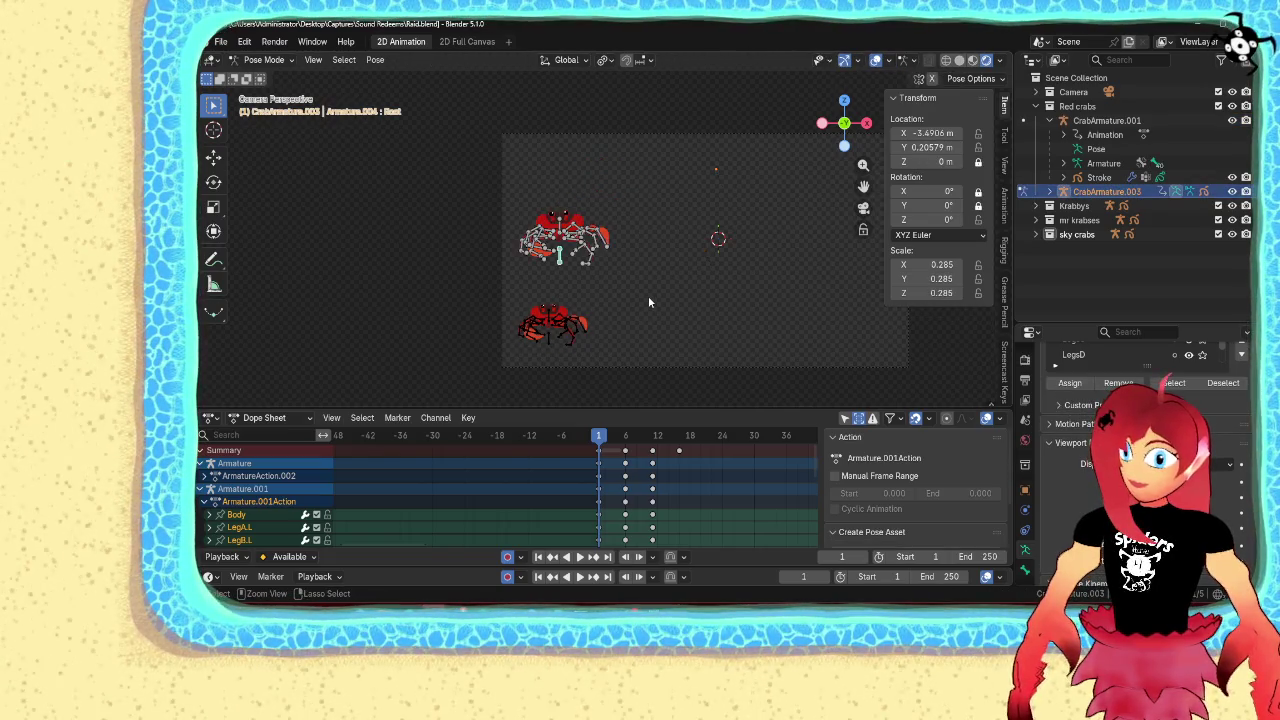
{"action": "key", "text": "ctrl+z"}
{"action": "key", "text": "ctrl+z"}
{"action": "key", "text": "ctrl+z"}
{"action": "key", "text": "ctrl+z"}
{"action": "key", "text": "ctrl+z"}
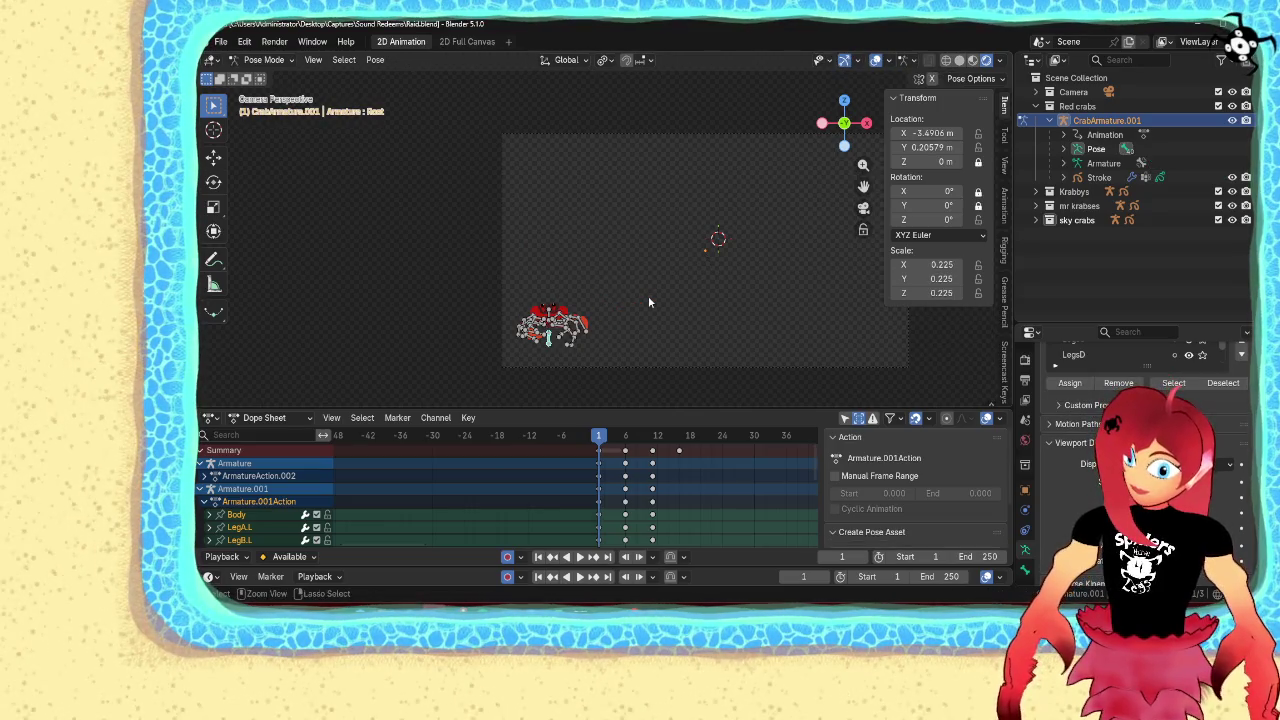
{"action": "key", "text": "ctrl+z"}
{"action": "key", "text": "ctrl+z"}
{"action": "key", "text": "ctrl+z"}
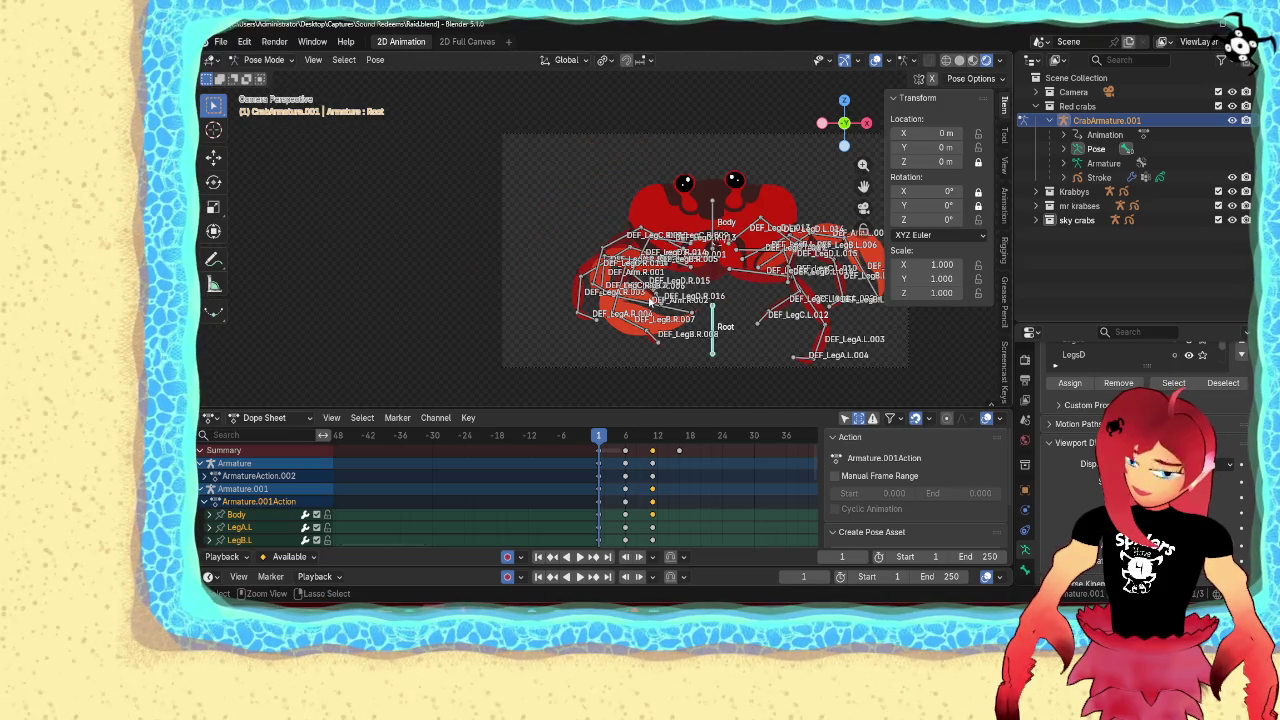
In Object Mode, move the crab down-left and shrink it to 0.245, then smaller still
{"action": "key", "text": "ctrl+Tab"}
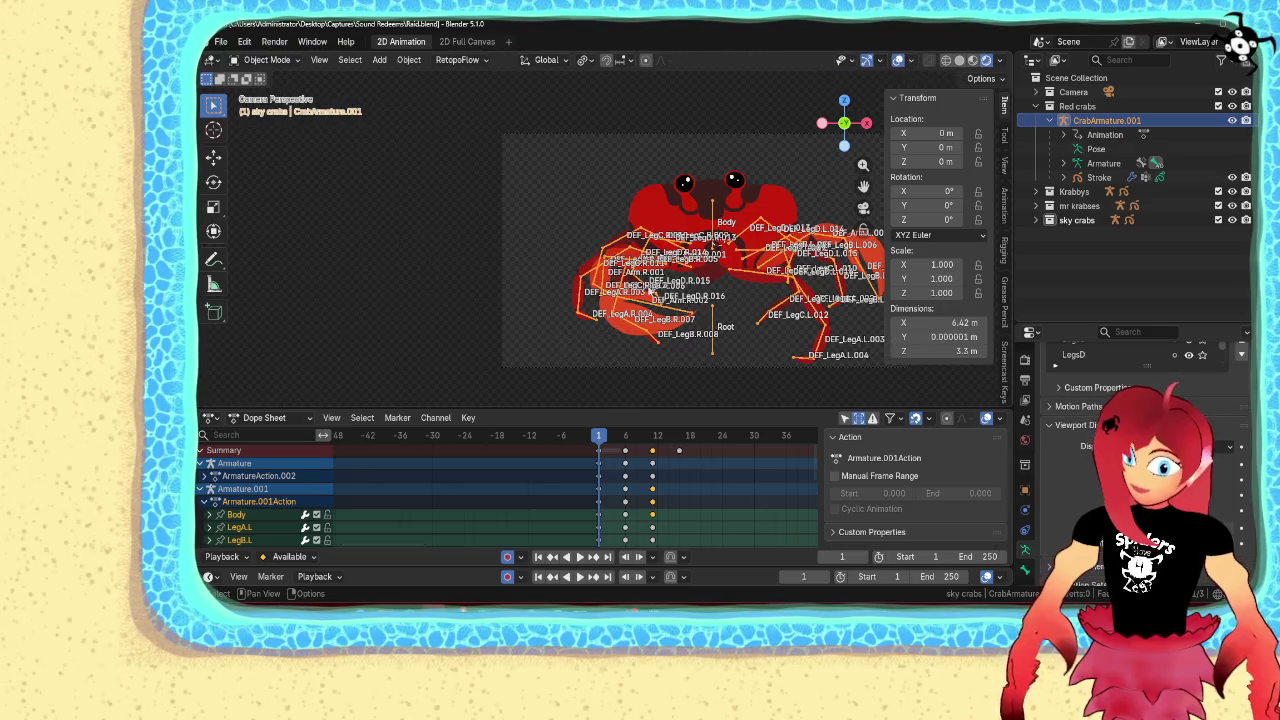
{"action": "key", "text": "g"}
{"action": "left_click", "coordinate": [605, 300]}
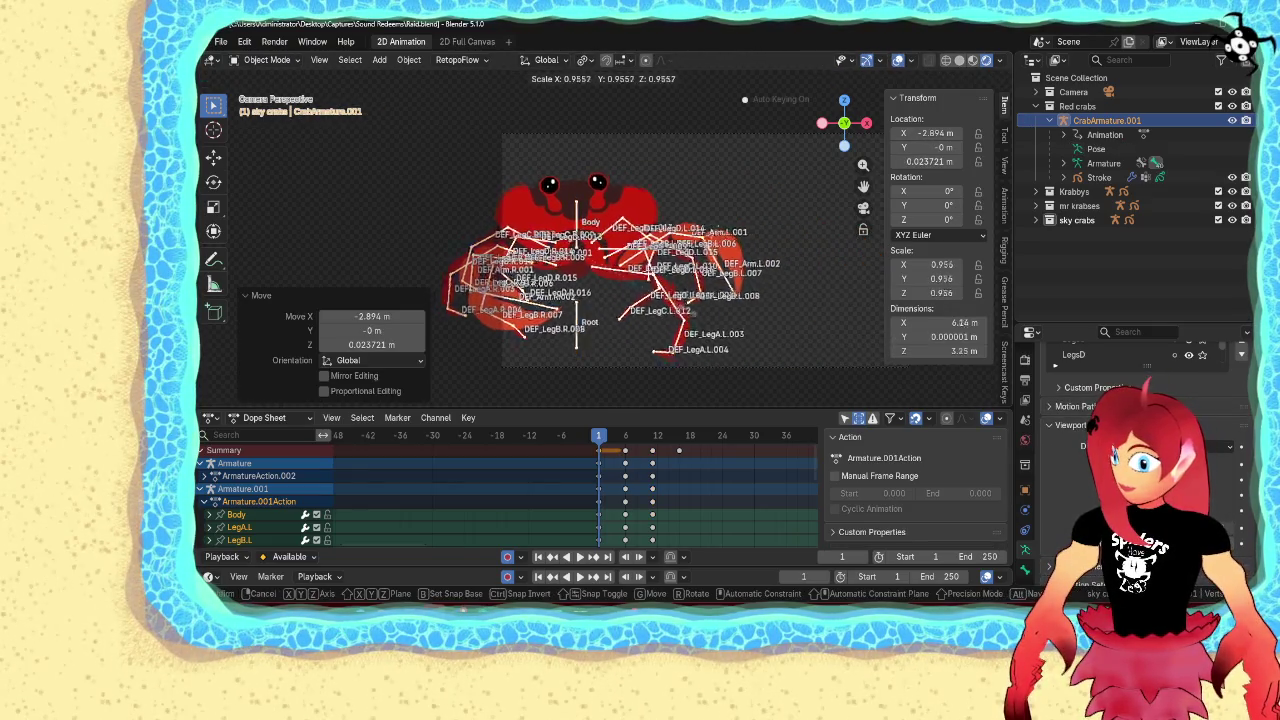
{"action": "key", "text": "s"}
{"action": "left_click", "coordinate": [591, 285]}
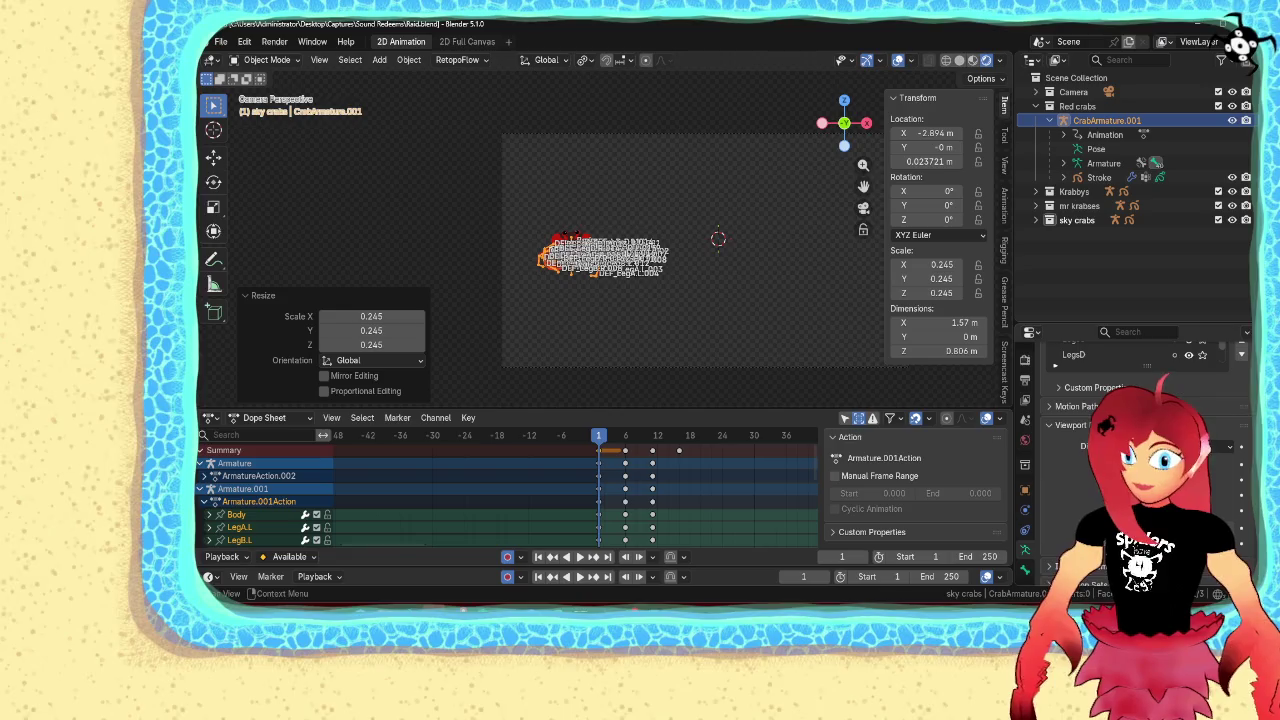
{"action": "key", "text": "g"}
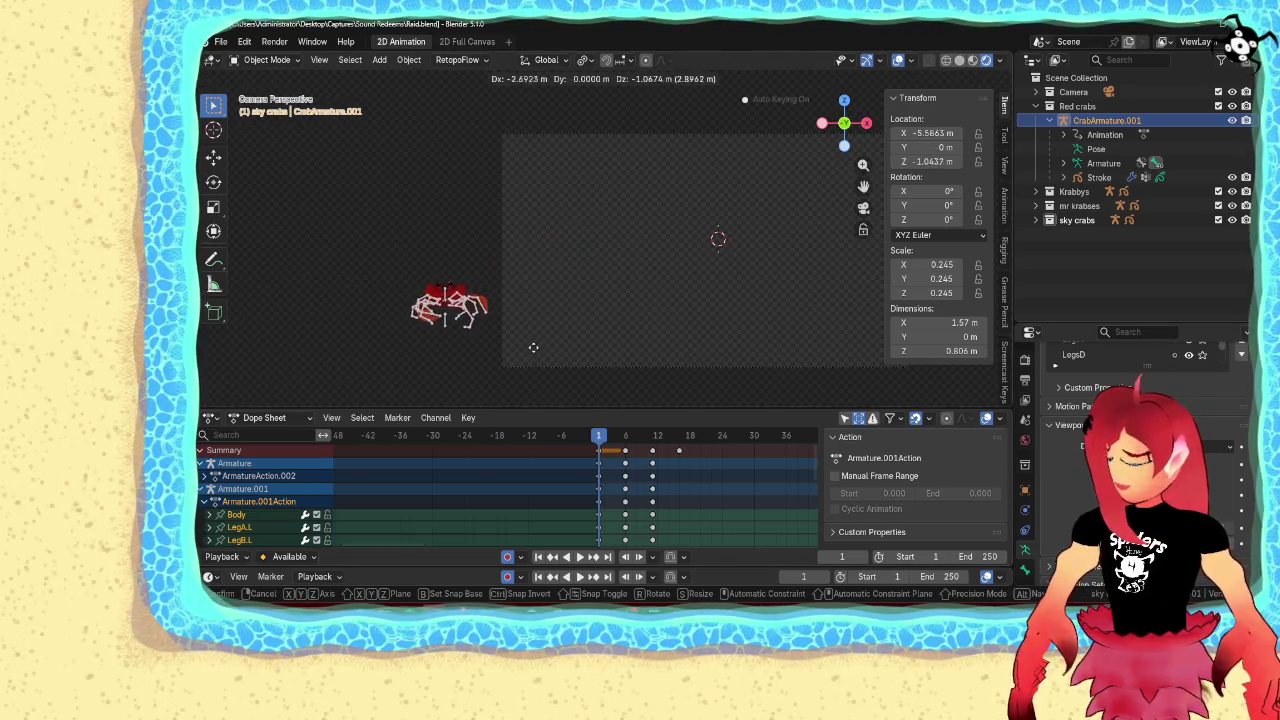
{"action": "left_click", "coordinate": [545, 348]}
{"action": "key", "text": "s"}
{"action": "left_click", "coordinate": [531, 337]}
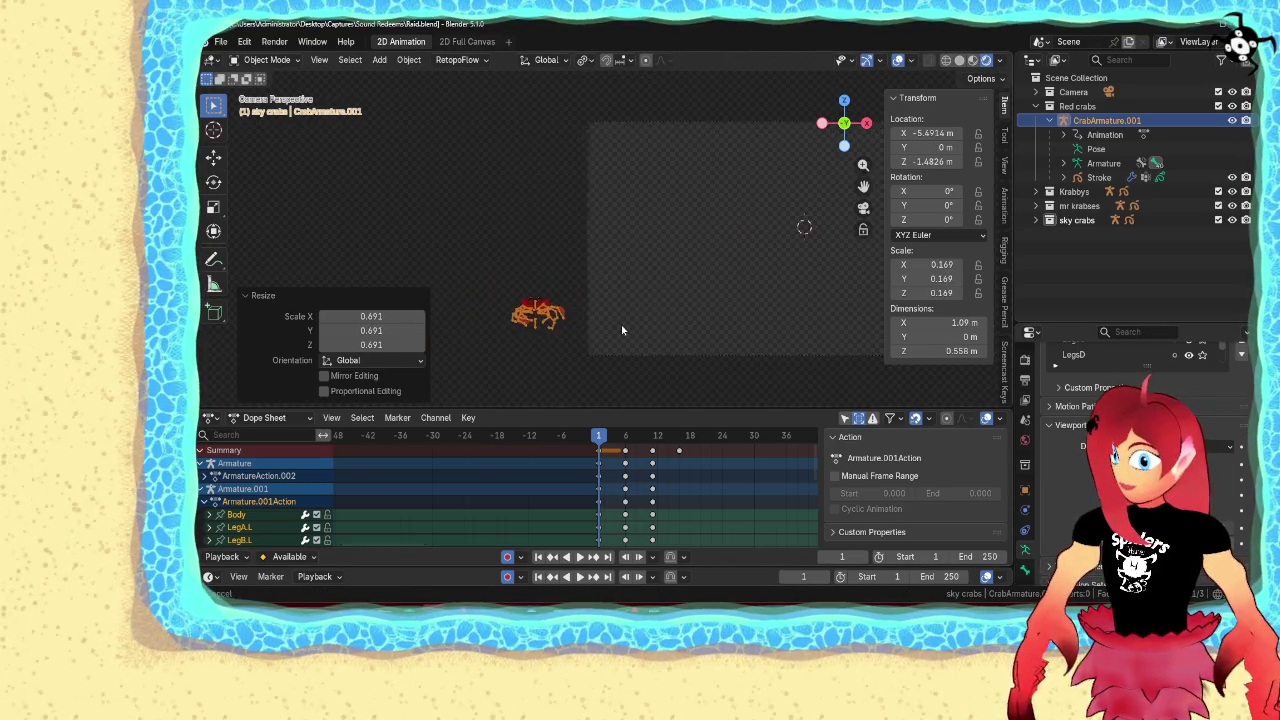
Preview the animation, then nudge the 0.169-scale crab slightly downward
{"action": "key", "text": "space"}
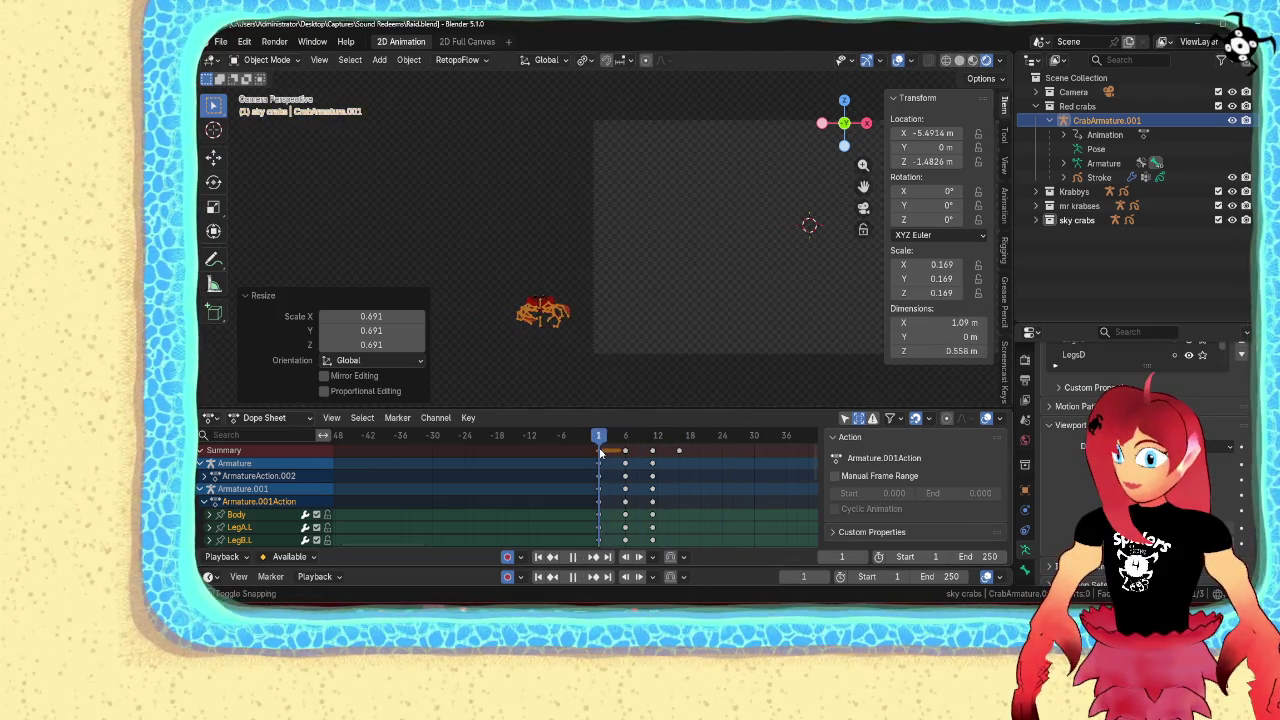
{"action": "key", "text": "Escape"}
{"action": "key", "text": "g"}
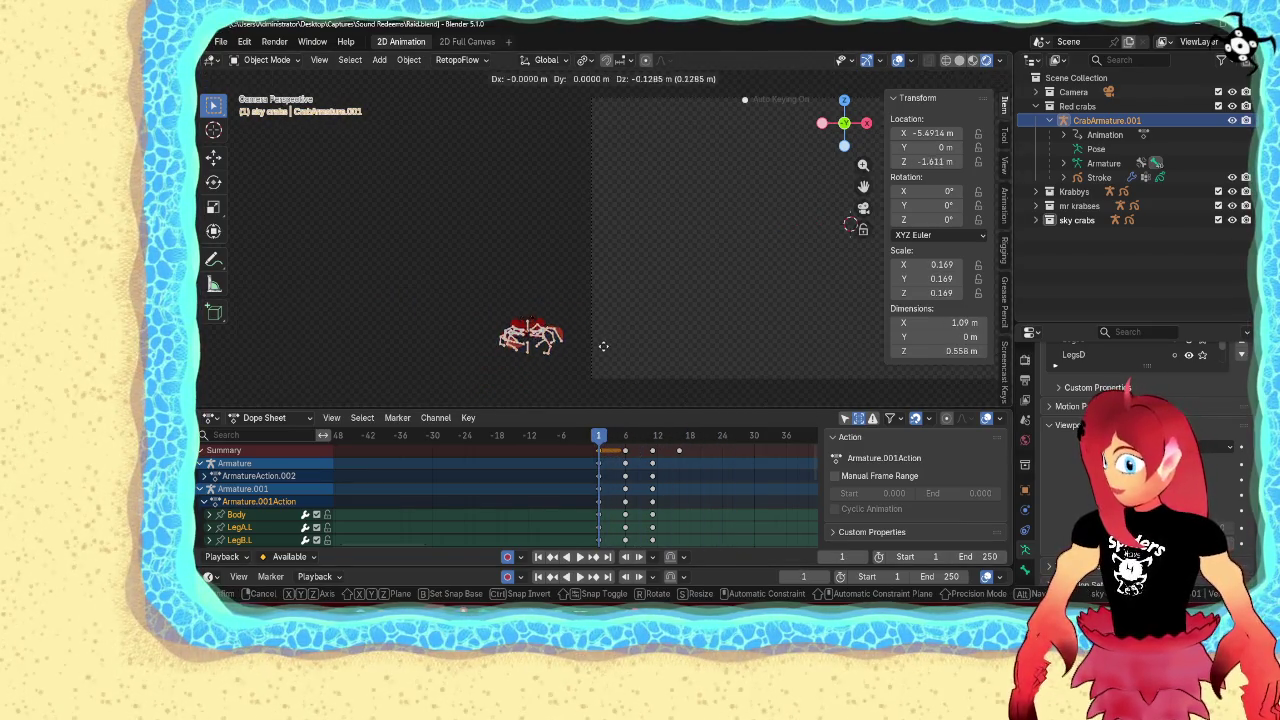
{"action": "left_click", "coordinate": [607, 351]}
{"action": "scroll", "coordinate": [607, 351], "scroll_direction": "down", "scroll_amount": 1}
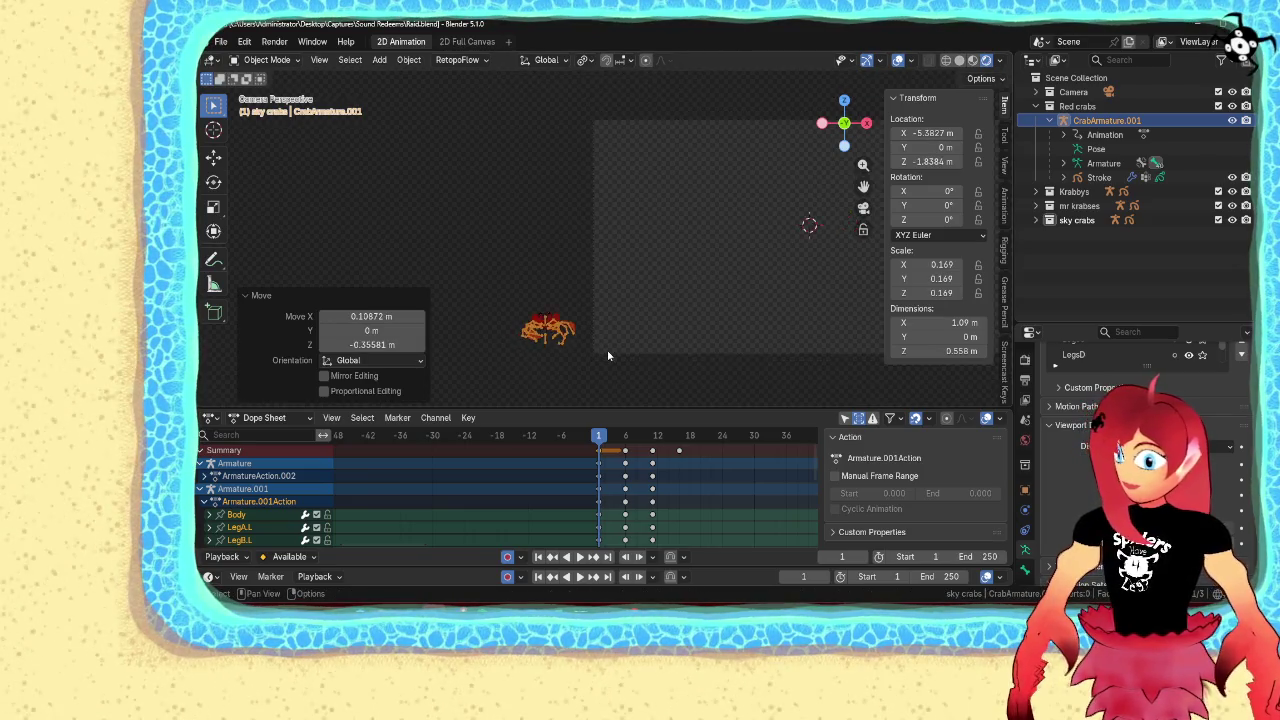
{"action": "scroll", "coordinate": [607, 351], "scroll_direction": "down", "scroll_amount": 2}
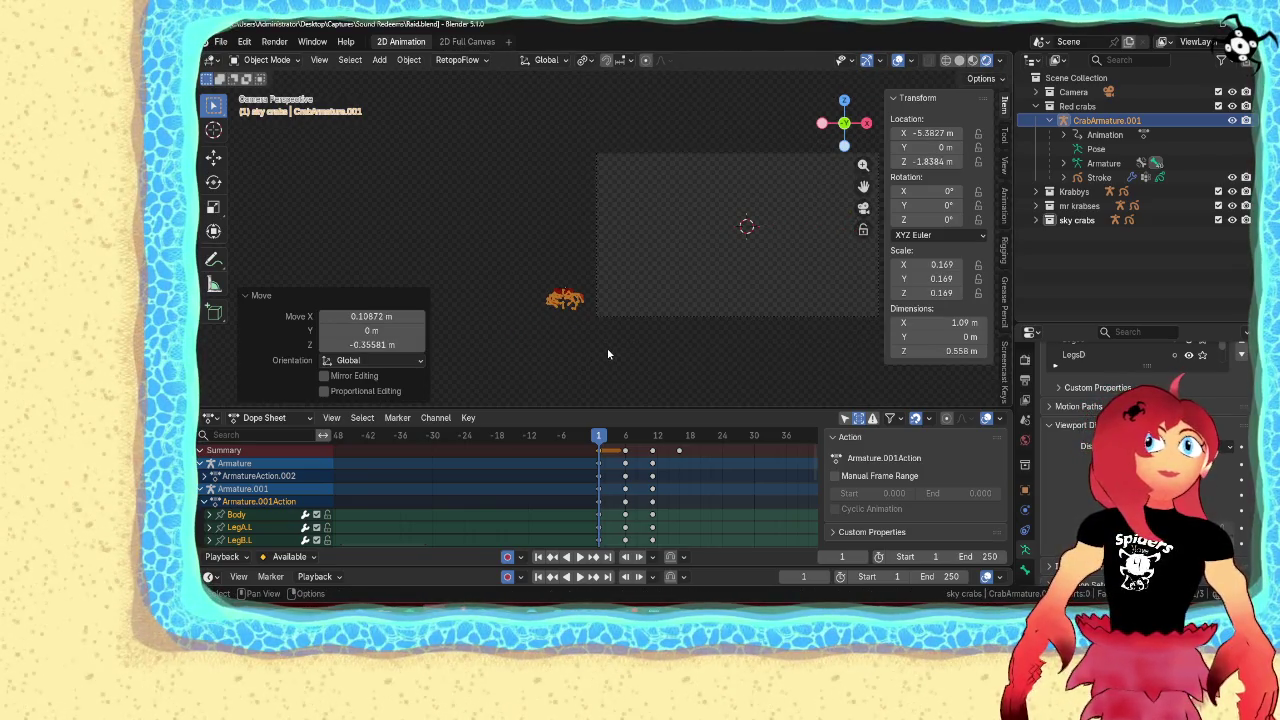
{"action": "scroll", "coordinate": [607, 351], "scroll_direction": "up", "scroll_amount": 2}
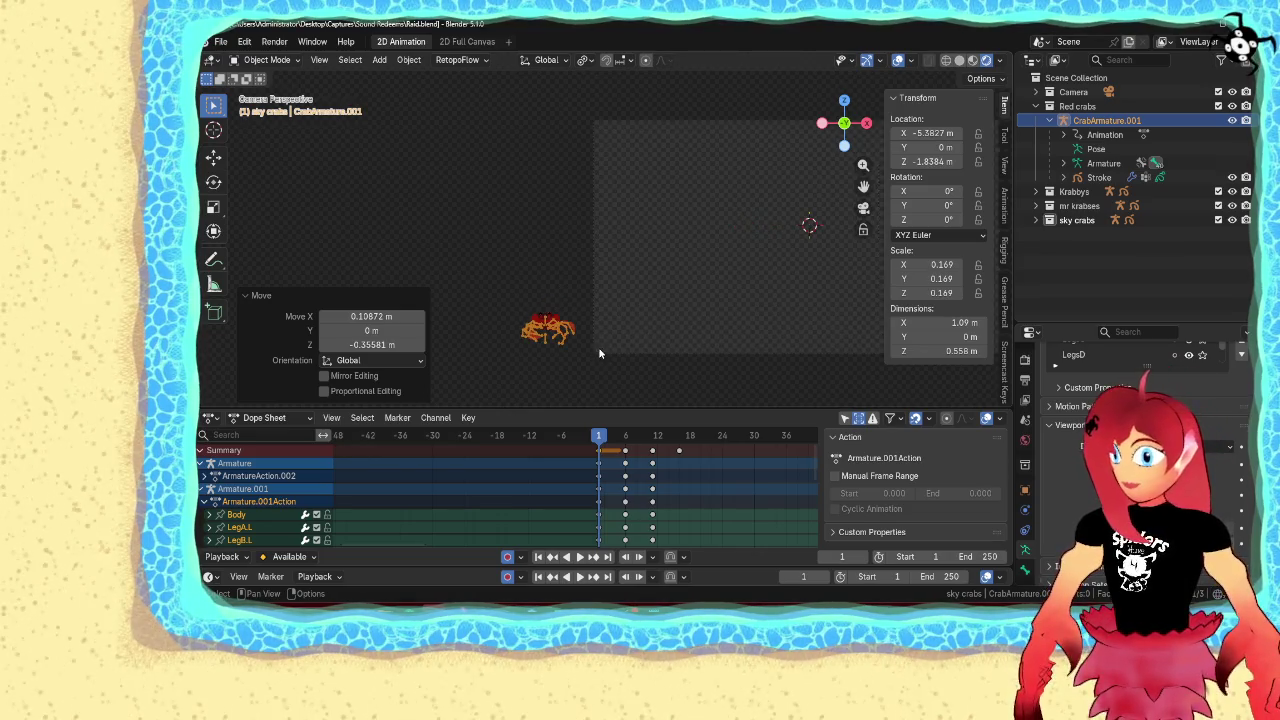
{"action": "scroll", "coordinate": [615, 357], "scroll_direction": "up", "scroll_amount": 1, "text": "ctrl"}
Cancel a stray duplicate, restore the crab's last move and shrink, and box-select crab and drawing
{"action": "key", "text": "shift+d"}
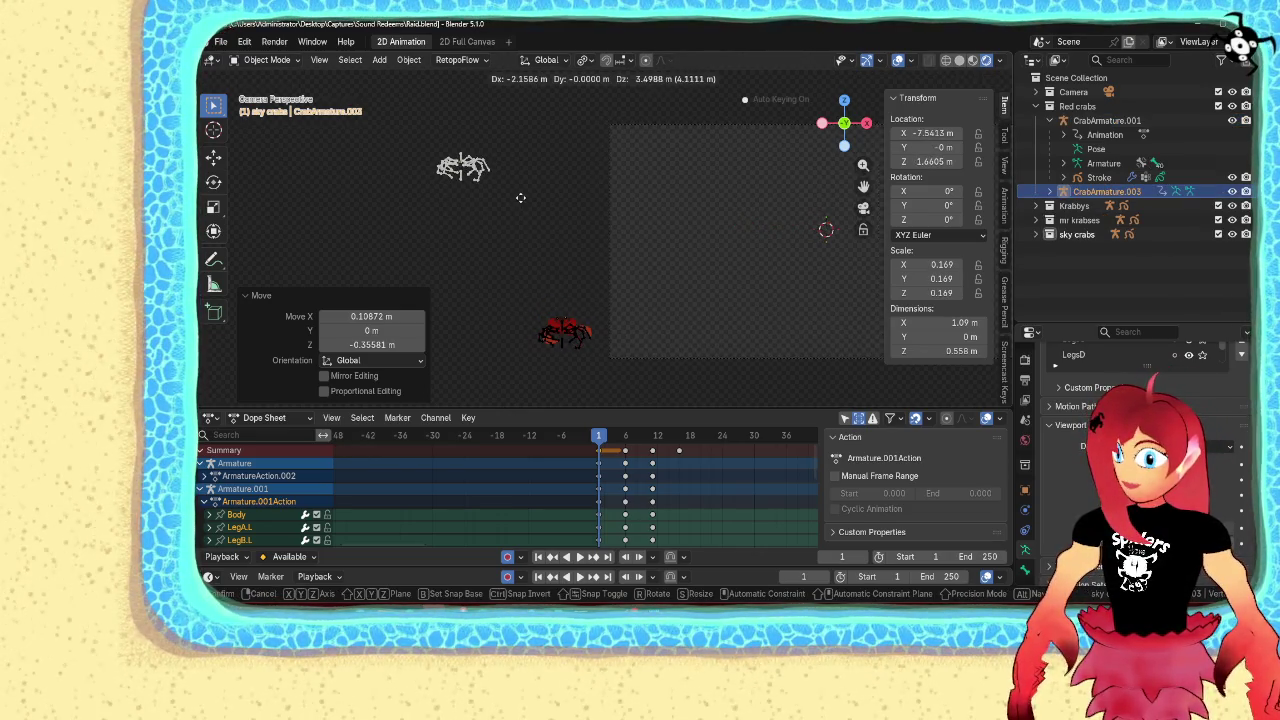
{"action": "right_click", "coordinate": [527, 213]}
{"action": "key", "text": "ctrl+z"}
{"action": "key", "text": "ctrl+z"}
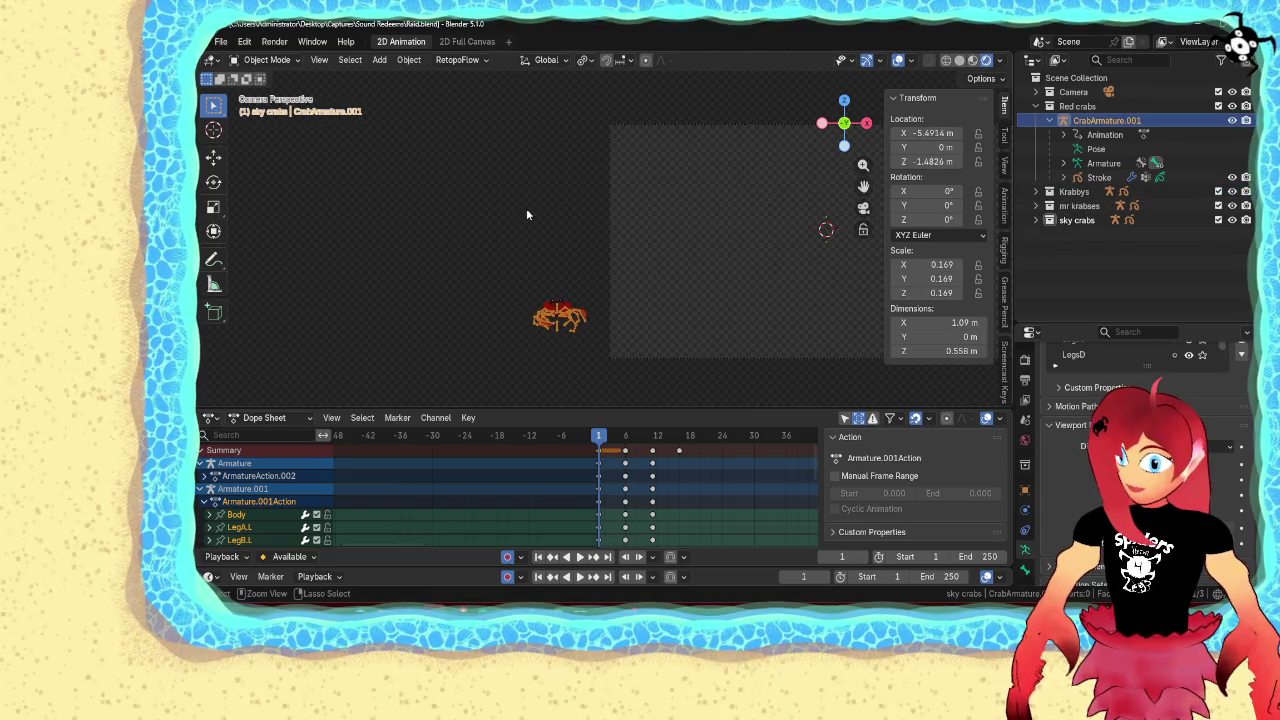
{"action": "key", "text": "ctrl+z"}
{"action": "key", "text": "ctrl+shift+z"}
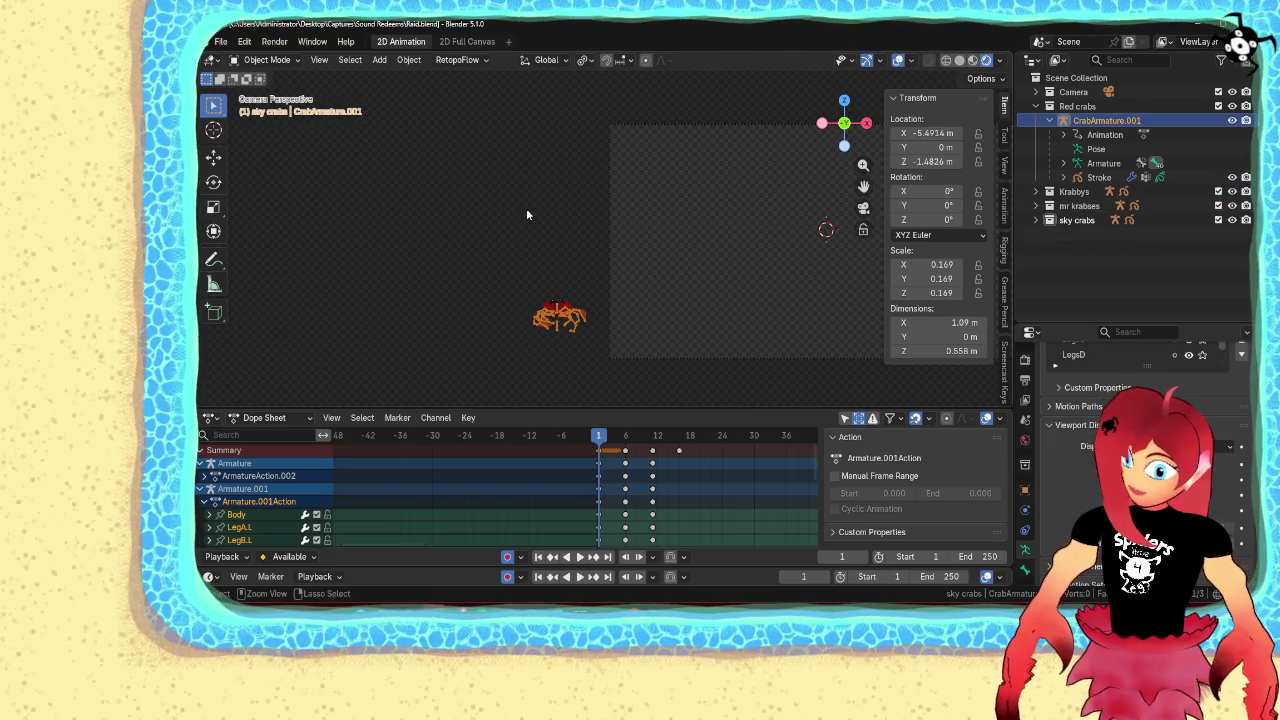
{"action": "key", "text": "ctrl+shift+z"}
{"action": "mouse_move", "coordinate": [512, 230]}
{"action": "left_mouse_down"}
{"action": "mouse_move", "coordinate": [490, 262]}
{"action": "mouse_move", "coordinate": [601, 367]}
{"action": "left_mouse_up"}
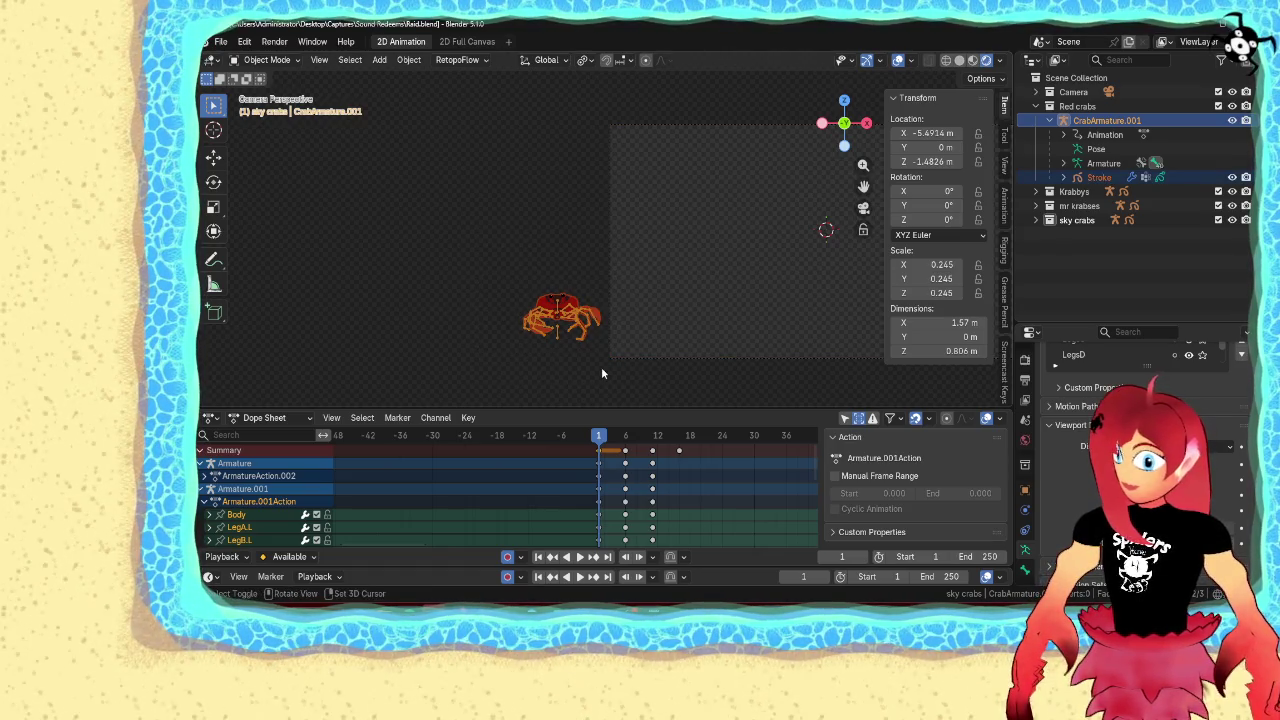
Duplicate the crab into CrabArmature.003 above the original, enlarged to 0.320 scale
{"action": "key", "text": "shift+d"}
{"action": "left_click", "coordinate": [516, 208]}
{"action": "key", "text": "s"}
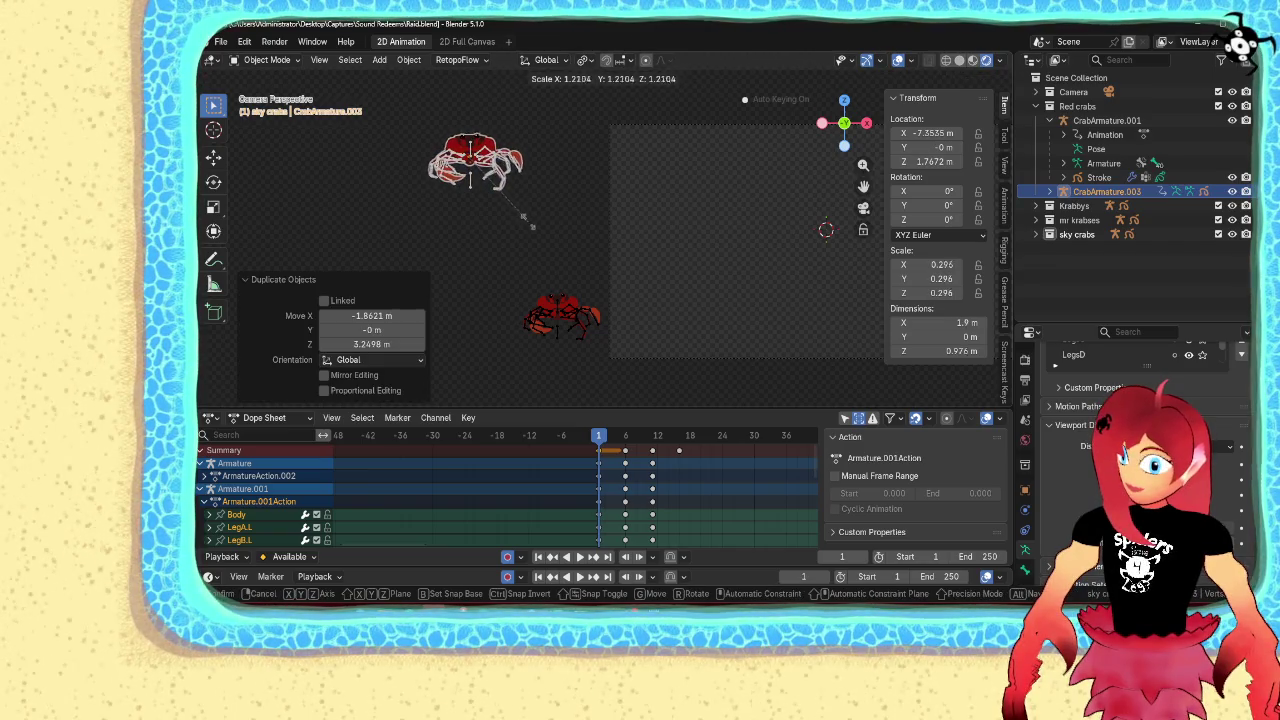
{"action": "left_click", "coordinate": [534, 229]}
{"action": "key", "text": "g"}
{"action": "left_click", "coordinate": [509, 238]}
{"action": "scroll", "coordinate": [531, 246], "scroll_direction": "down", "scroll_amount": 1}
{"action": "middle_click_drag", "start_coordinate": [531, 246], "coordinate": [621, 257], "text": "shift"}
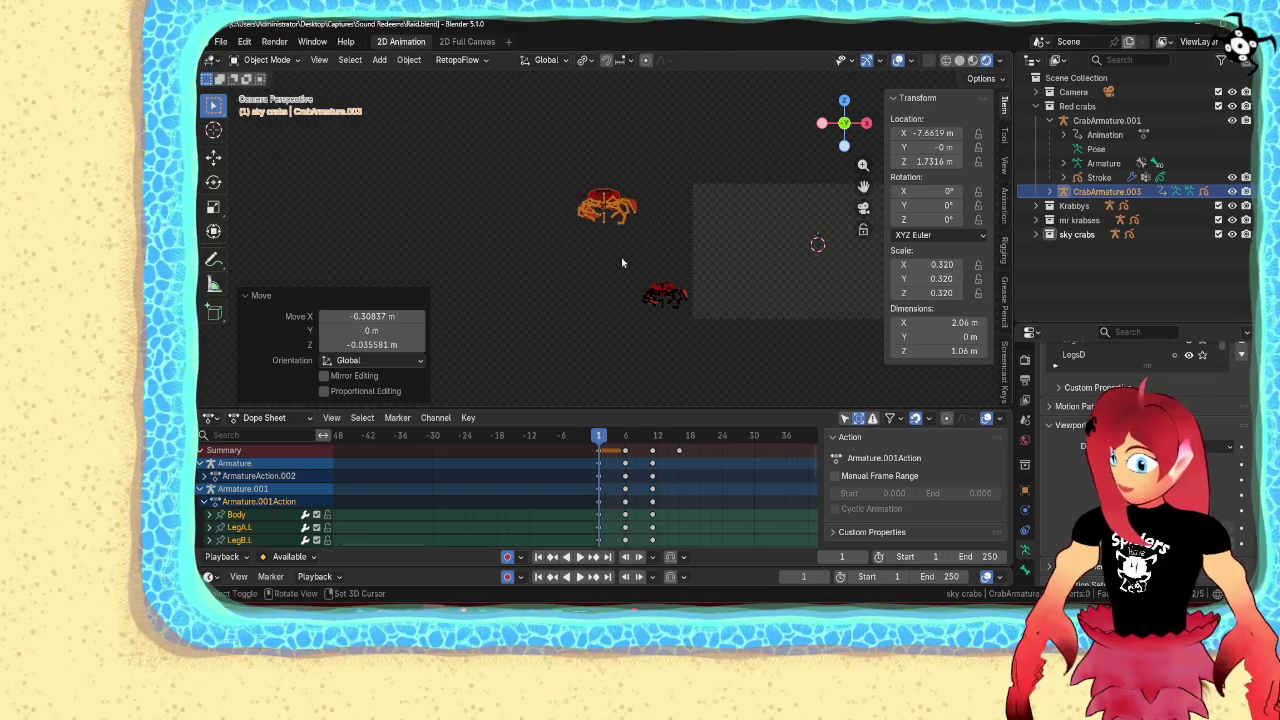
Add a third crab, CrabArmature.004, on the left at 0.207 scale, then deselect everything
{"action": "key", "text": "shift+d"}
{"action": "left_click", "coordinate": [518, 300]}
{"action": "key", "text": "s"}
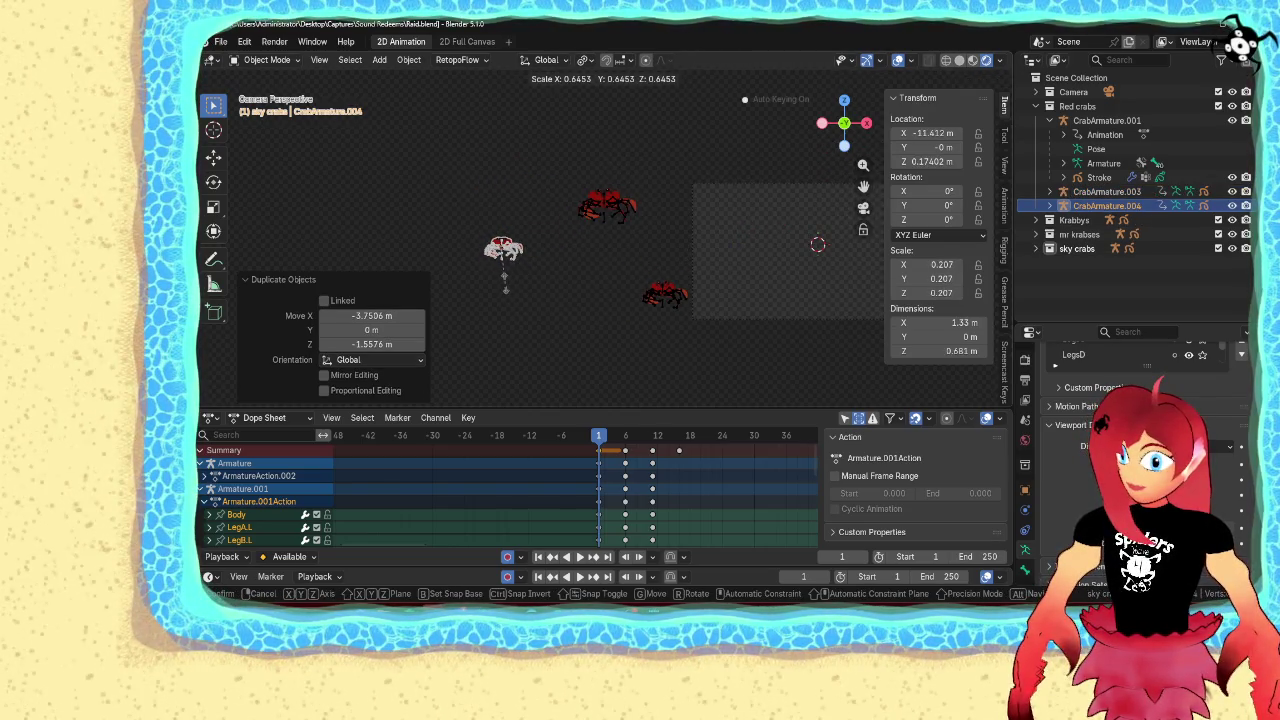
{"action": "left_click", "coordinate": [534, 312]}
{"action": "left_click", "coordinate": [534, 312]}
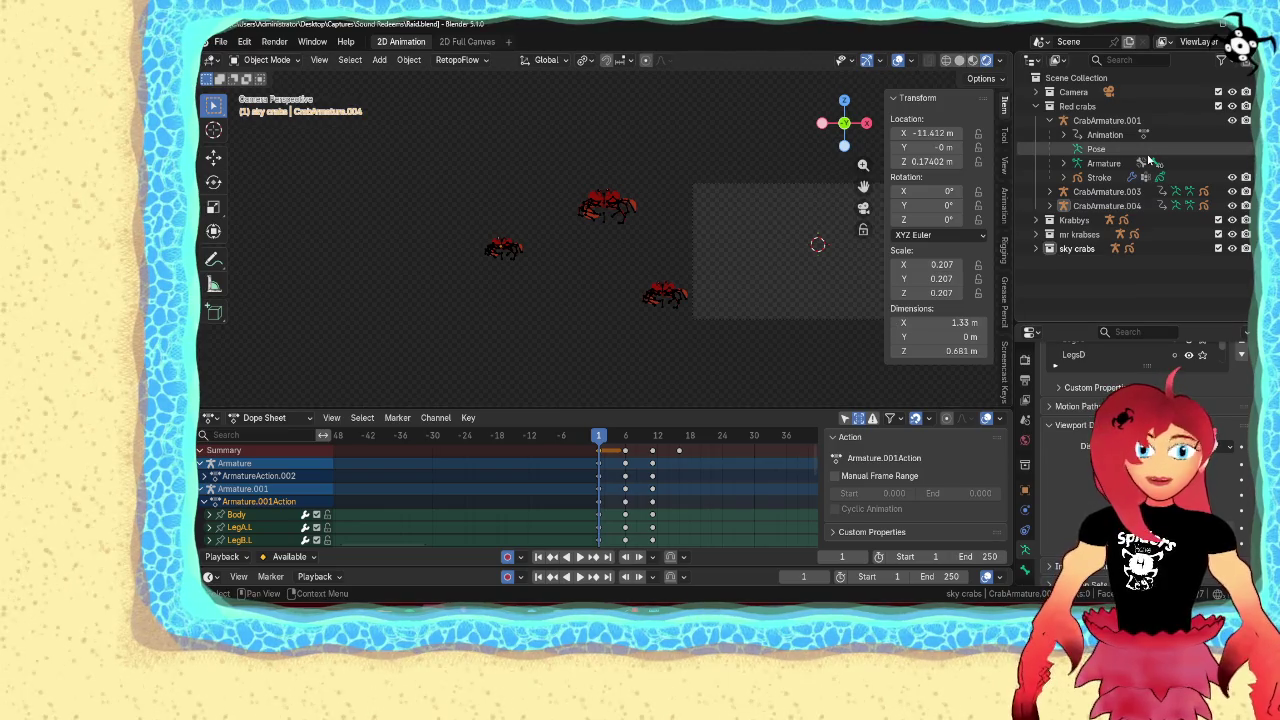
{"action": "left_click", "coordinate": [1037, 106]}
Unhide the Krabbys crab rig and drawing, then select CrabArmature.002
{"action": "left_click", "coordinate": [1037, 120]}
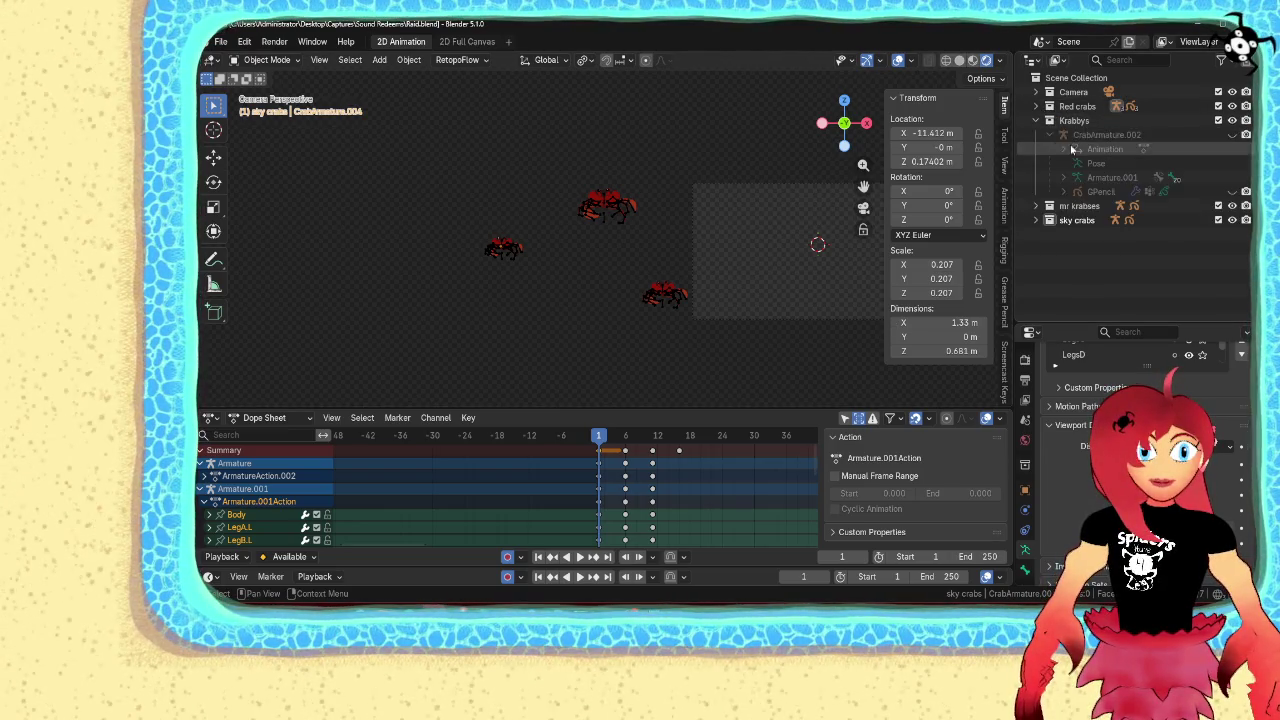
{"action": "left_click", "coordinate": [1232, 134]}
{"action": "left_click", "coordinate": [1232, 191]}
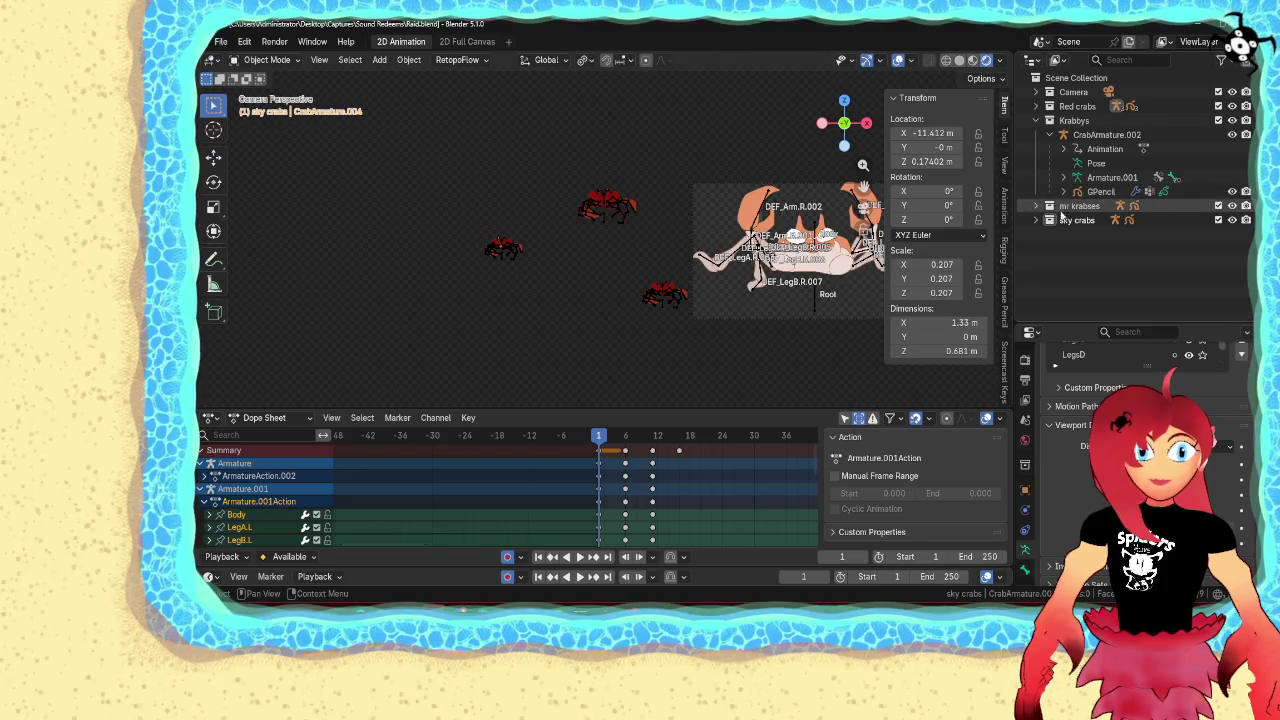
{"action": "left_click_drag", "start_coordinate": [863, 187], "coordinate": [751, 174]}
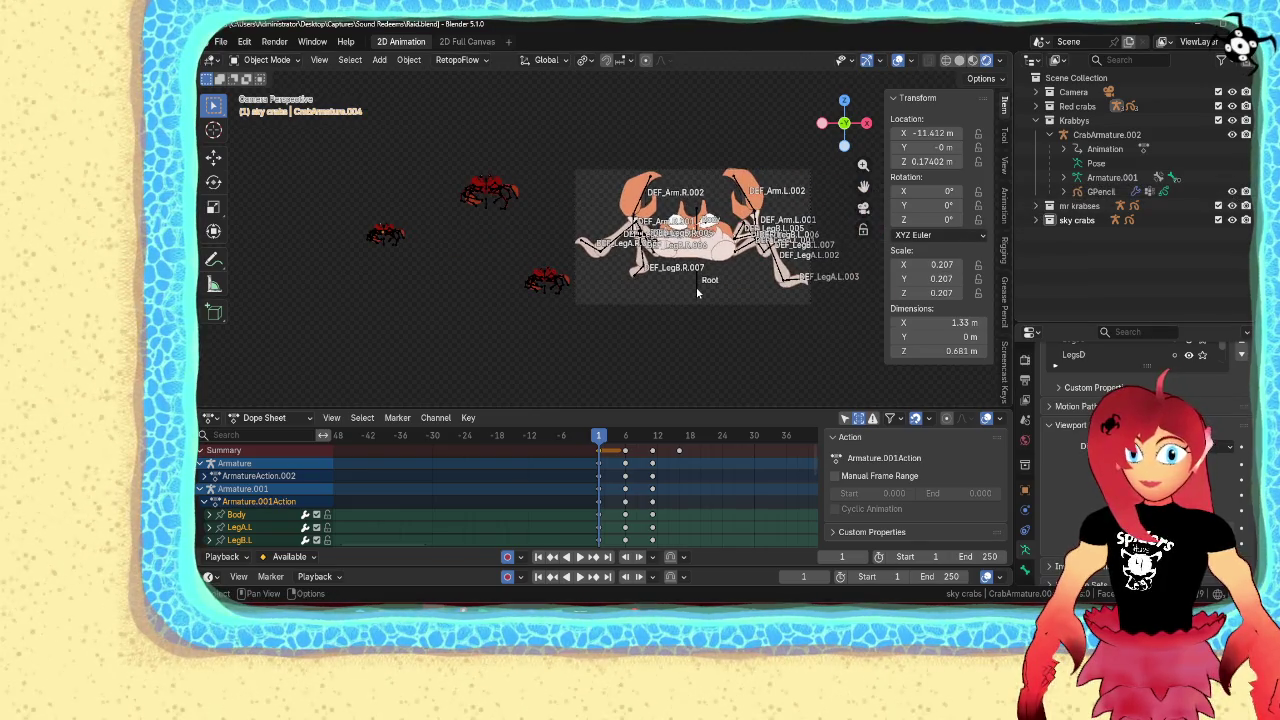
{"action": "left_click", "coordinate": [698, 288]}
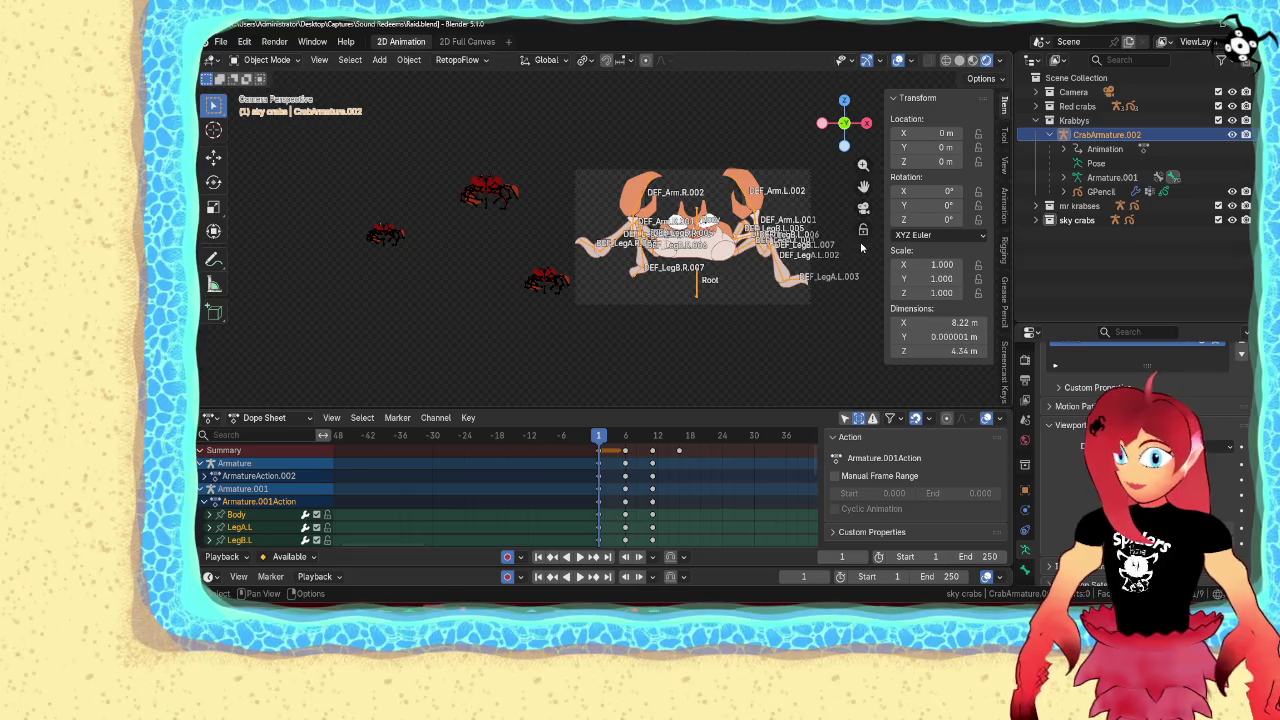
Move the Krabbys crab among the red crabs, shrink it, and raise it slightly
{"action": "key", "text": "g"}
{"action": "left_click", "coordinate": [700, 230]}
{"action": "key", "text": "s"}
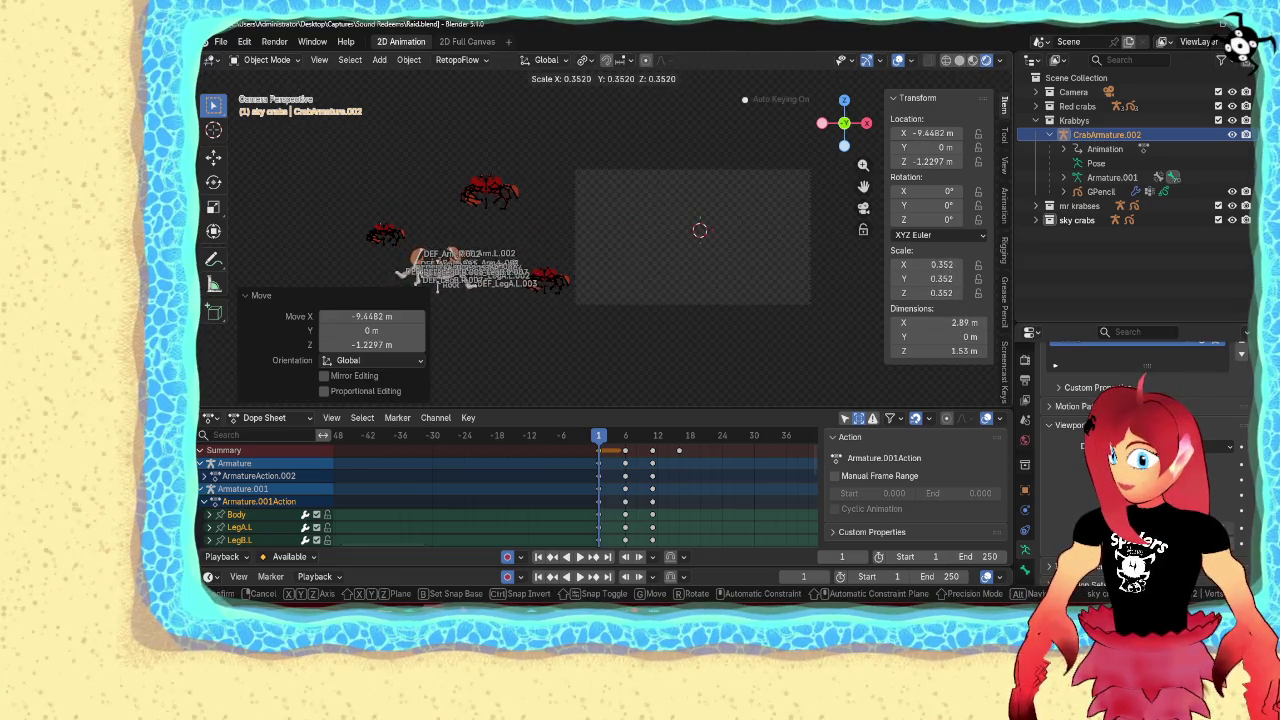
{"action": "left_click", "coordinate": [432, 286]}
{"action": "key", "text": "s"}
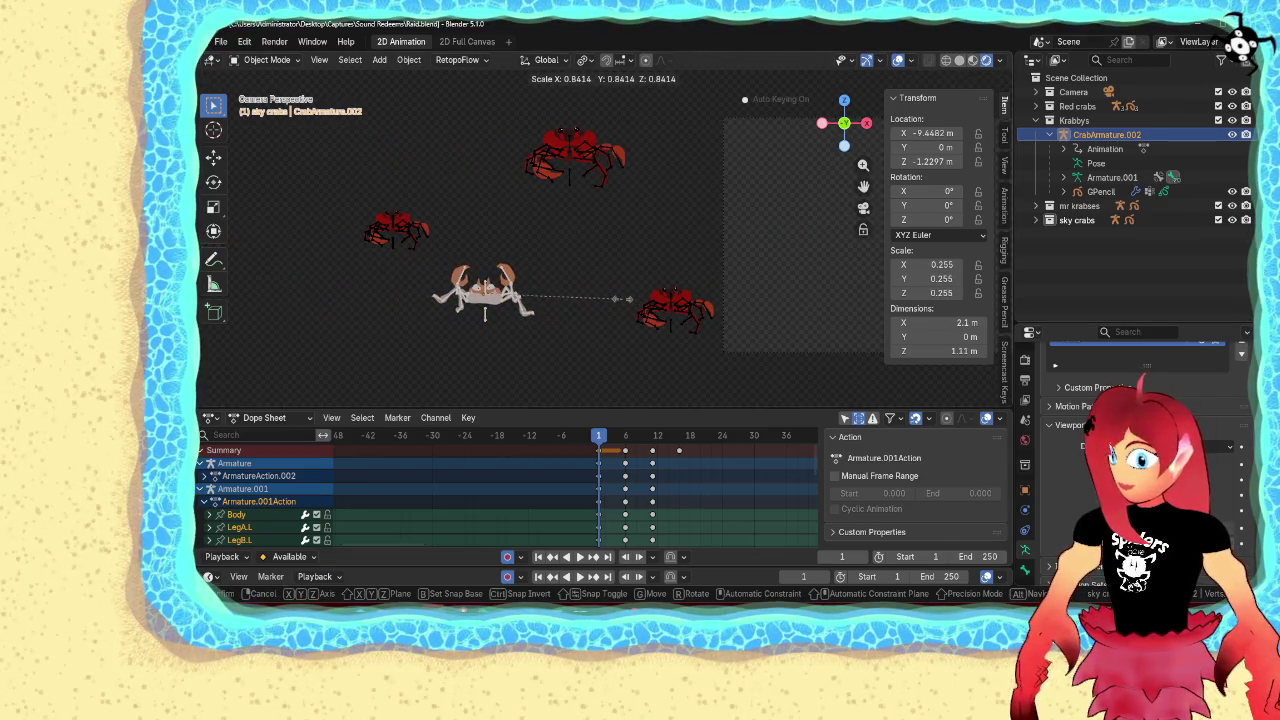
{"action": "left_click", "coordinate": [615, 300]}
{"action": "key", "text": "g"}
{"action": "left_click", "coordinate": [654, 247]}
{"action": "key", "text": "s"}
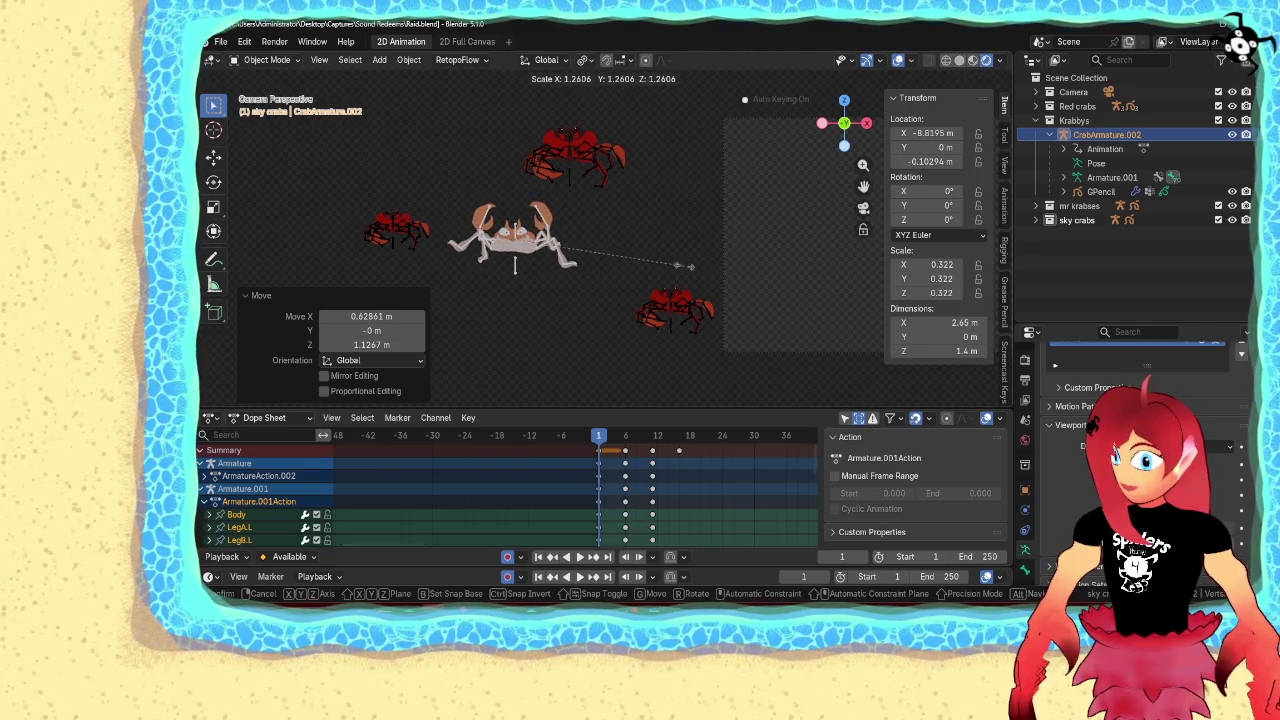
{"action": "left_click", "coordinate": [686, 285]}
Duplicate the orange crab as CrabArmature.005 at 0.503 scale, placed near the top
{"action": "left_click", "coordinate": [535, 250]}
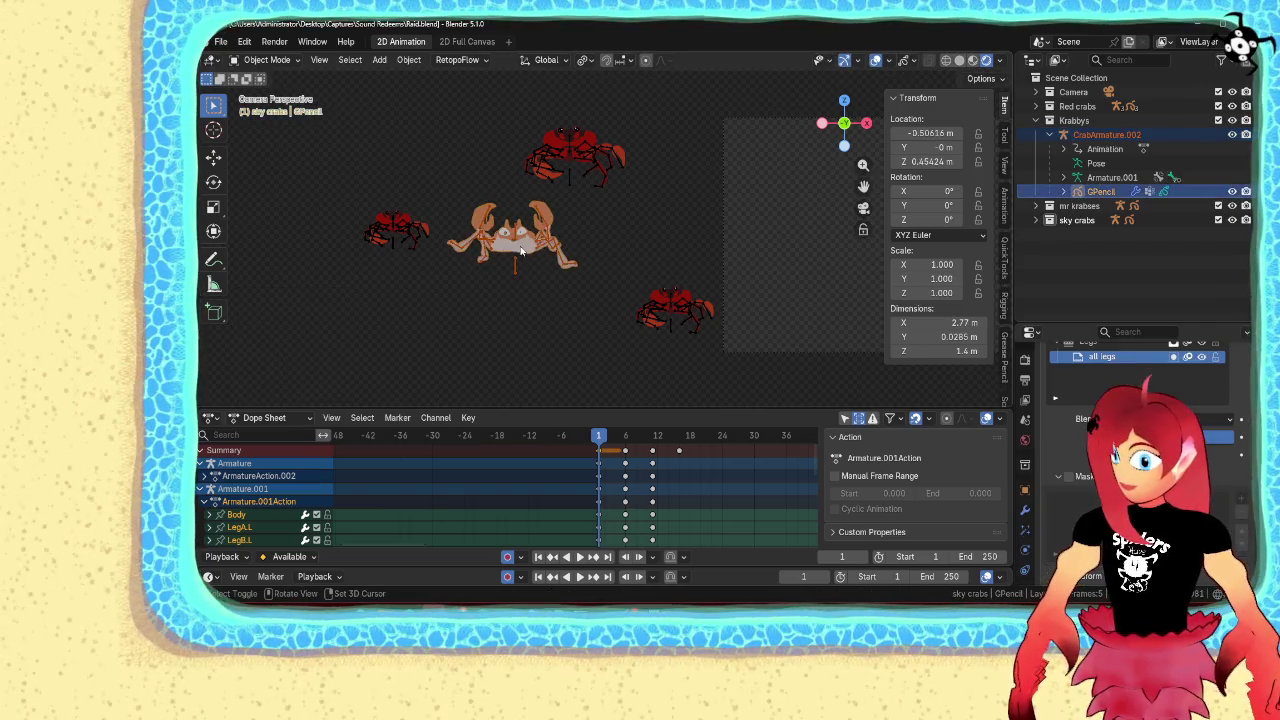
{"action": "key", "text": "shift+d"}
{"action": "left_click", "coordinate": [620, 345]}
{"action": "key", "text": "s"}
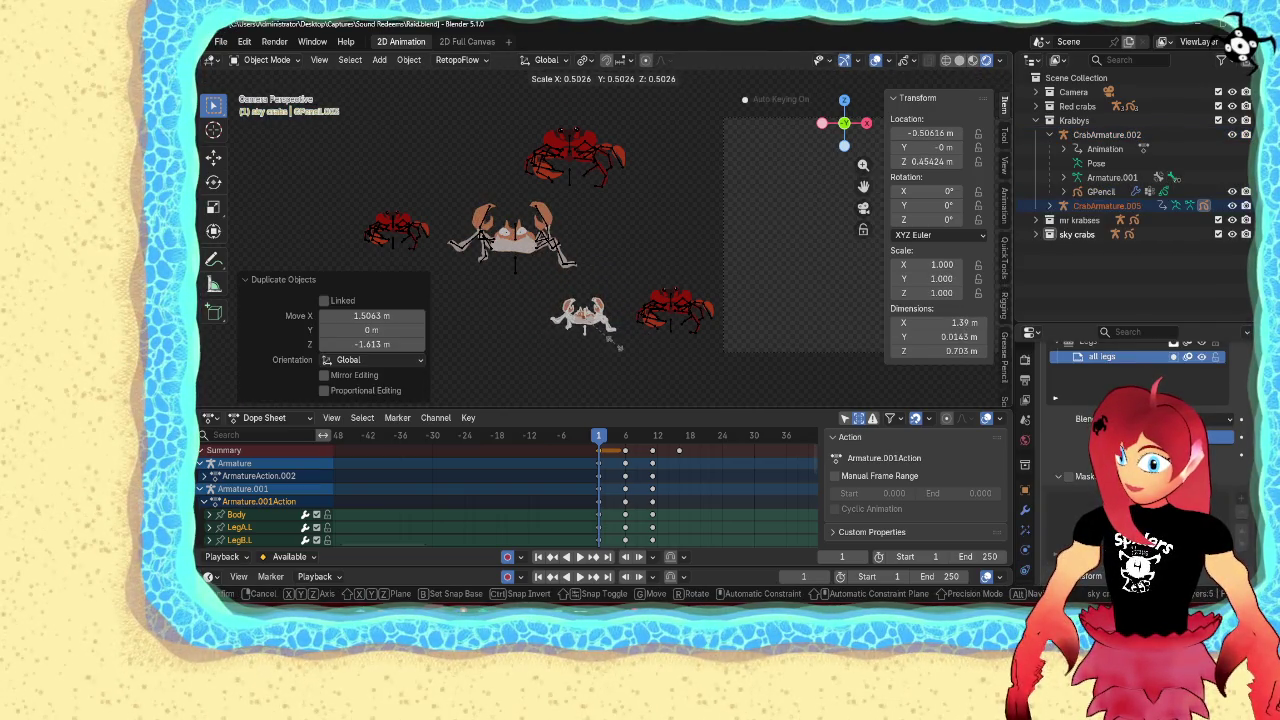
{"action": "left_click", "coordinate": [616, 347]}
{"action": "key", "text": "g"}
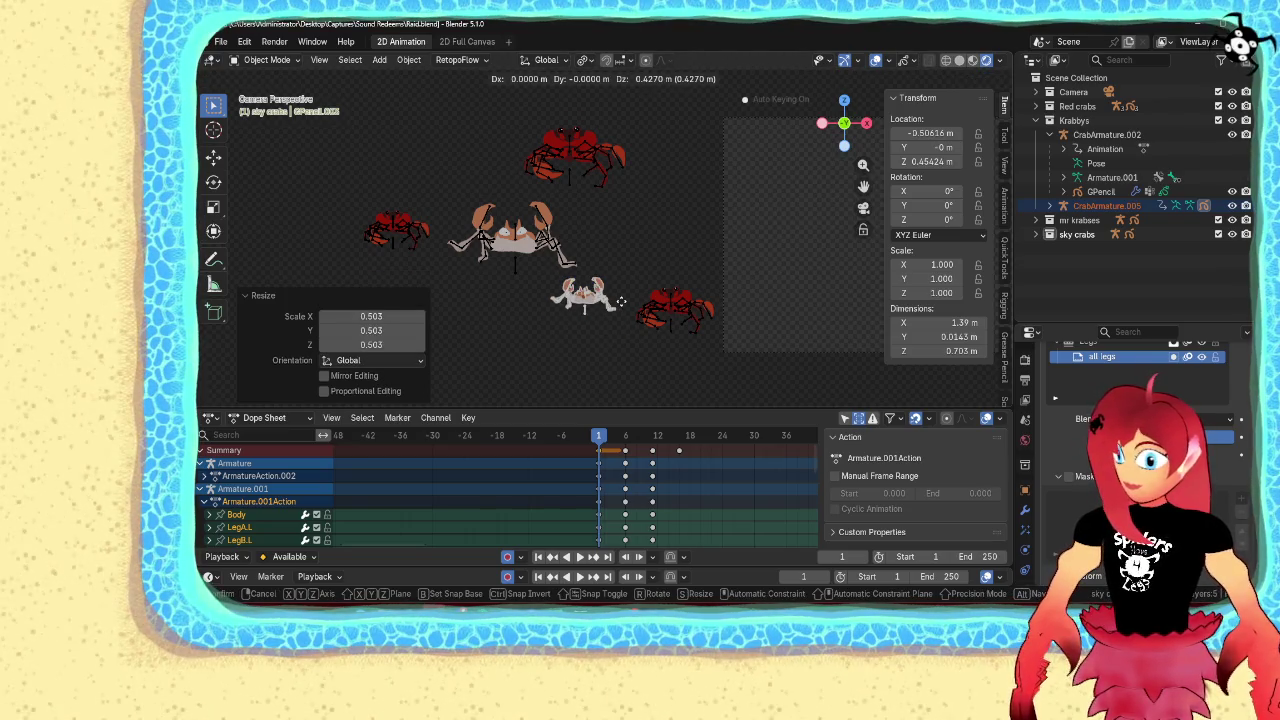
{"action": "left_click", "coordinate": [691, 132]}
Expand mr krabses, select the Mr Krabs armature, and show its parts
{"action": "left_click", "coordinate": [1037, 220]}
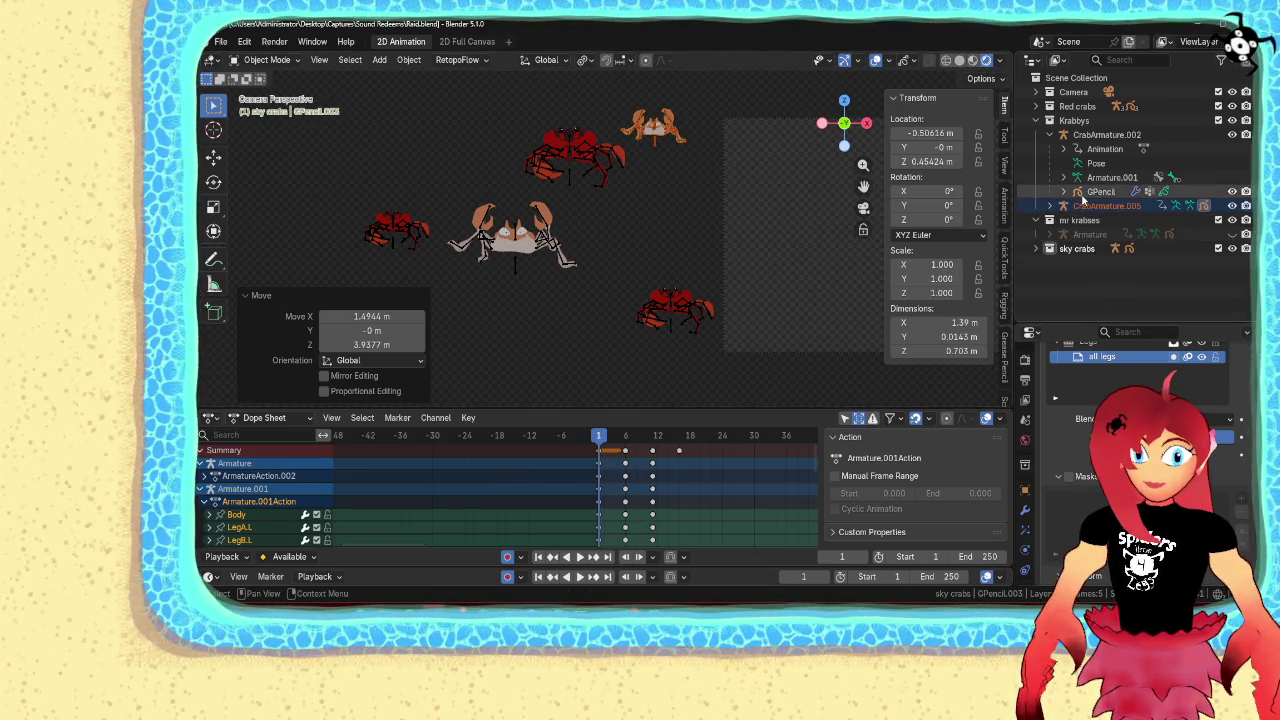
{"action": "left_click", "coordinate": [1226, 236]}
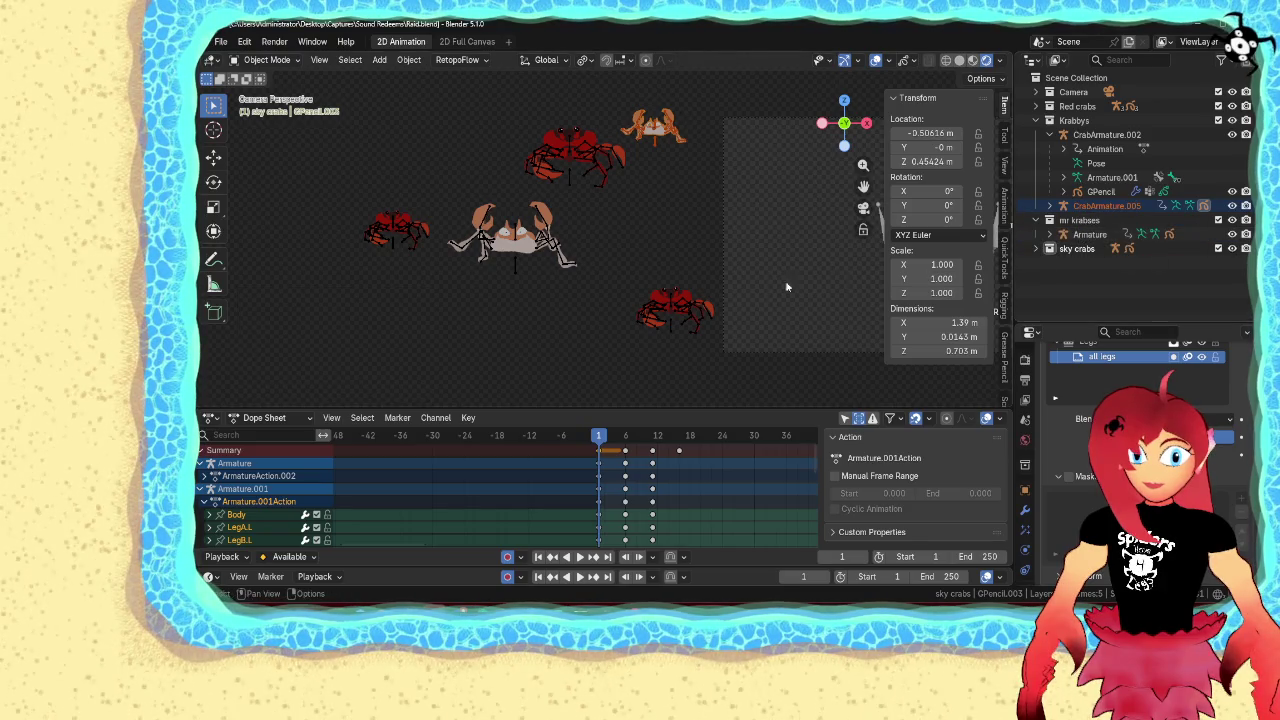
{"action": "key", "text": "KP_Add"}
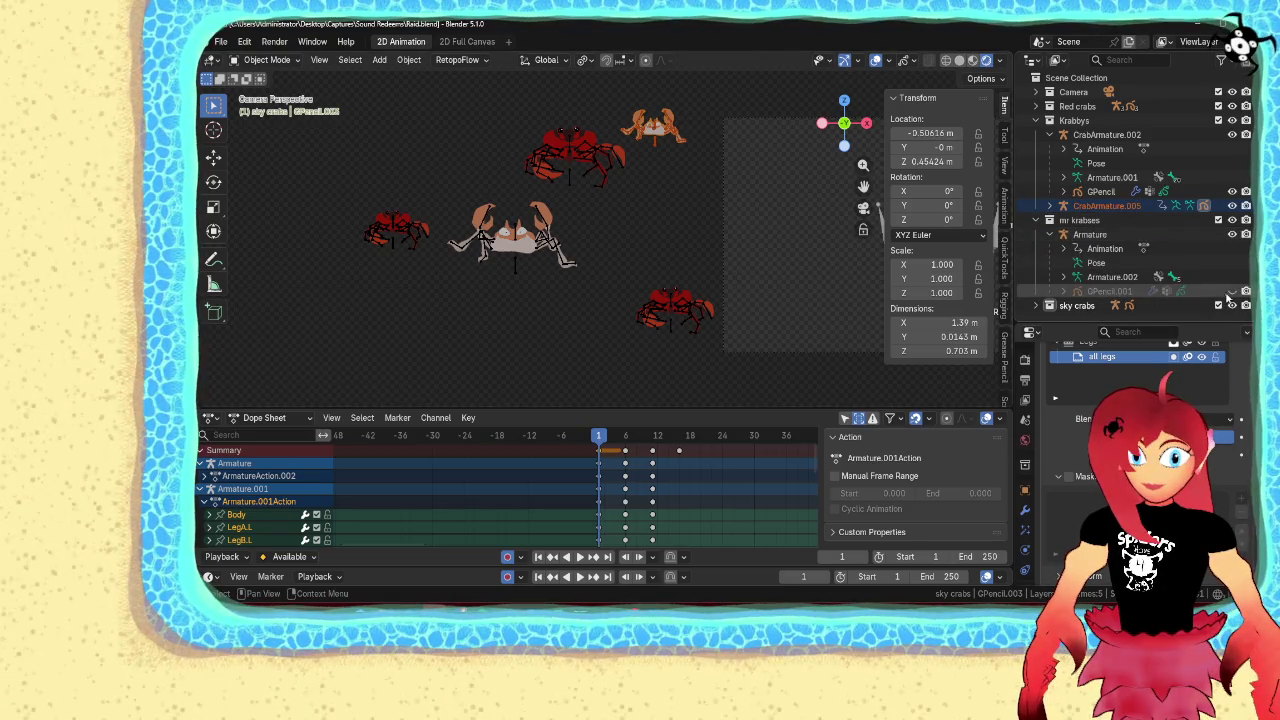
Unhide the Mr Krabs drawing, move its armature toward the crabs and scale it to 0.255
{"action": "left_click", "coordinate": [1230, 292]}
{"action": "middle_click_drag", "start_coordinate": [746, 236], "coordinate": [614, 247], "text": "shift"}
{"action": "scroll", "coordinate": [614, 247], "scroll_direction": "down", "scroll_amount": 1}
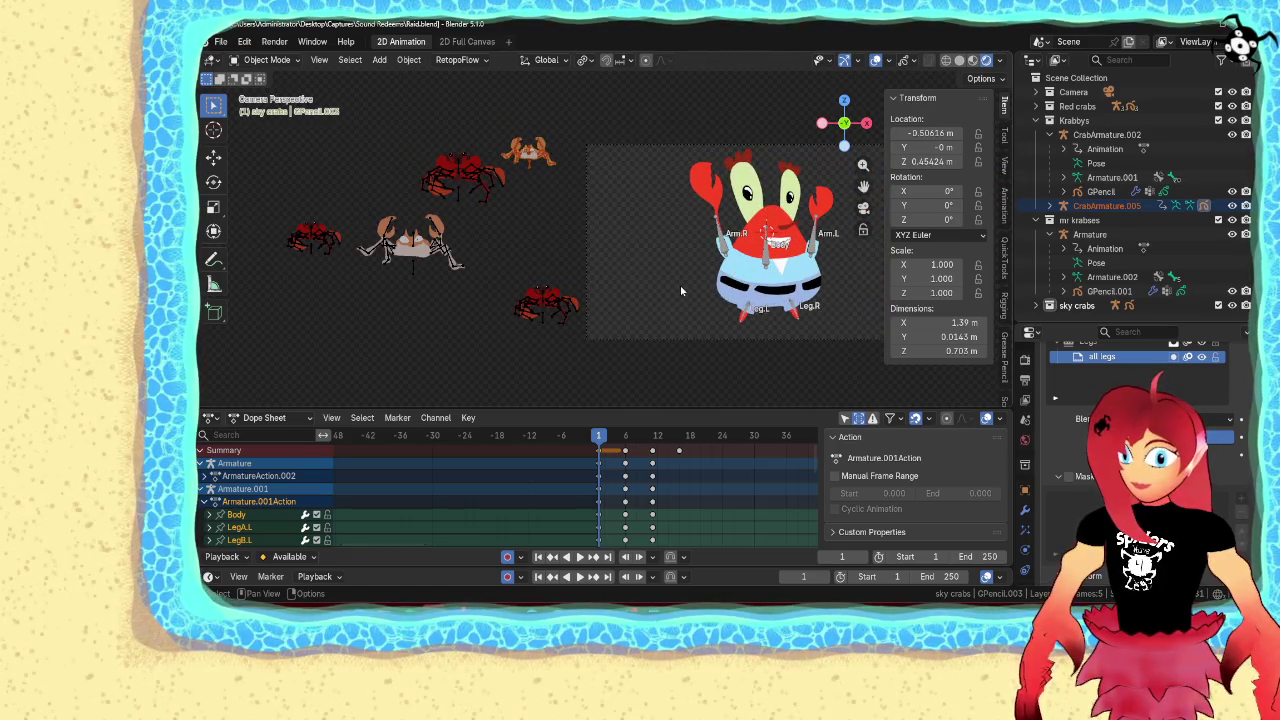
{"action": "left_click", "coordinate": [764, 277]}
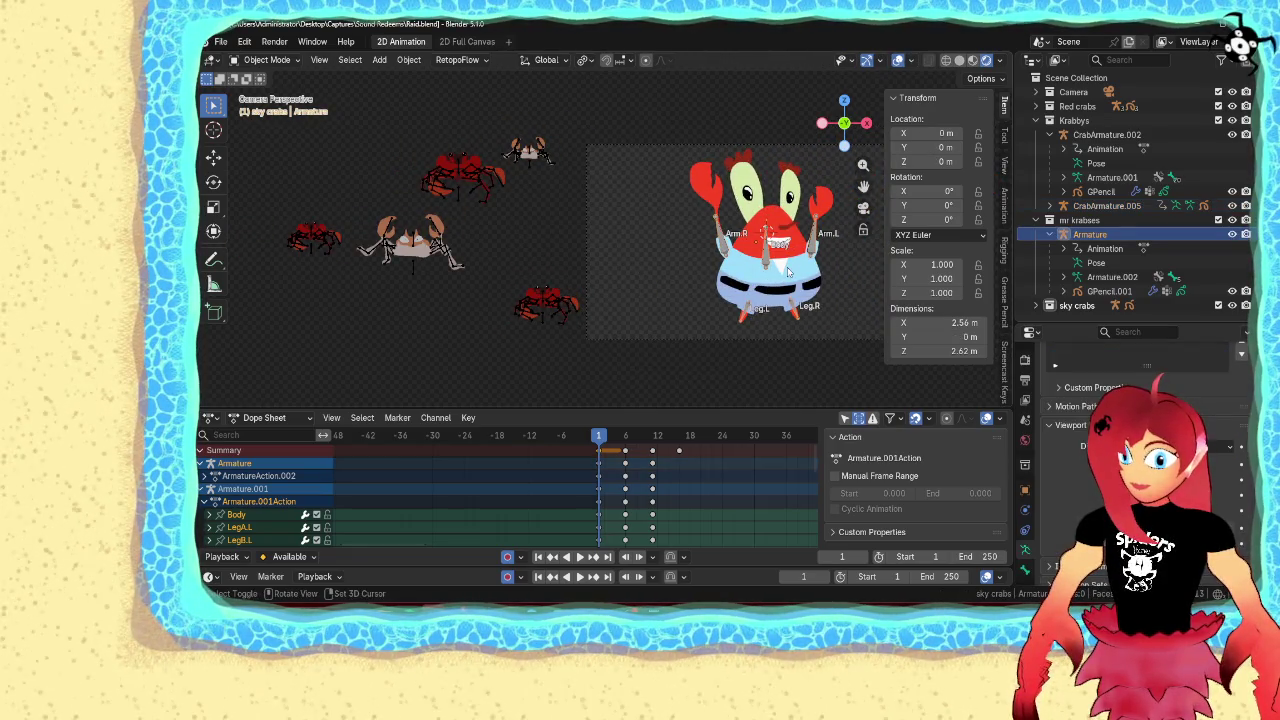
{"action": "key", "text": "g"}
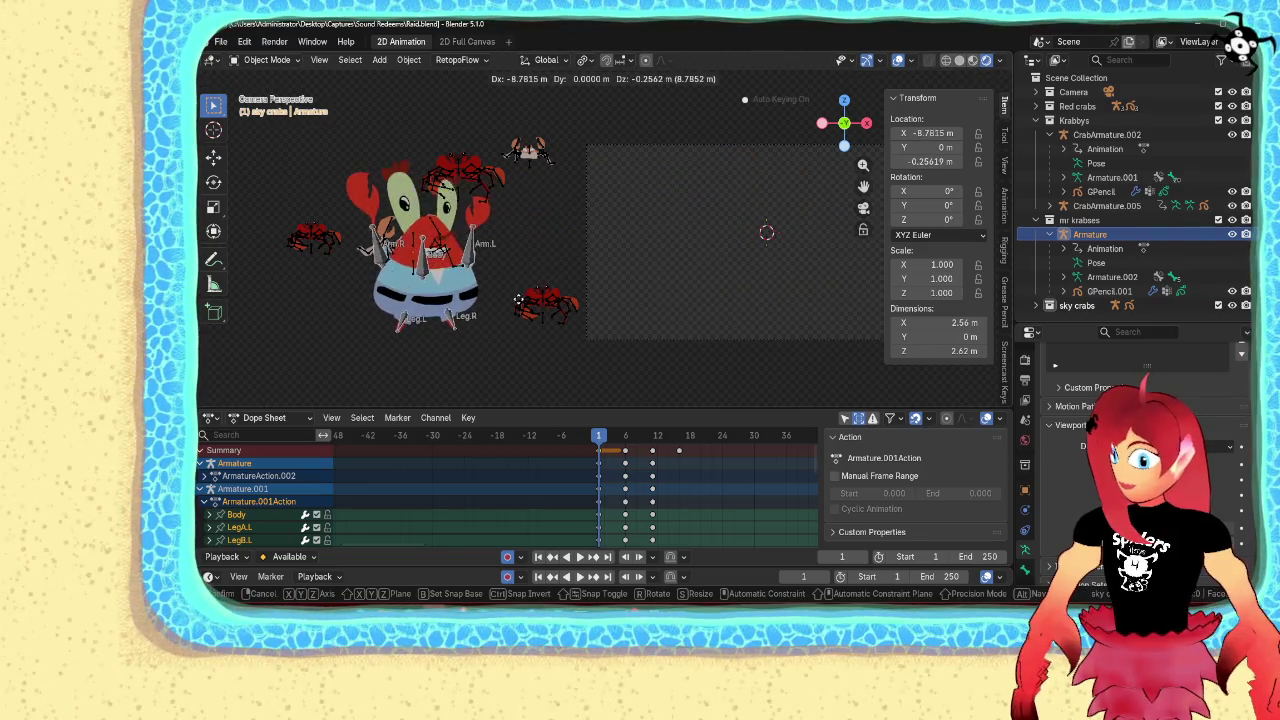
{"action": "left_click", "coordinate": [518, 299]}
{"action": "key", "text": "s"}
{"action": "left_click", "coordinate": [509, 275]}
Place the small Mr Krabs below the big crab
{"action": "middle_click_drag", "start_coordinate": [509, 275], "coordinate": [669, 285], "text": "shift"}
{"action": "middle_click_drag", "start_coordinate": [702, 396], "coordinate": [732, 398], "text": "shift"}
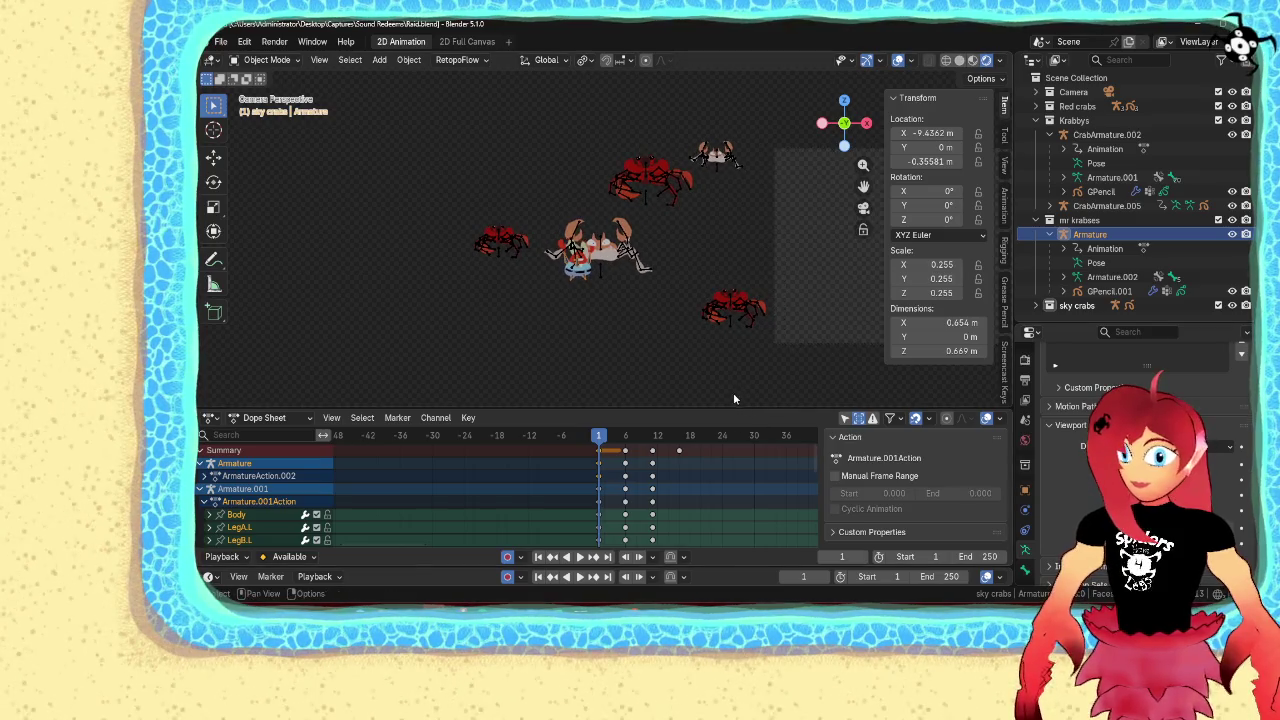
{"action": "scroll", "coordinate": [745, 363], "scroll_direction": "up", "scroll_amount": 1}
{"action": "key", "text": "g"}
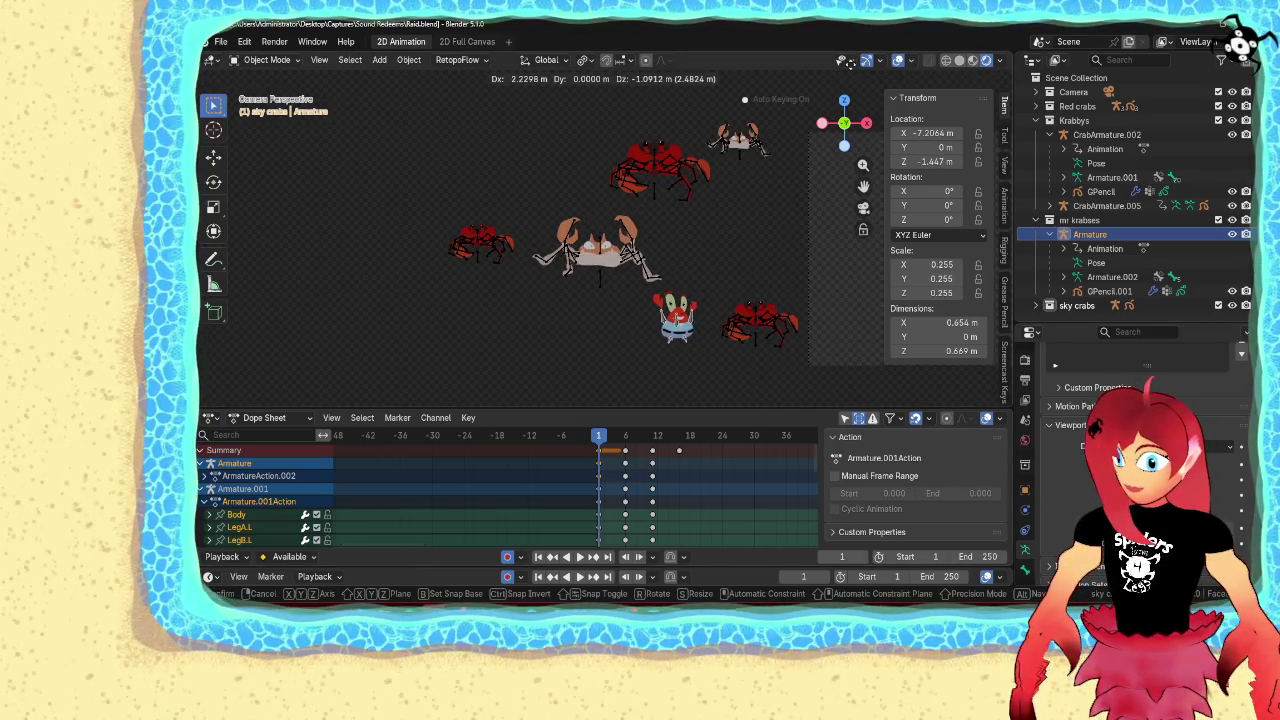
{"action": "left_click", "coordinate": [744, 195]}
Duplicate the Mr Krabs drawing, enlarge the copy to 1.435, and place it left of the small one
{"action": "key", "text": "shift+d"}
{"action": "right_click", "coordinate": [656, 234]}
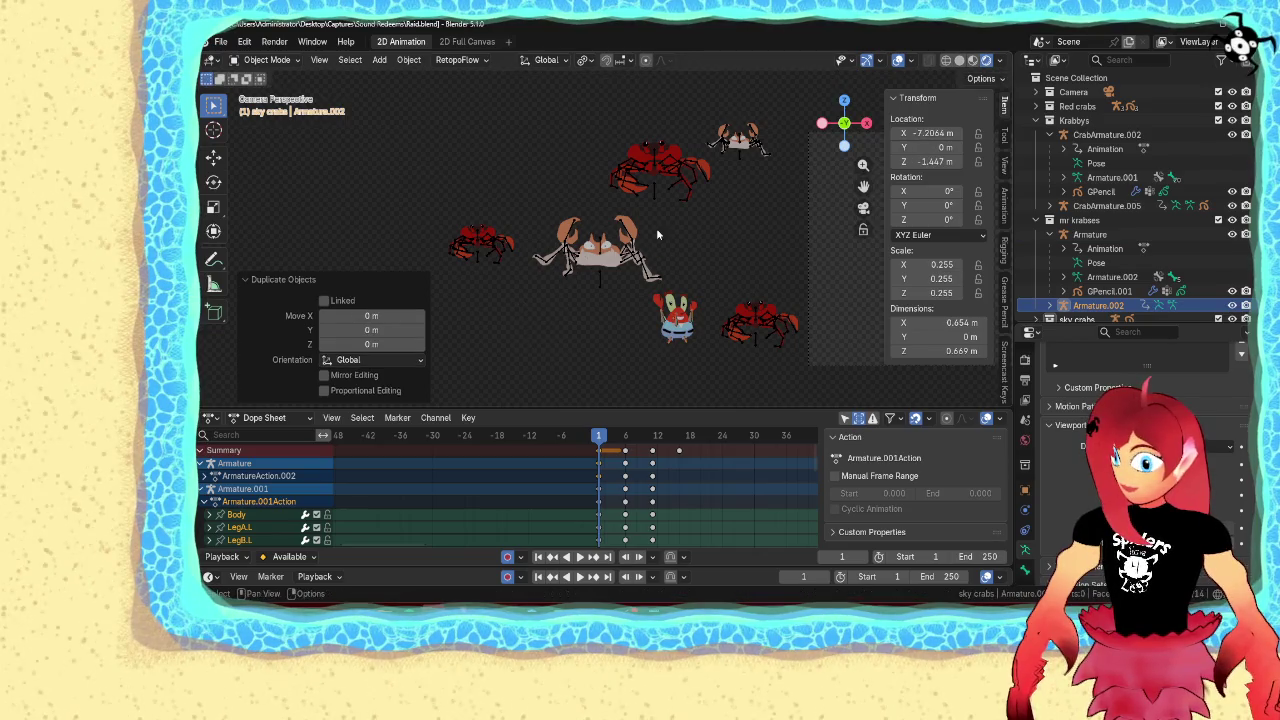
{"action": "key", "text": "ctrl+z"}
{"action": "key", "text": "ctrl+z"}
{"action": "key", "text": "ctrl+z"}
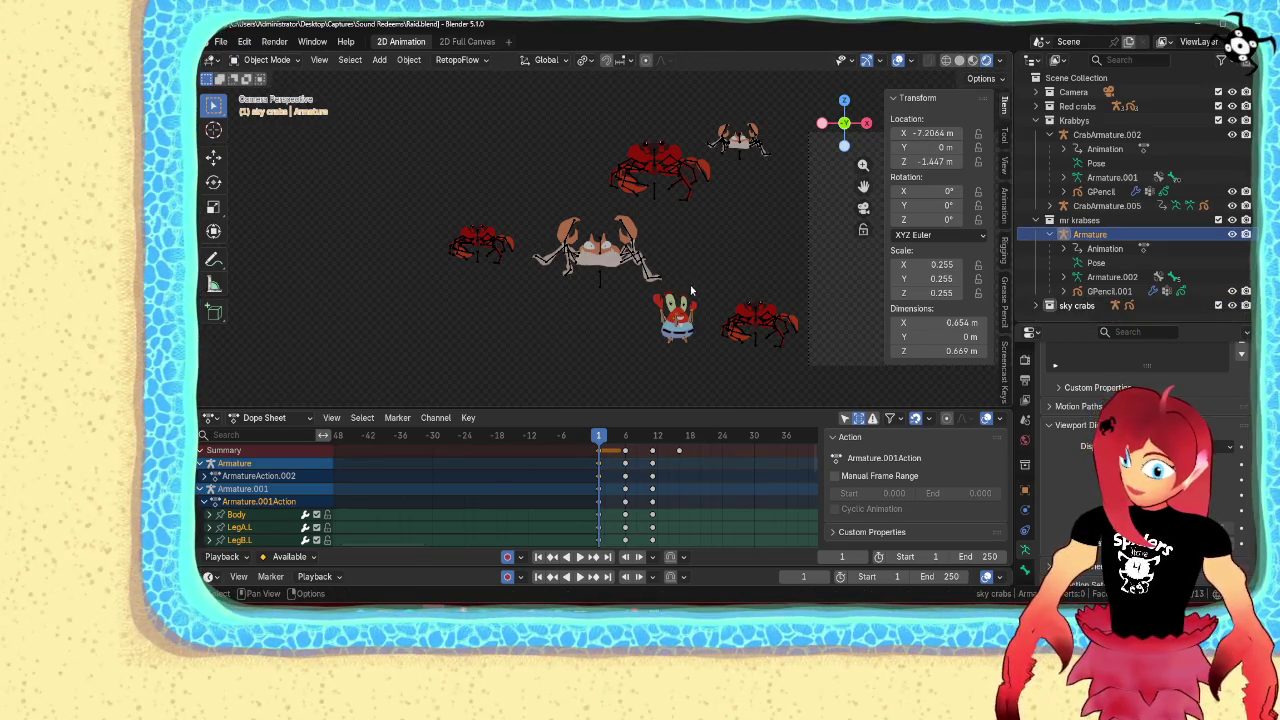
{"action": "key", "text": "ctrl+z"}
{"action": "key", "text": "shift+d"}
{"action": "left_click", "coordinate": [638, 295]}
{"action": "key", "text": "s"}
{"action": "left_click", "coordinate": [645, 303]}
{"action": "key", "text": "g"}
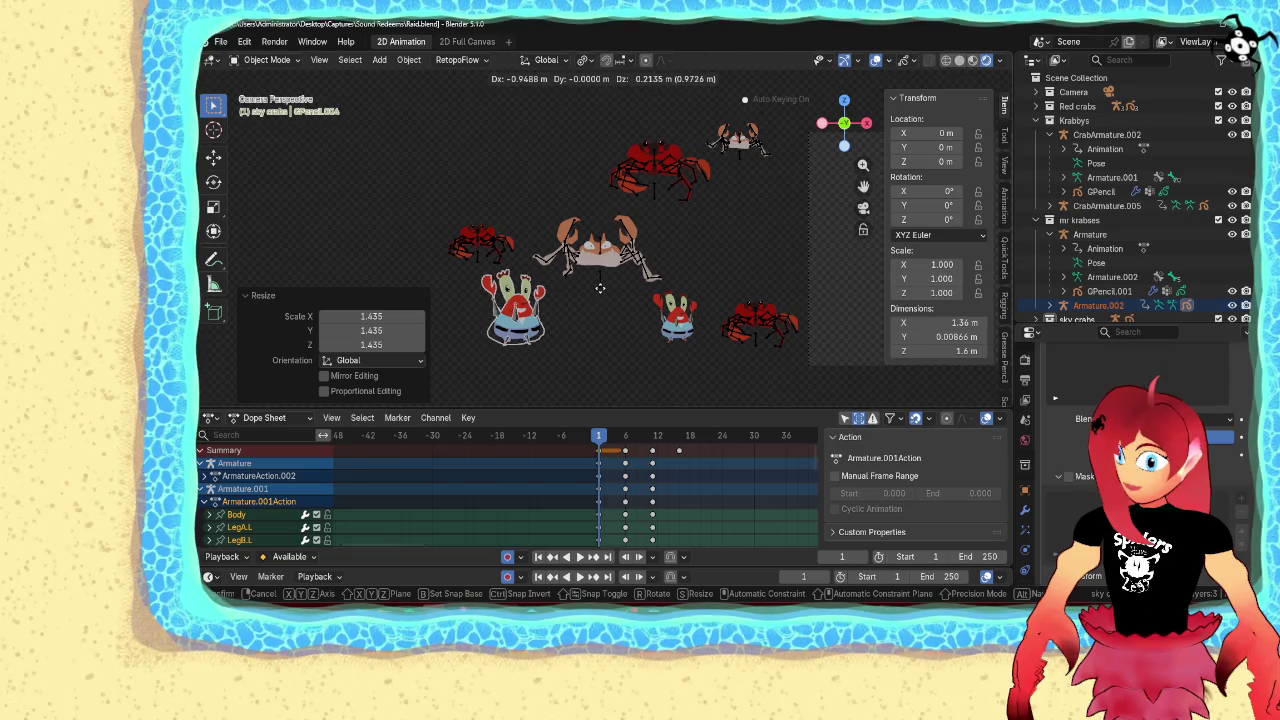
{"action": "left_click", "coordinate": [601, 293]}
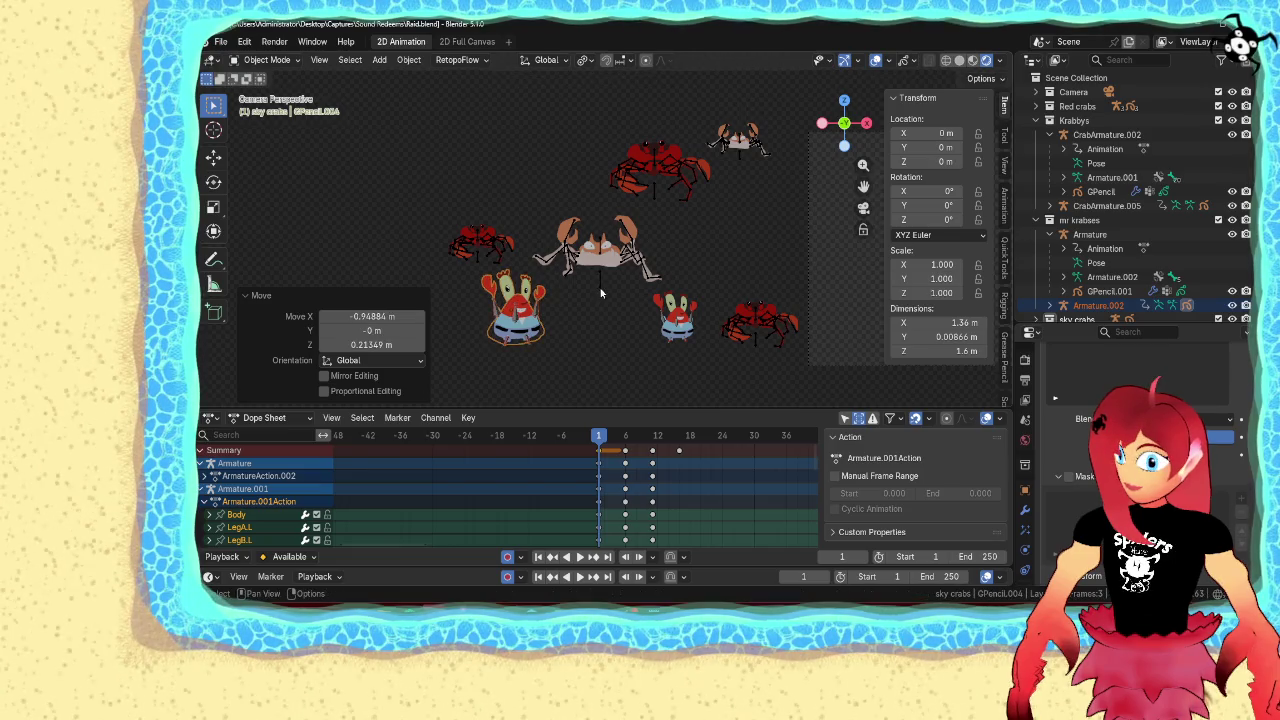
Lower both Mr Krabs figures slightly along Z
{"action": "left_click", "coordinate": [678, 327]}
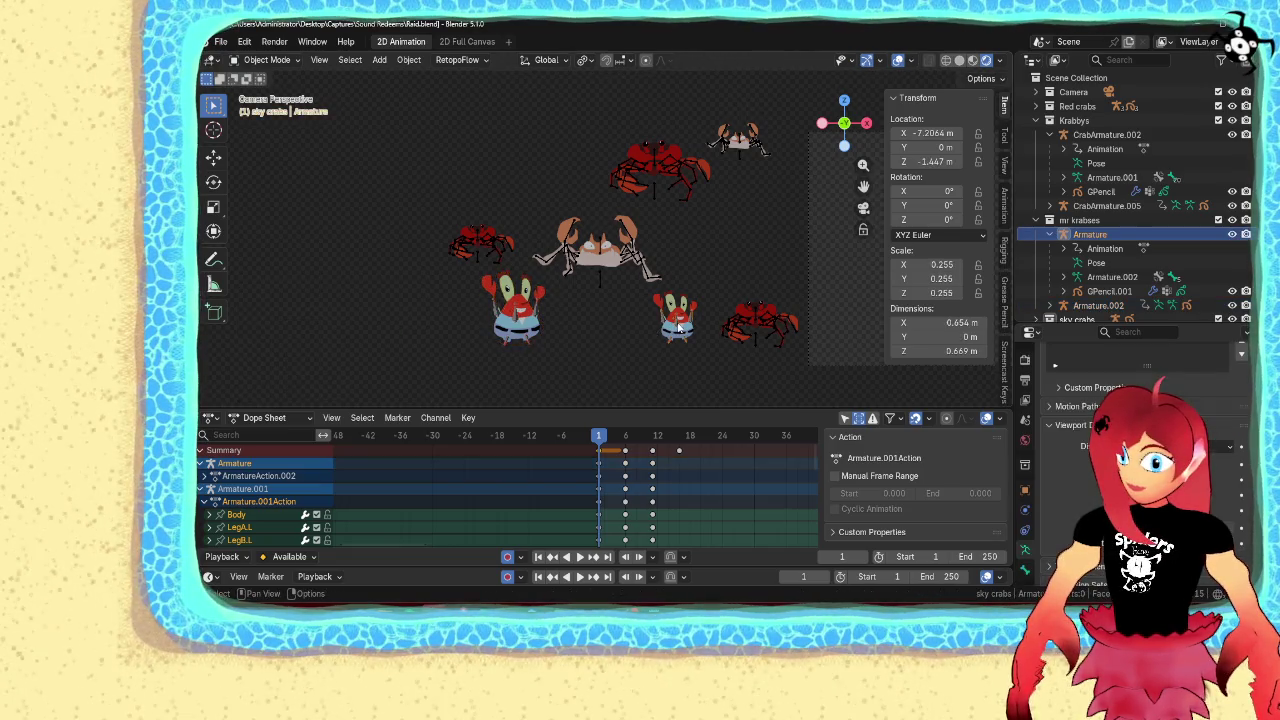
{"action": "left_click", "coordinate": [516, 319], "text": "shift"}
{"action": "key", "text": "g"}
{"action": "key", "text": "z"}
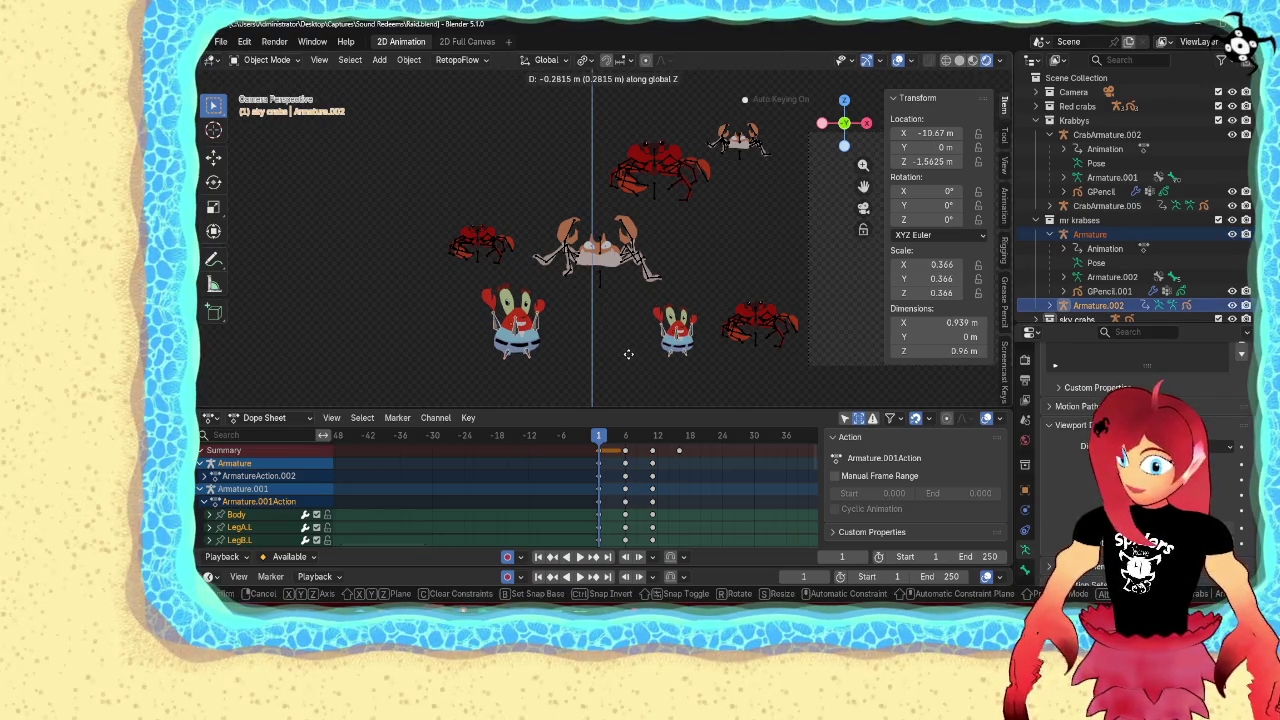
{"action": "left_click", "coordinate": [625, 358]}
{"action": "left_click", "coordinate": [603, 374]}
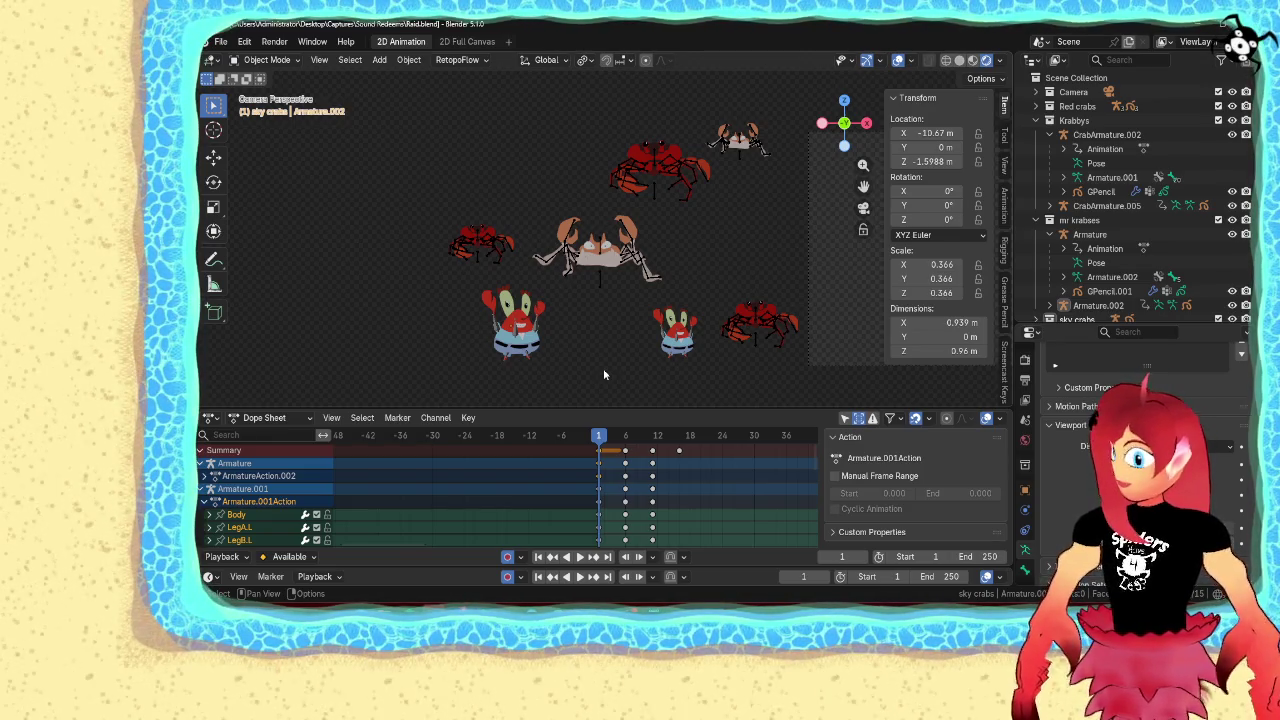
Save the scene to Raid.blend
{"action": "scroll", "coordinate": [615, 330], "scroll_direction": "down", "scroll_amount": 2}
{"action": "scroll", "coordinate": [625, 313], "scroll_direction": "down", "scroll_amount": 1}
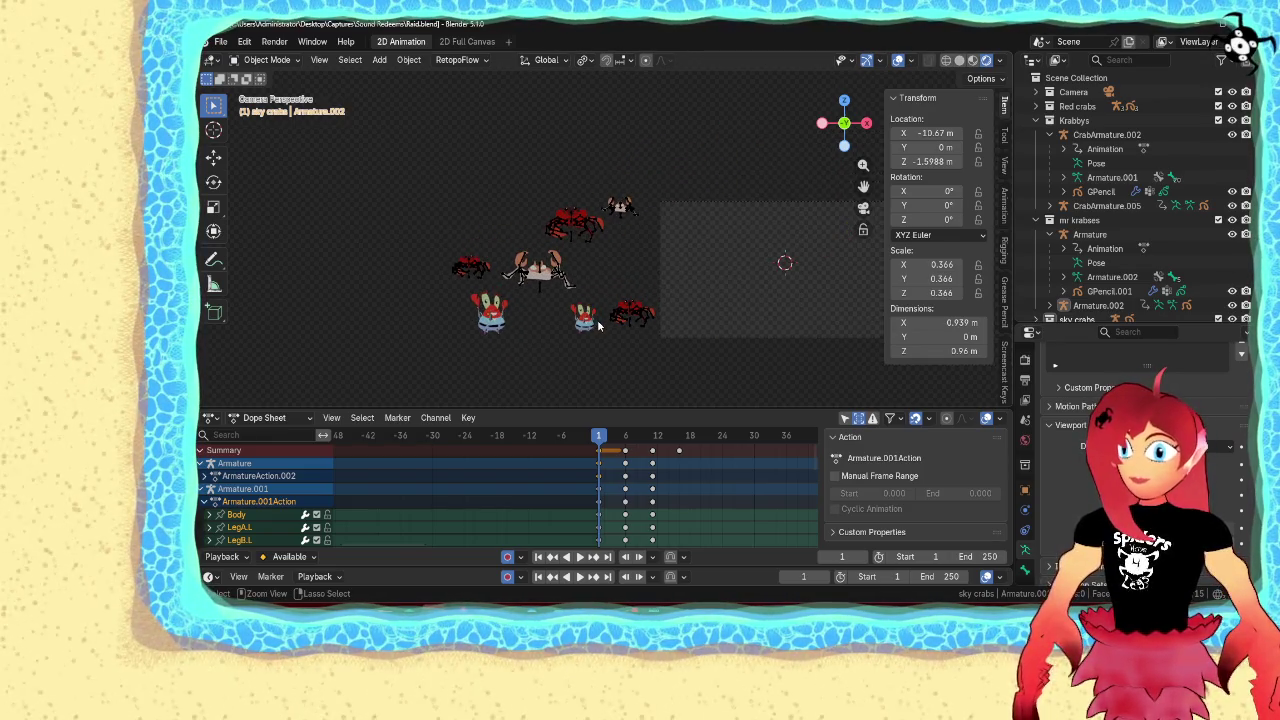
{"action": "key", "text": "ctrl+s"}
{"action": "scroll", "coordinate": [687, 312], "scroll_direction": "up", "scroll_amount": 2}
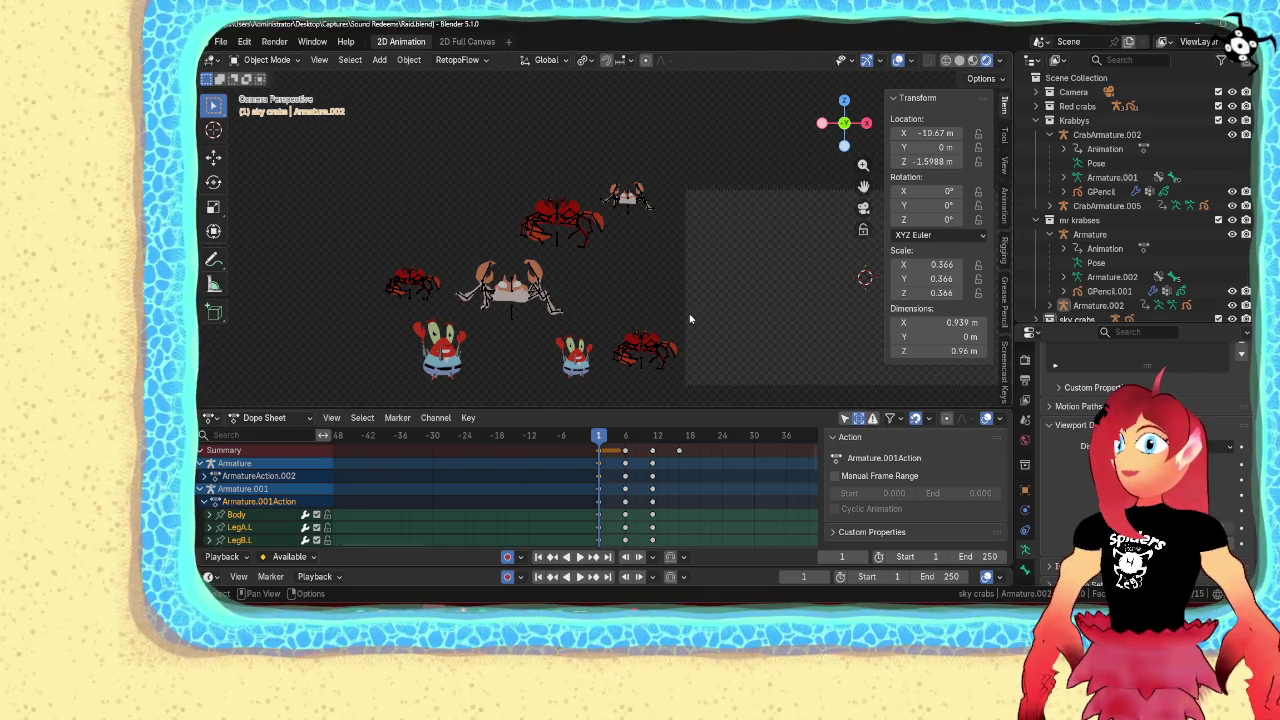
{"action": "key", "text": "ctrl+z"}
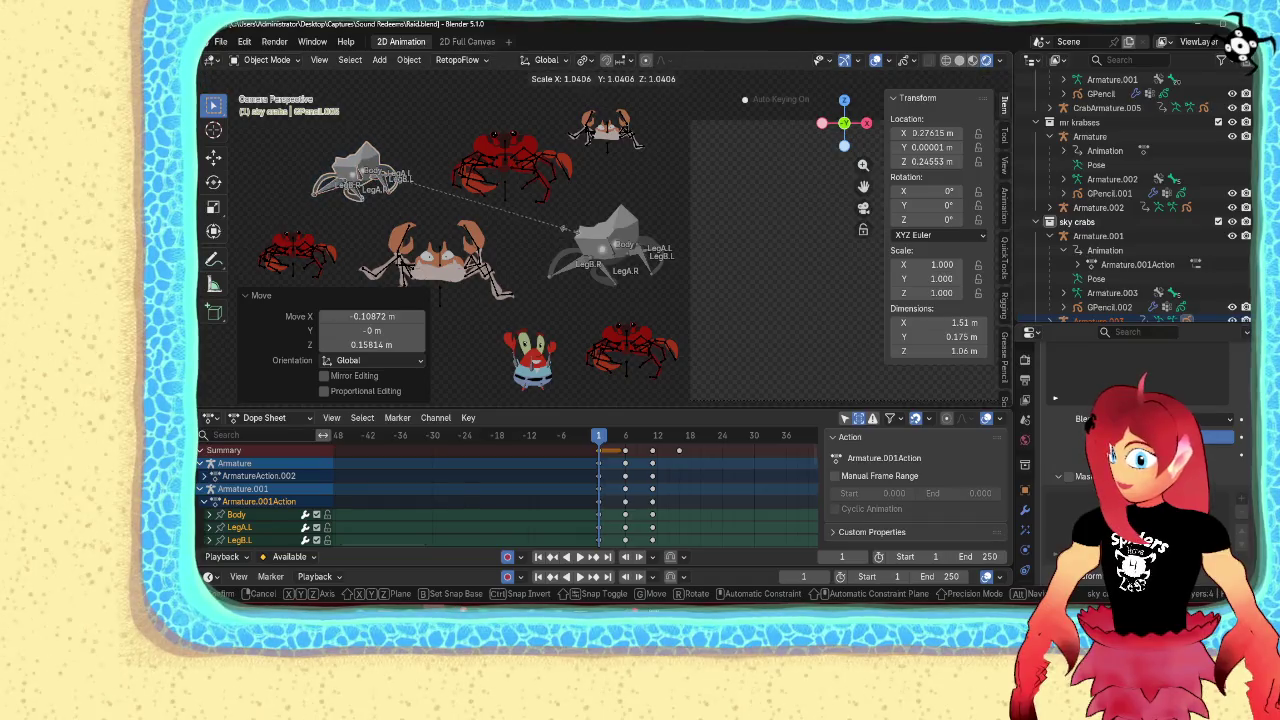
Scale the selected crabs by a factor of 1.054
{"action": "key", "text": "ctrl+z"}
{"action": "key", "text": "ctrl+z"}
{"action": "key", "text": "ctrl+z"}
{"action": "scroll", "coordinate": [619, 260], "scroll_direction": "down", "scroll_amount": 4}
{"action": "scroll", "coordinate": [619, 260], "scroll_direction": "down", "scroll_amount": 1}
{"action": "scroll", "coordinate": [606, 292], "scroll_direction": "up", "scroll_amount": 5}
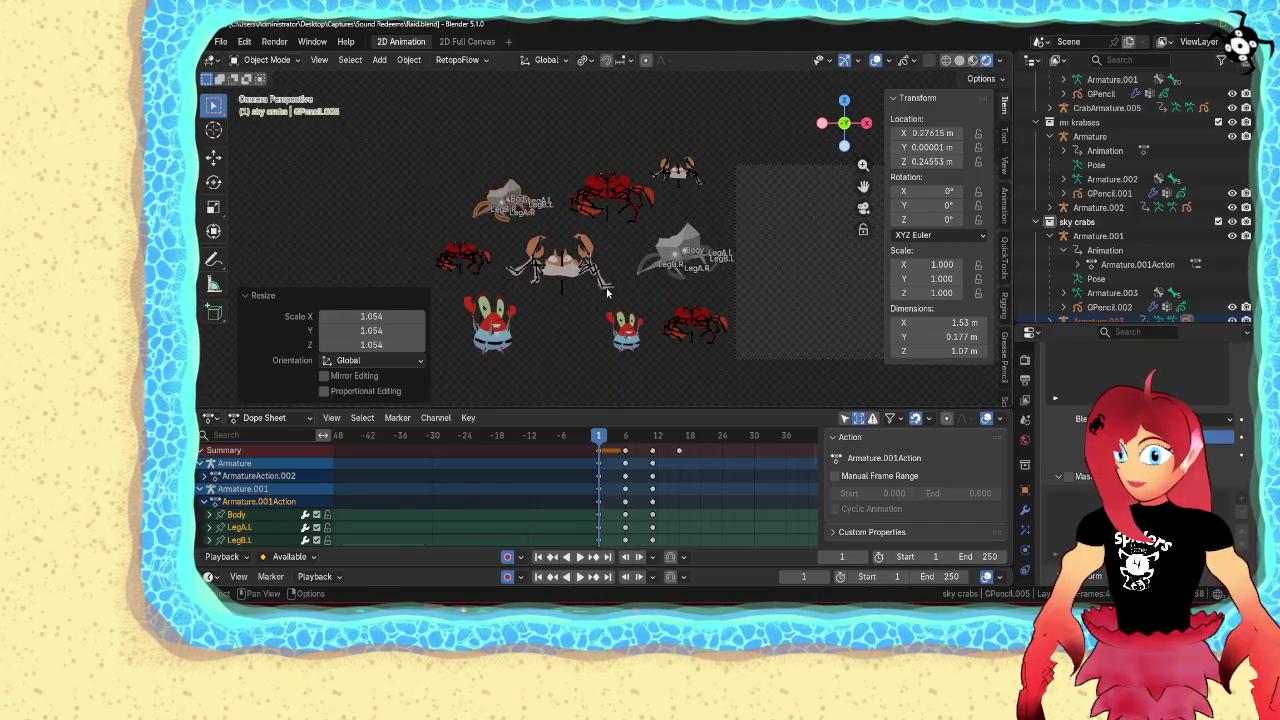
{"action": "left_click", "coordinate": [569, 362]}
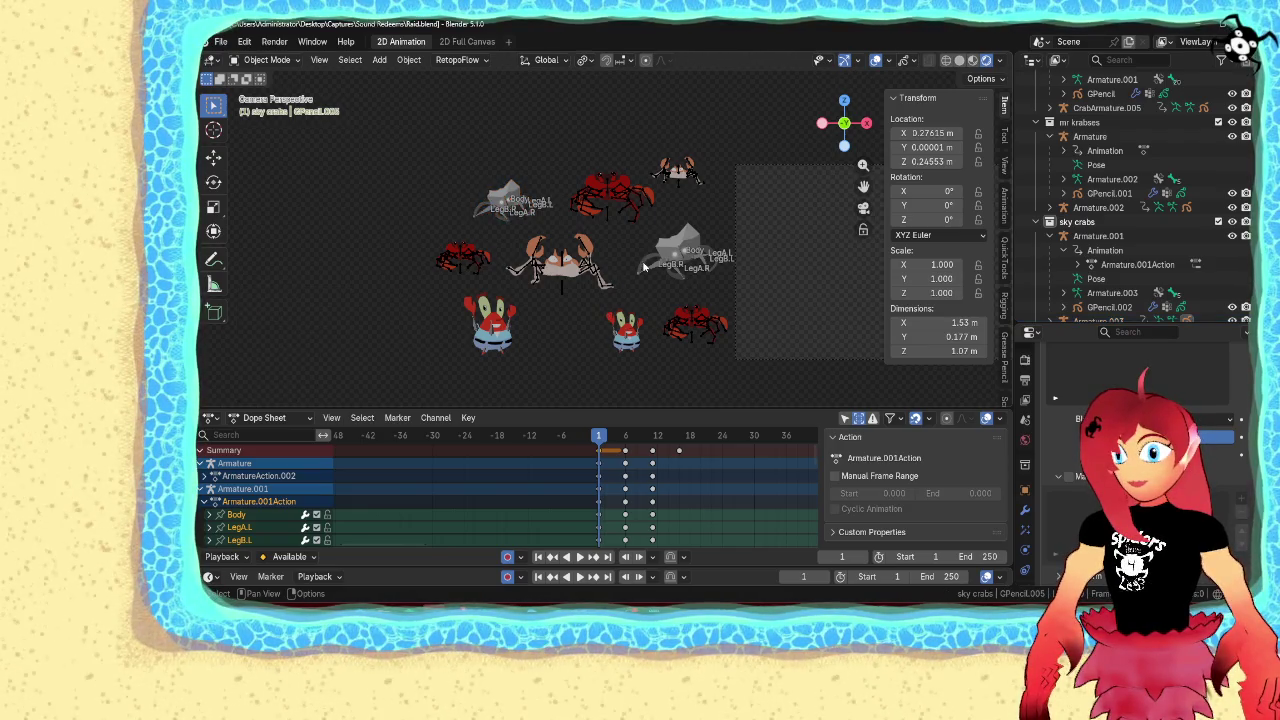
{"action": "scroll", "coordinate": [718, 210], "scroll_direction": "down", "scroll_amount": 1}
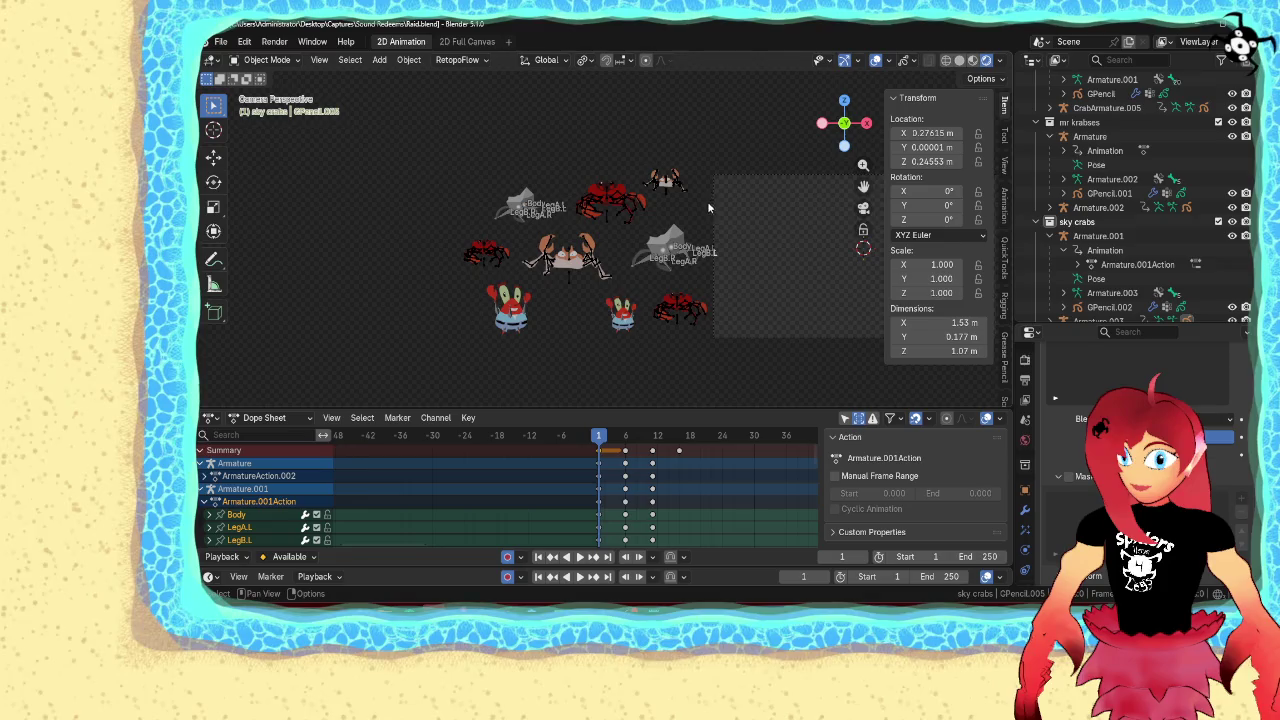
Box-select every crab and Mr Krabs figure in the scene
{"action": "left_click", "coordinate": [666, 269]}
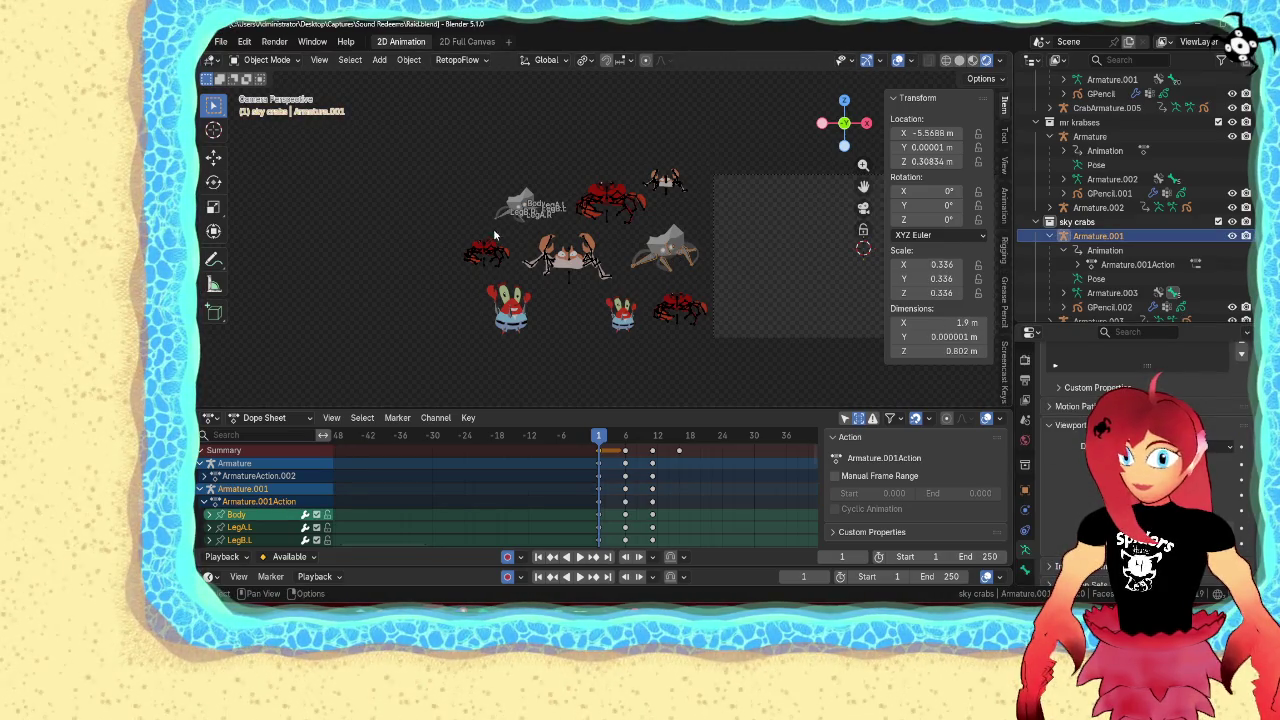
{"action": "left_click", "coordinate": [507, 222]}
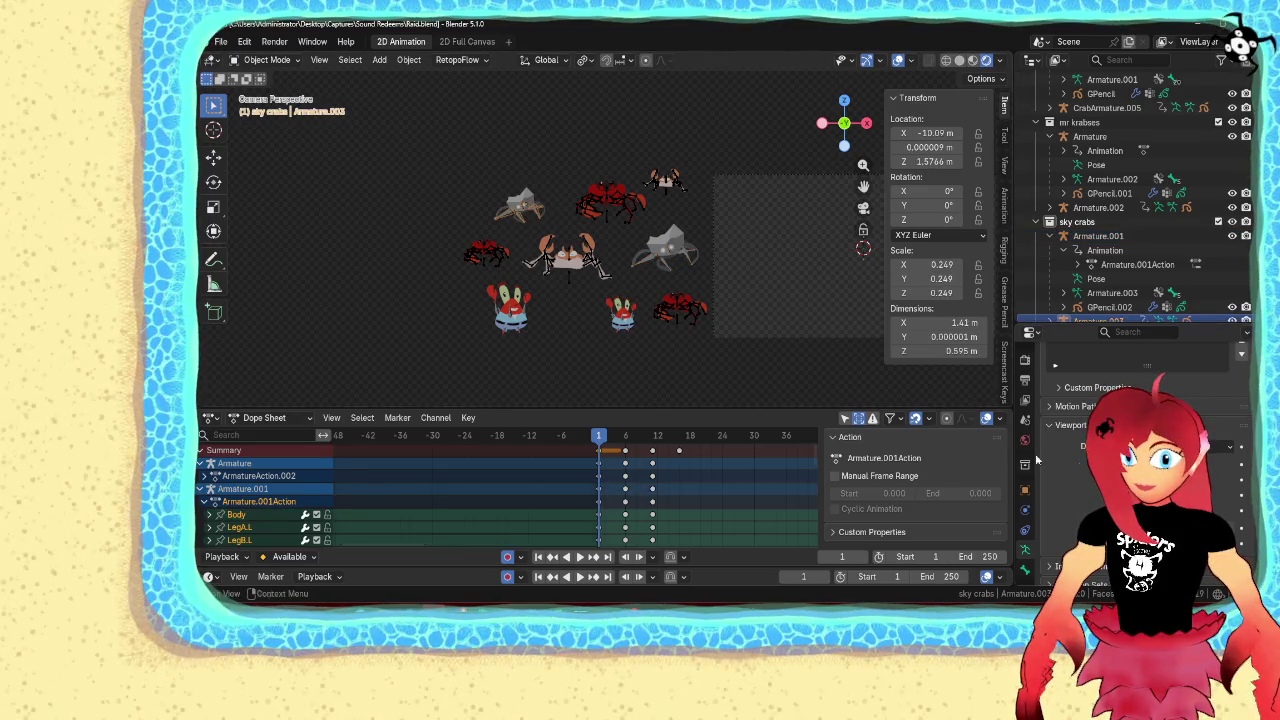
{"action": "left_click_drag", "start_coordinate": [707, 142], "coordinate": [446, 383]}
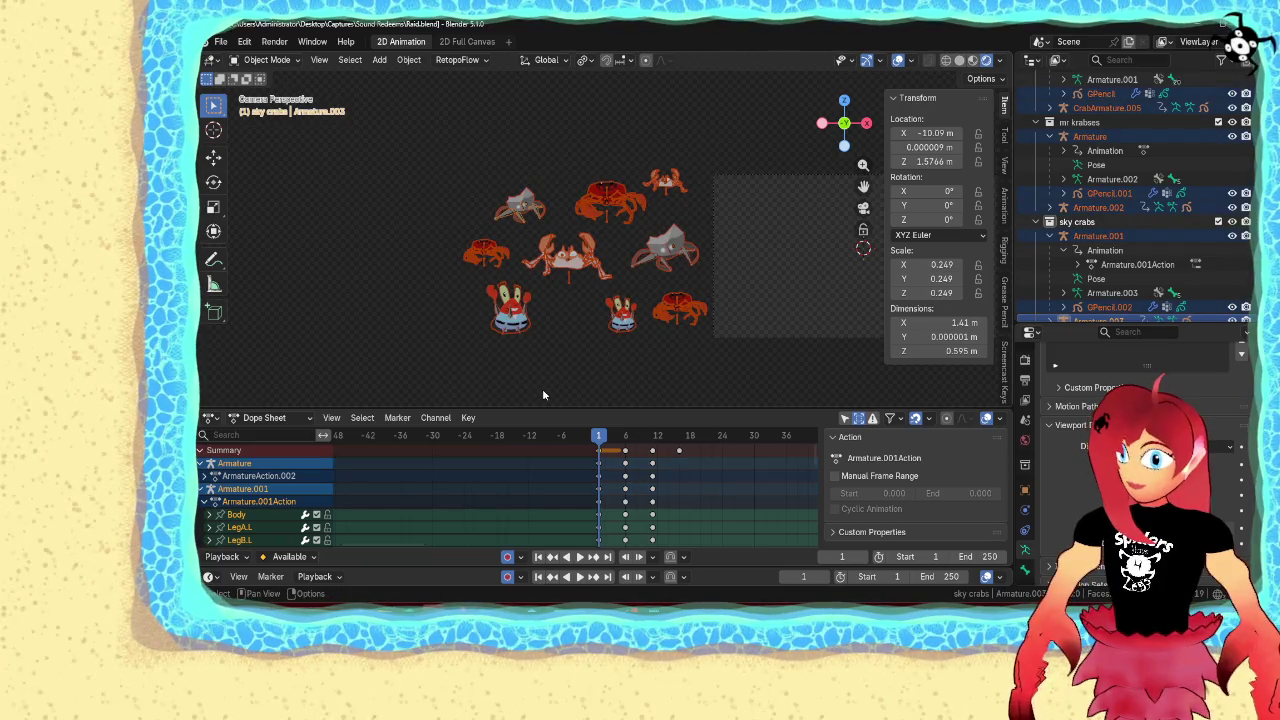
Duplicate the whole crowd and slide the copy left along X
{"action": "key", "text": "g"}
{"action": "key", "text": "x"}
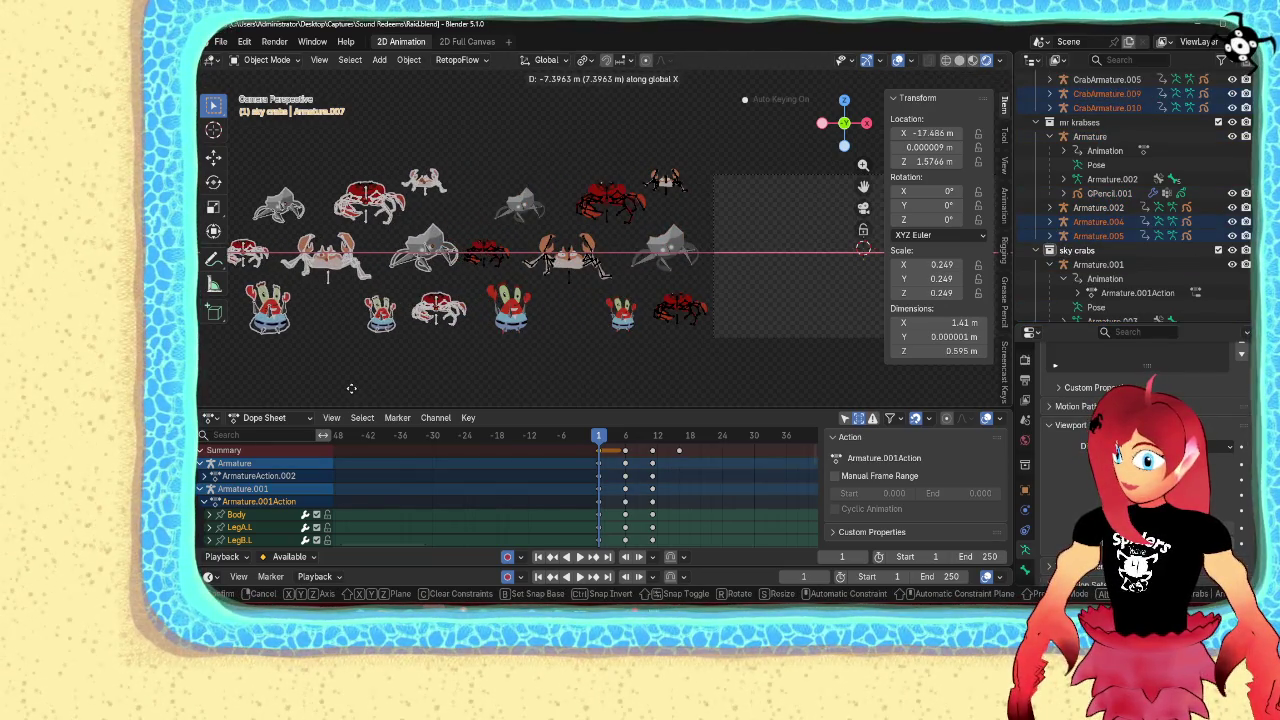
{"action": "right_click", "coordinate": [344, 388]}
{"action": "left_click", "coordinate": [590, 379]}
Lower the small copied crab at the top of the crowd
{"action": "left_click", "coordinate": [432, 187]}
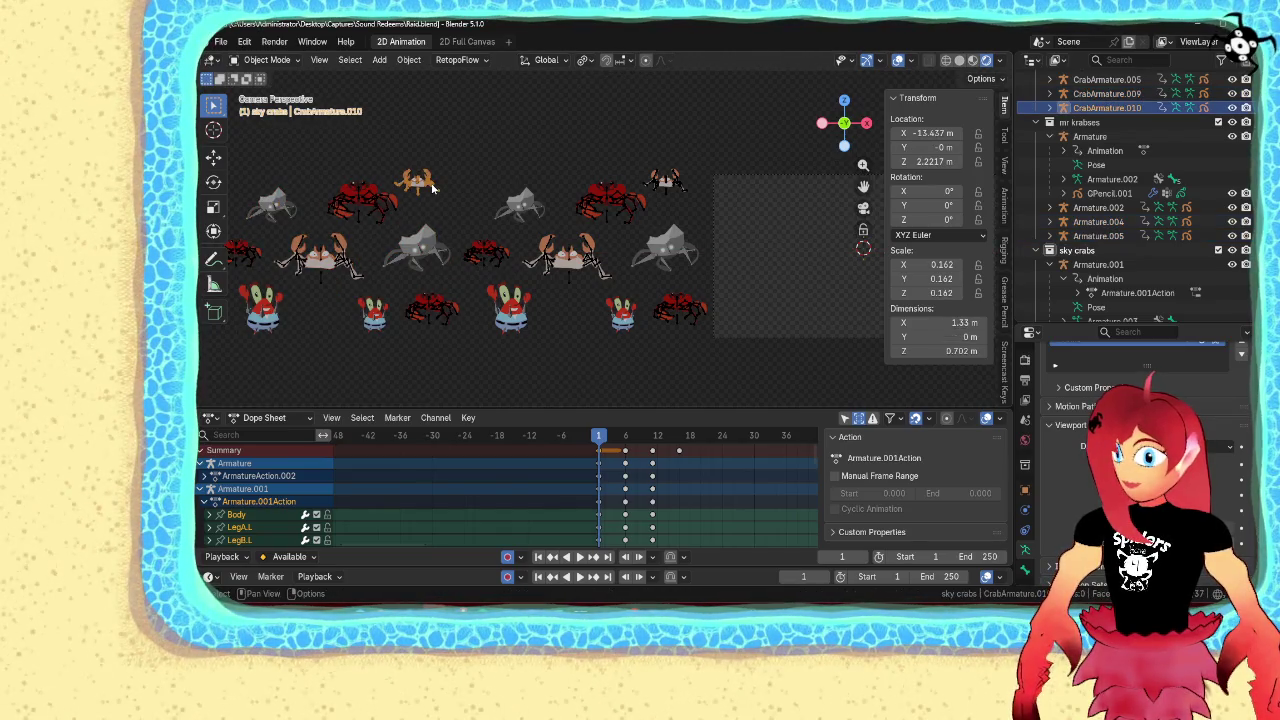
{"action": "left_click_drag", "start_coordinate": [432, 187], "coordinate": [452, 200]}
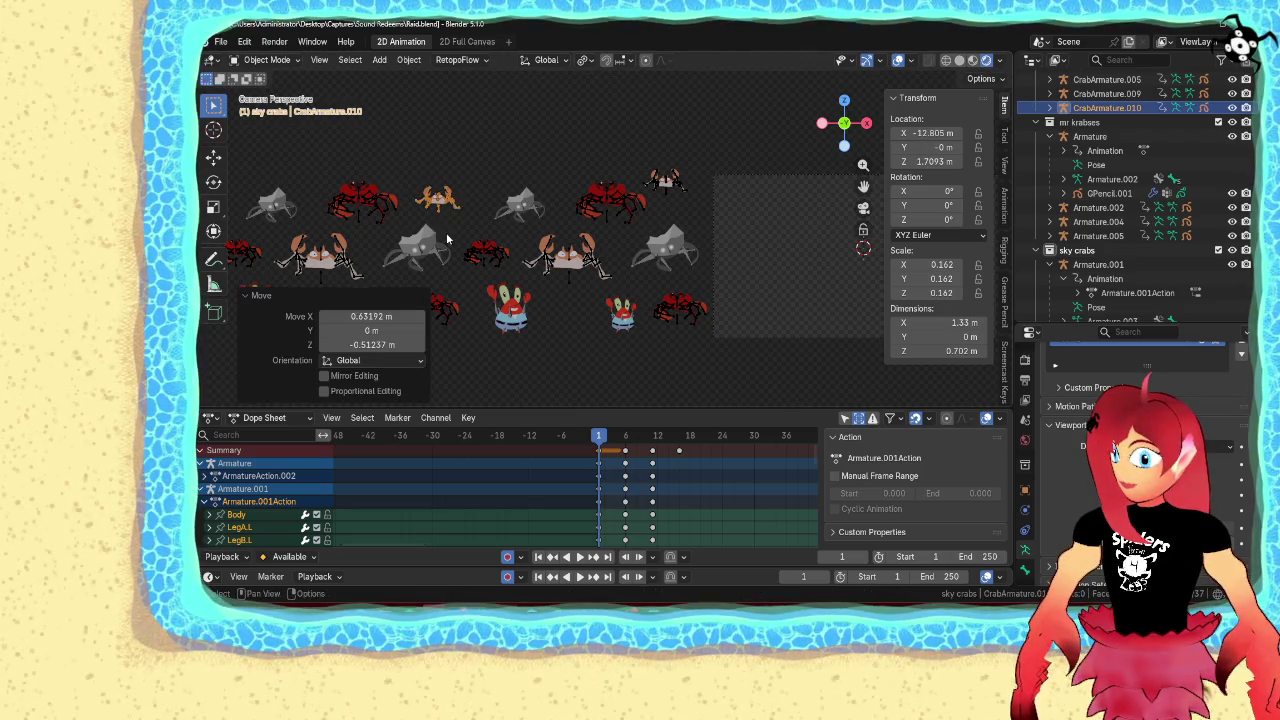
{"action": "middle_click_drag", "start_coordinate": [450, 235], "coordinate": [585, 245], "text": "shift"}
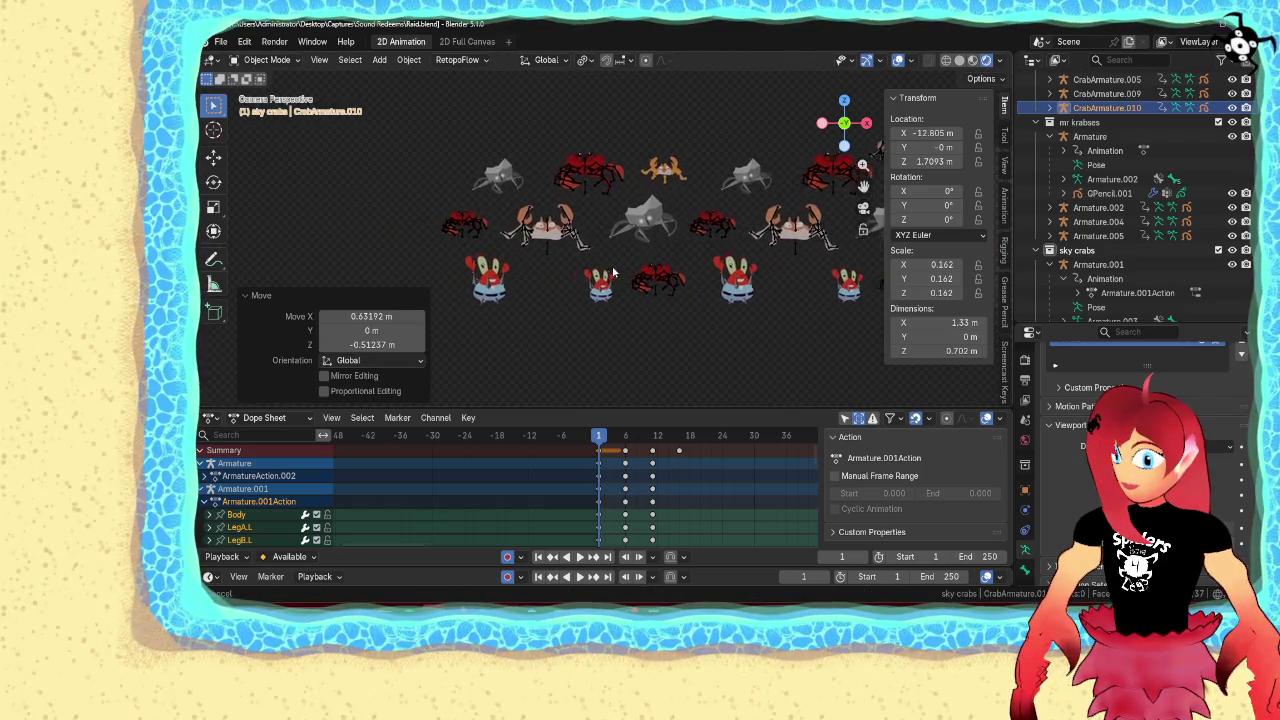
{"action": "middle_click_drag", "start_coordinate": [515, 308], "coordinate": [576, 298], "text": "shift"}
{"action": "left_click", "coordinate": [697, 374]}
{"action": "middle_click_drag", "start_coordinate": [697, 374], "coordinate": [520, 345], "text": "shift"}
{"action": "scroll", "coordinate": [580, 339], "scroll_direction": "down", "scroll_amount": 3}
{"action": "scroll", "coordinate": [582, 339], "scroll_direction": "up", "scroll_amount": 2}
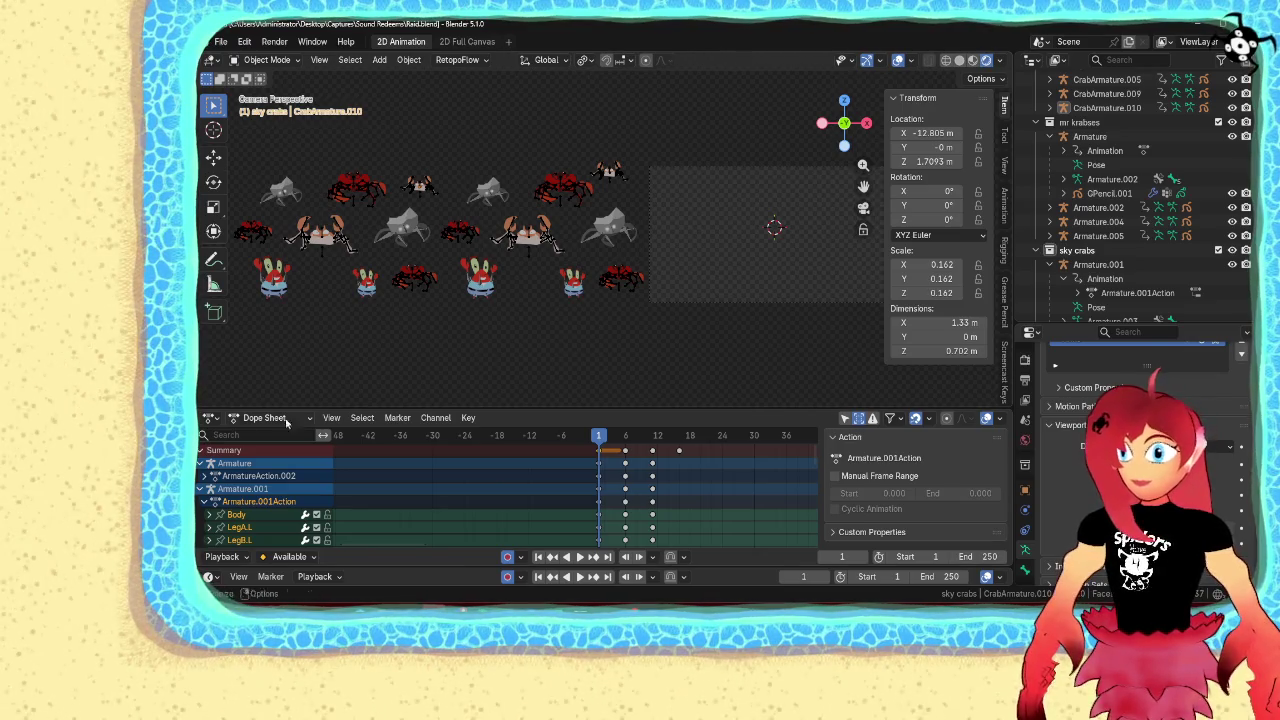
{"action": "mouse_move", "coordinate": [642, 338]}
{"action": "middle_mouse_down", "text": "shift"}
{"action": "mouse_move", "coordinate": [620, 315]}
{"action": "mouse_move", "coordinate": [588, 336]}
{"action": "middle_mouse_up", "text": "shift"}
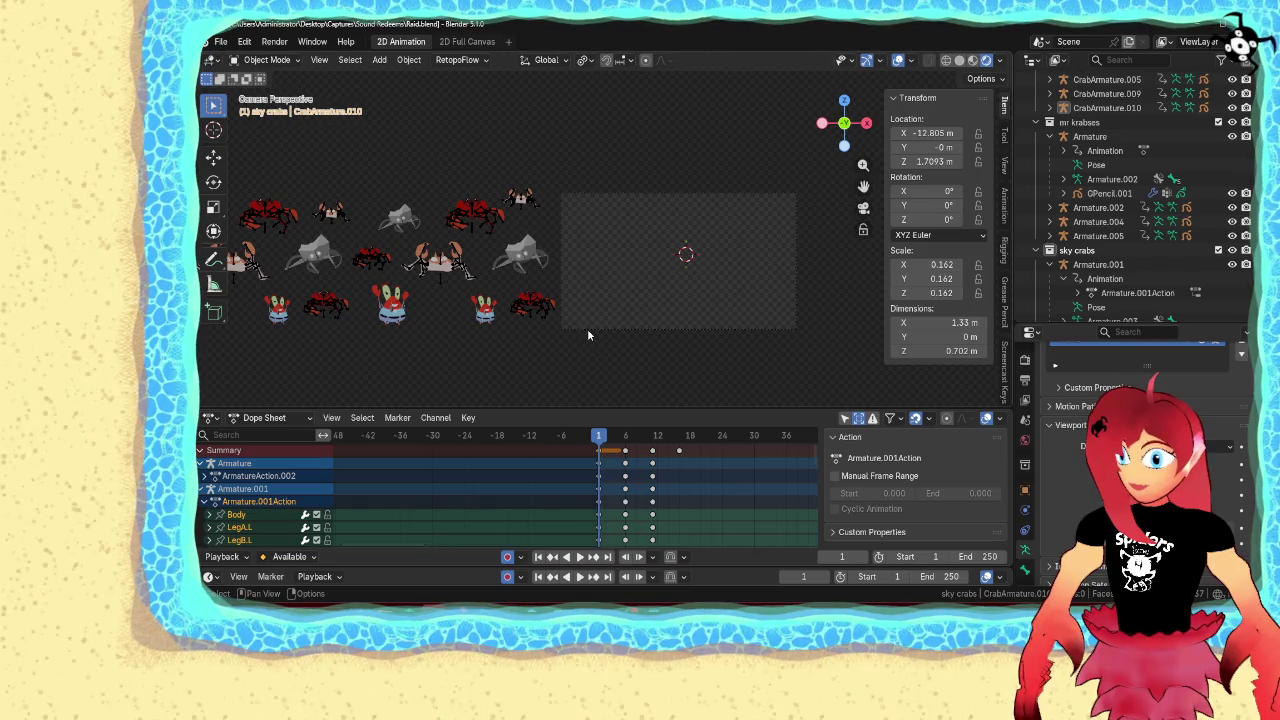
{"action": "scroll", "coordinate": [588, 335], "scroll_direction": "down", "scroll_amount": 2}
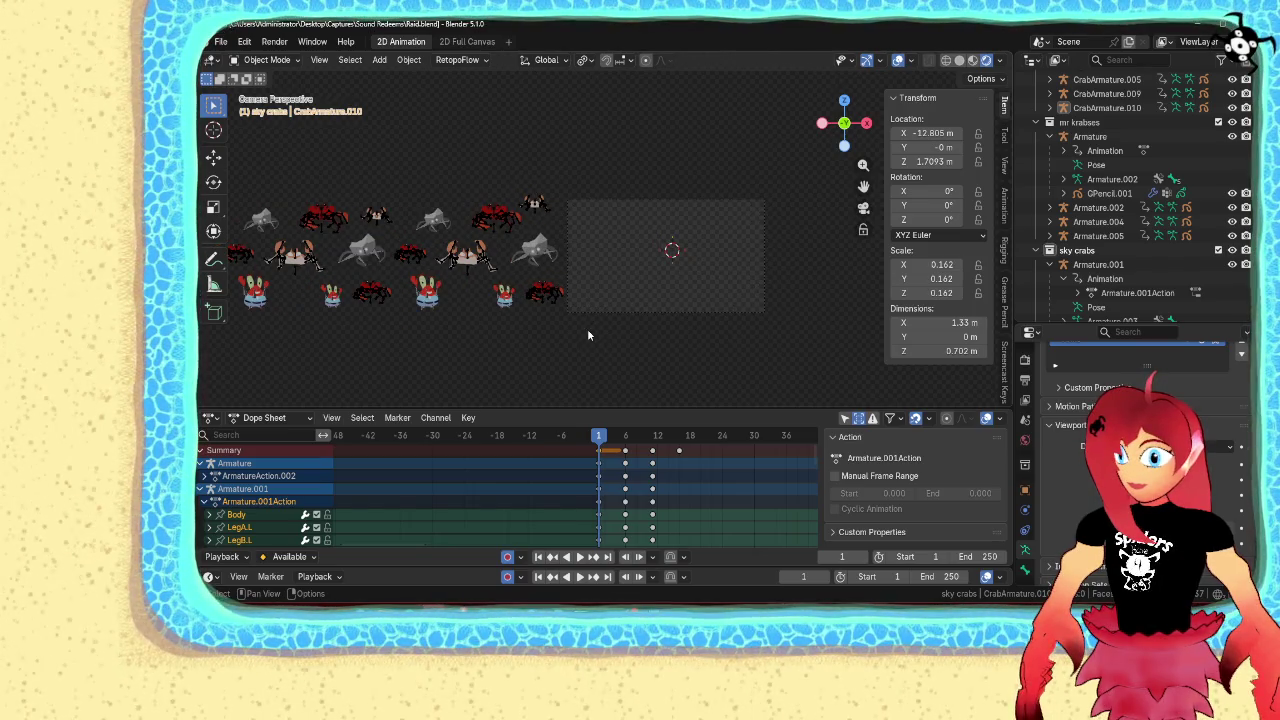
Enlarge the Outliner list and select the right grey crab rig
{"action": "mouse_move", "coordinate": [1062, 325]}
{"action": "left_mouse_down"}
{"action": "mouse_move", "coordinate": [1062, 518]}
{"action": "mouse_move", "coordinate": [1062, 386]}
{"action": "left_mouse_up"}
{"action": "scroll", "coordinate": [668, 291], "scroll_direction": "up", "scroll_amount": 2}
{"action": "scroll", "coordinate": [743, 271], "scroll_direction": "up", "scroll_amount": 2}
{"action": "scroll", "coordinate": [694, 291], "scroll_direction": "up", "scroll_amount": 1}
{"action": "left_click", "coordinate": [677, 284]}
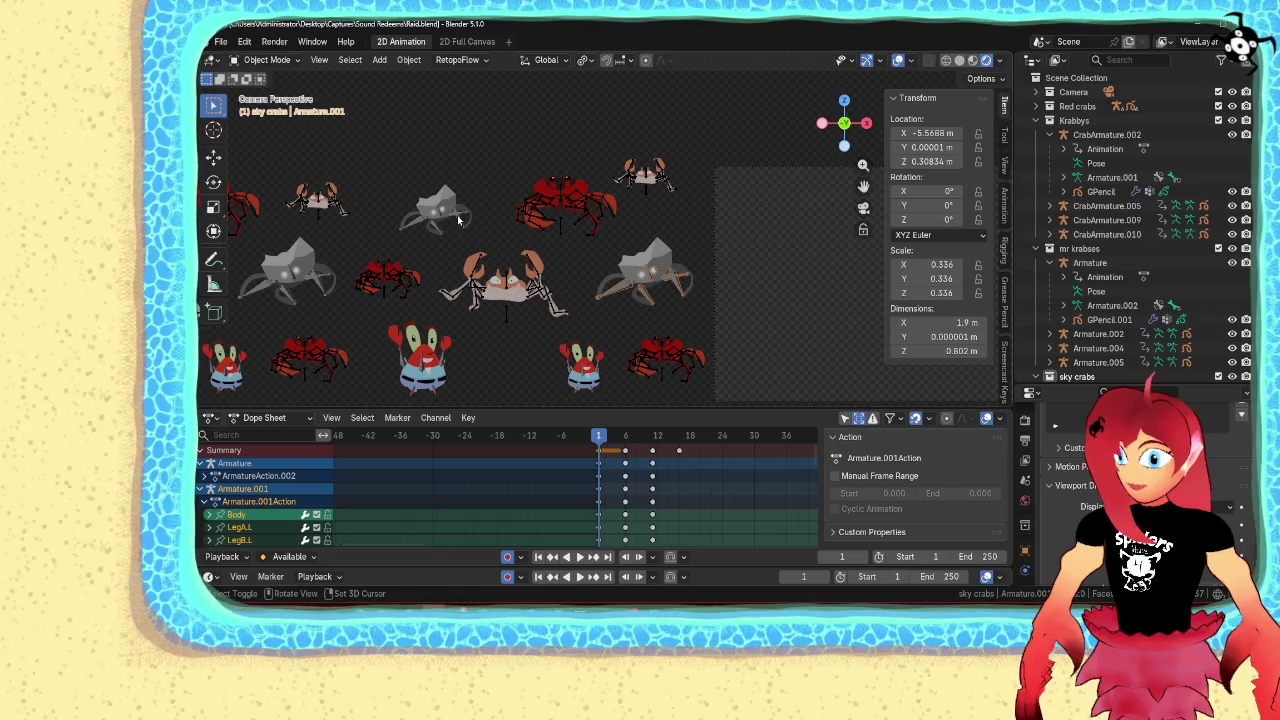
Select the grey crab rigs and add the Mr Krabs figures to the selection
{"action": "left_click", "coordinate": [457, 216]}
{"action": "mouse_move", "coordinate": [312, 273]}
{"action": "middle_mouse_down", "text": "shift"}
{"action": "mouse_move", "coordinate": [467, 238]}
{"action": "mouse_move", "coordinate": [548, 240]}
{"action": "middle_mouse_up", "text": "shift"}
{"action": "left_click", "coordinate": [472, 248]}
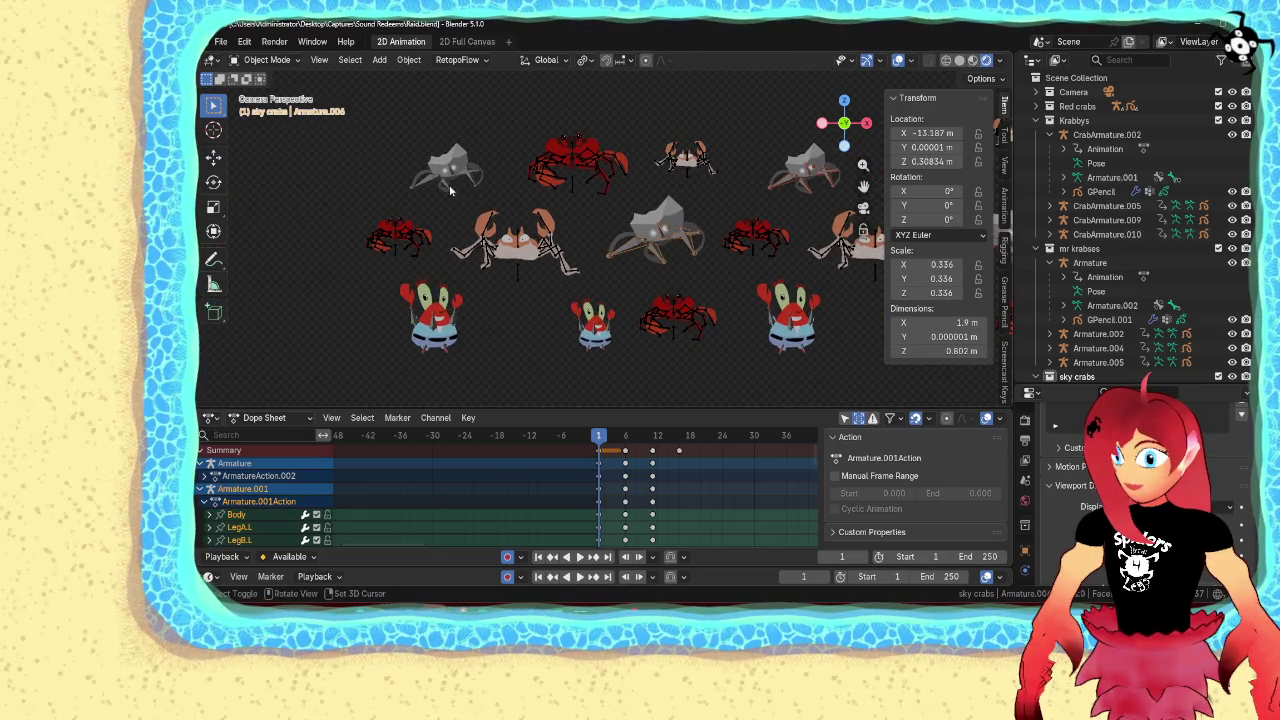
{"action": "left_click", "coordinate": [446, 188]}
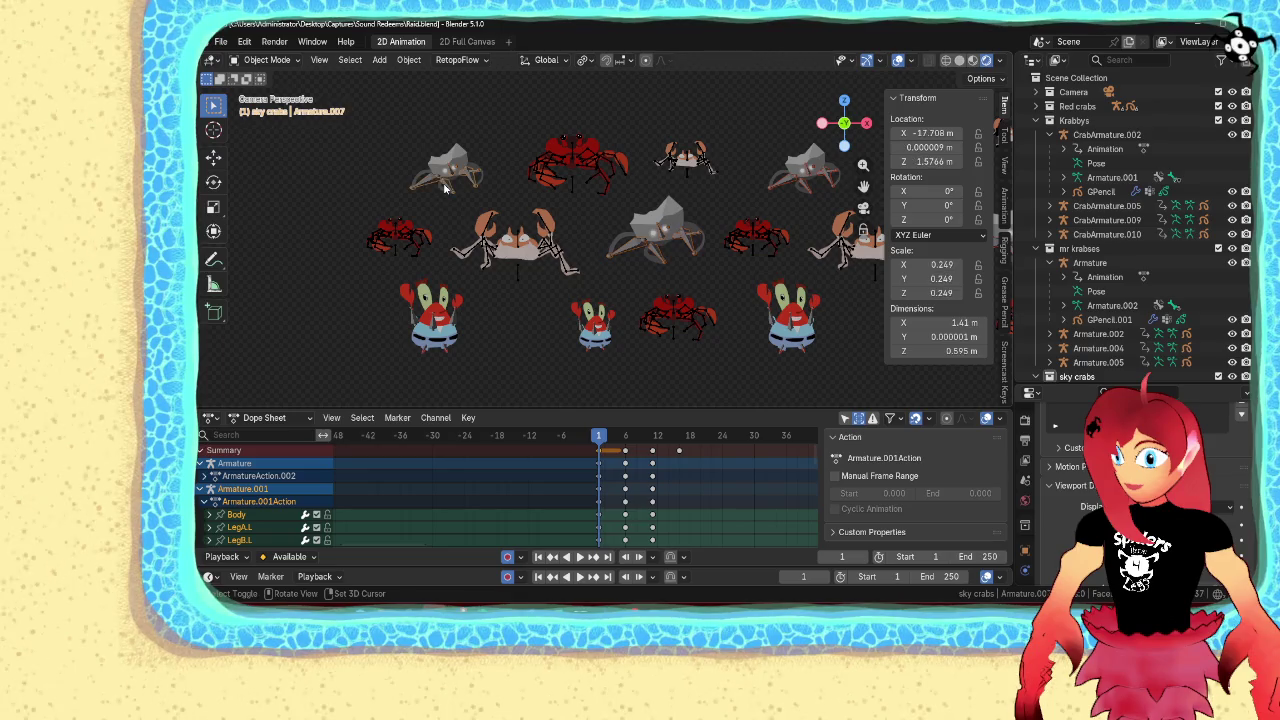
{"action": "left_click", "coordinate": [434, 326]}
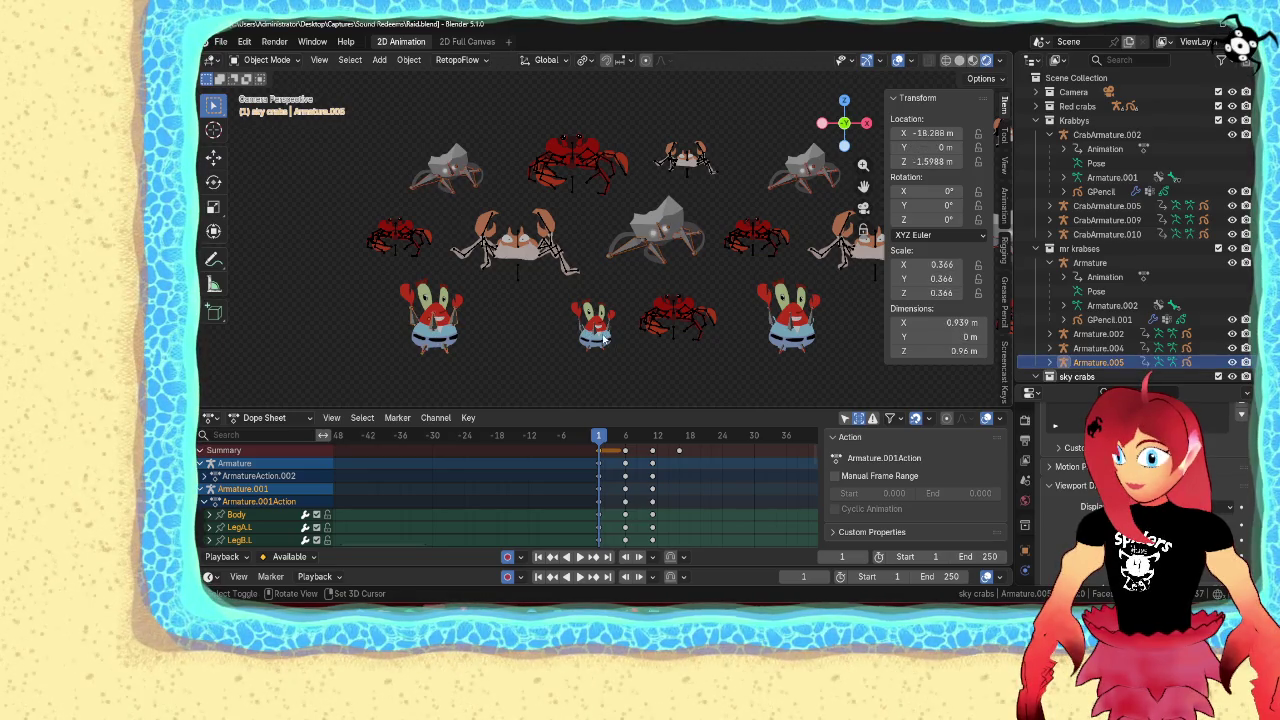
{"action": "left_click", "coordinate": [773, 335], "text": "shift"}
{"action": "left_click", "coordinate": [771, 330], "text": "shift"}
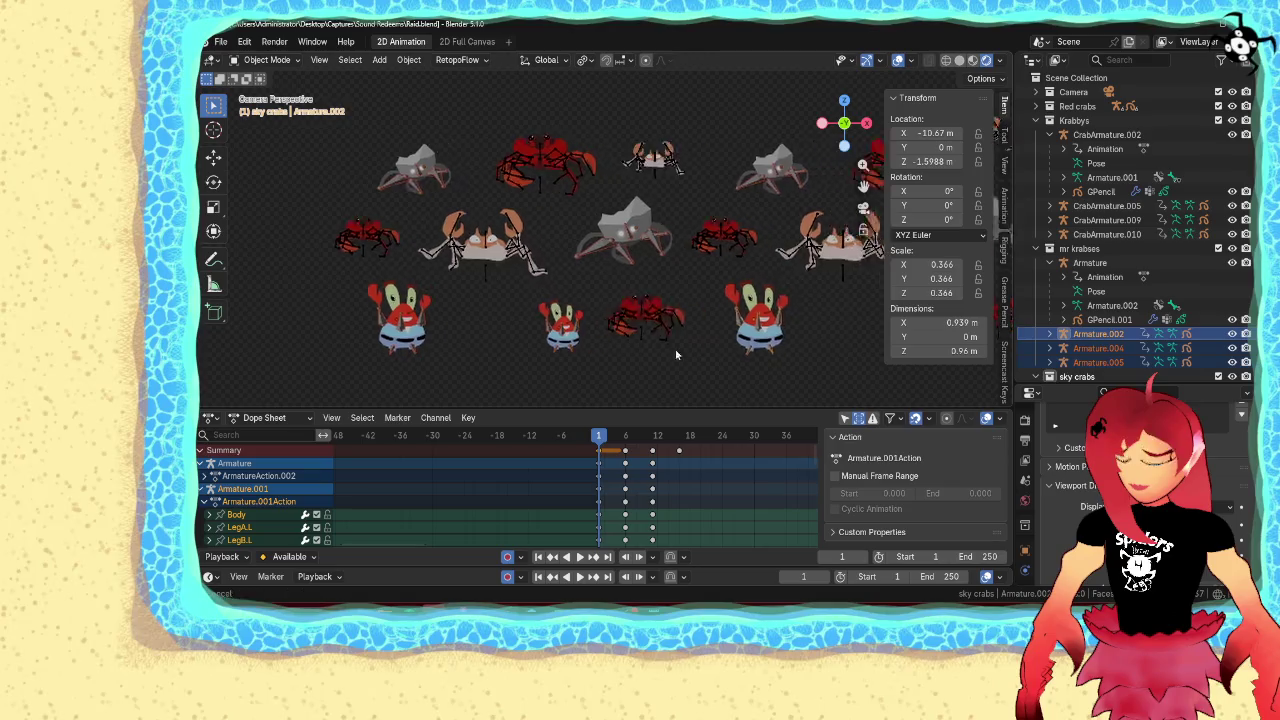
{"action": "left_click", "coordinate": [738, 330], "text": "shift"}
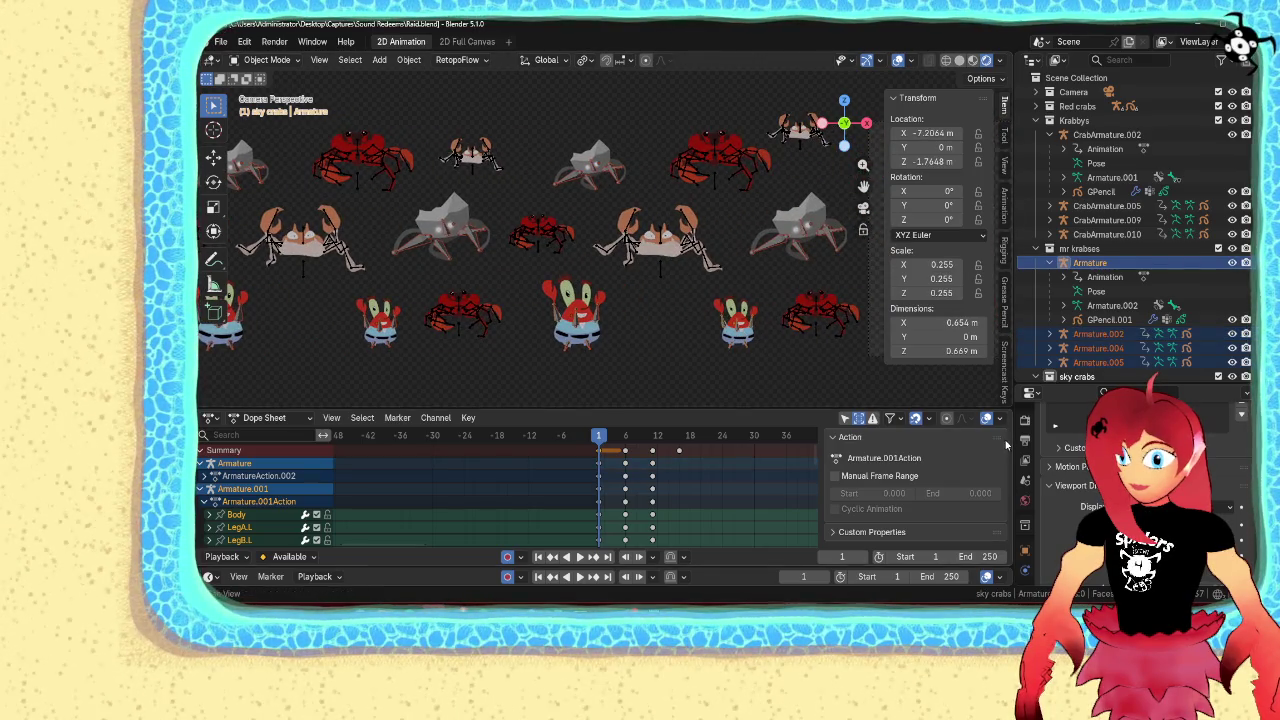
Change the armature bone display style, then clear the selection
{"action": "scroll", "coordinate": [1060, 450], "scroll_direction": "down", "scroll_amount": 2}
{"action": "left_click", "coordinate": [1225, 450]}
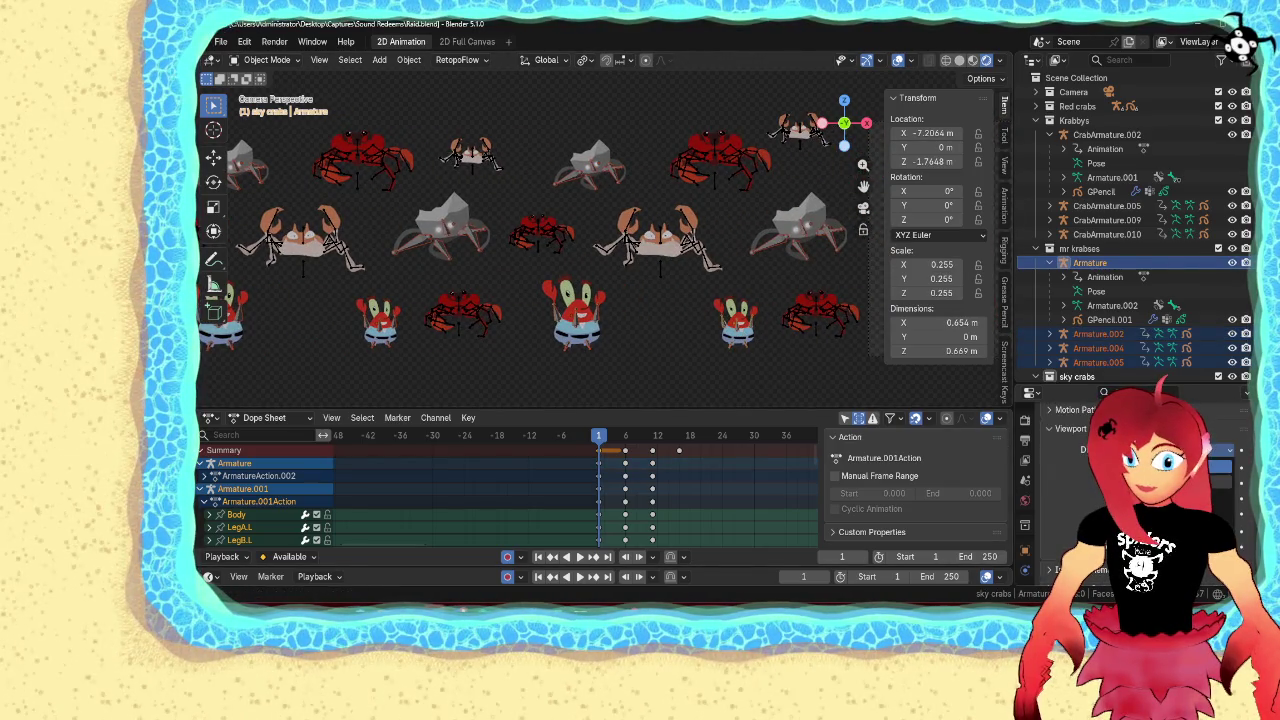
{"action": "left_click", "coordinate": [1220, 465]}
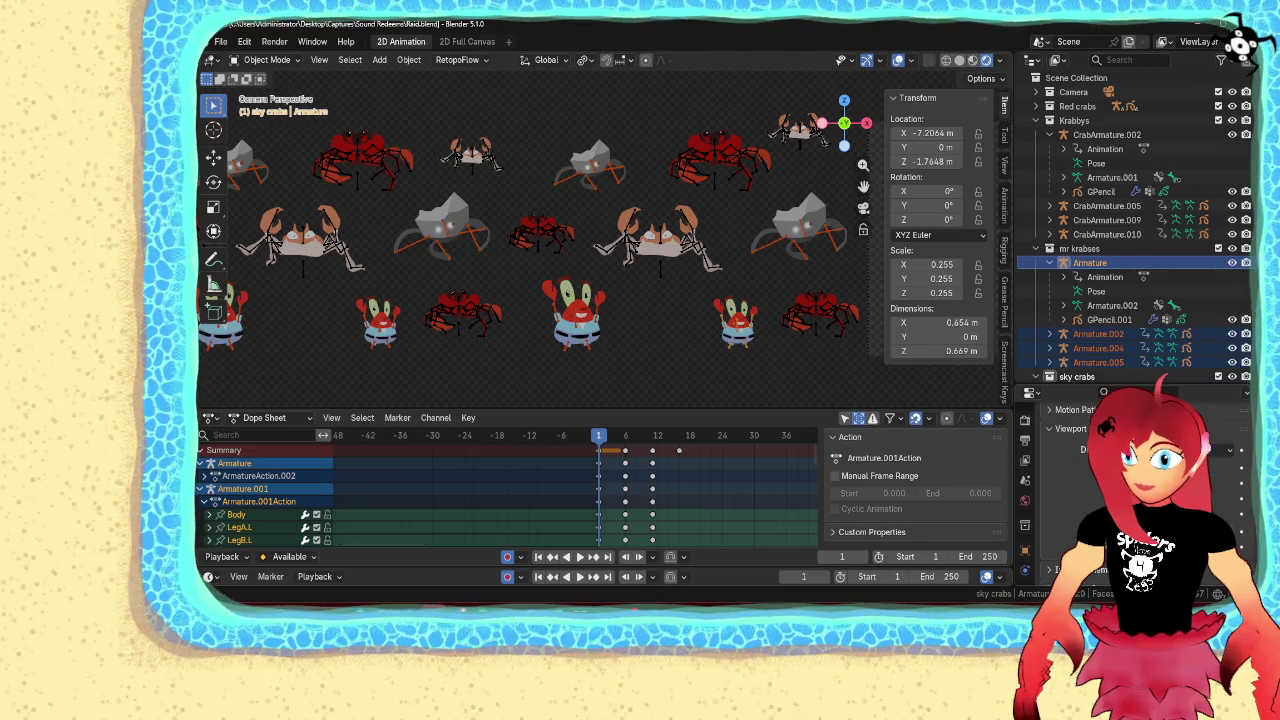
{"action": "left_click", "coordinate": [658, 380]}
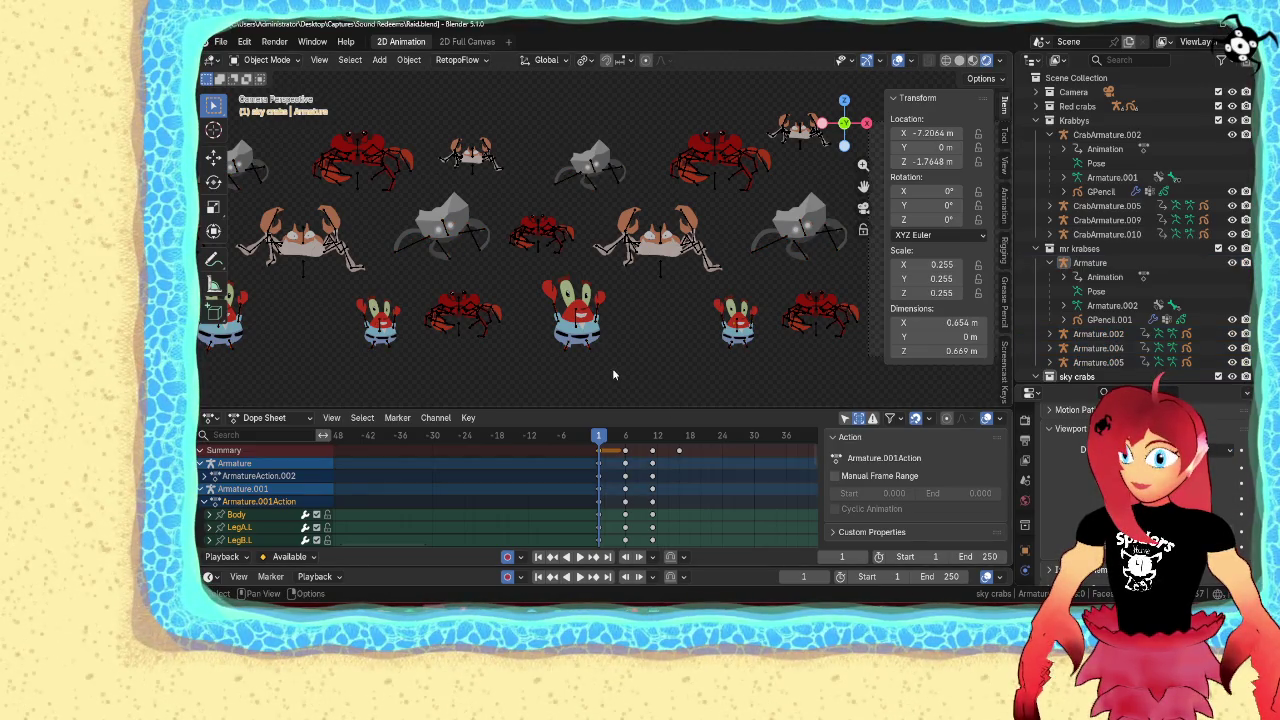
{"action": "scroll", "coordinate": [613, 375], "scroll_direction": "down", "scroll_amount": 1}
{"action": "scroll", "coordinate": [613, 375], "scroll_direction": "down", "scroll_amount": 2}
{"action": "scroll", "coordinate": [613, 375], "scroll_direction": "up", "scroll_amount": 1}
{"action": "scroll", "coordinate": [613, 375], "scroll_direction": "up", "scroll_amount": 1}
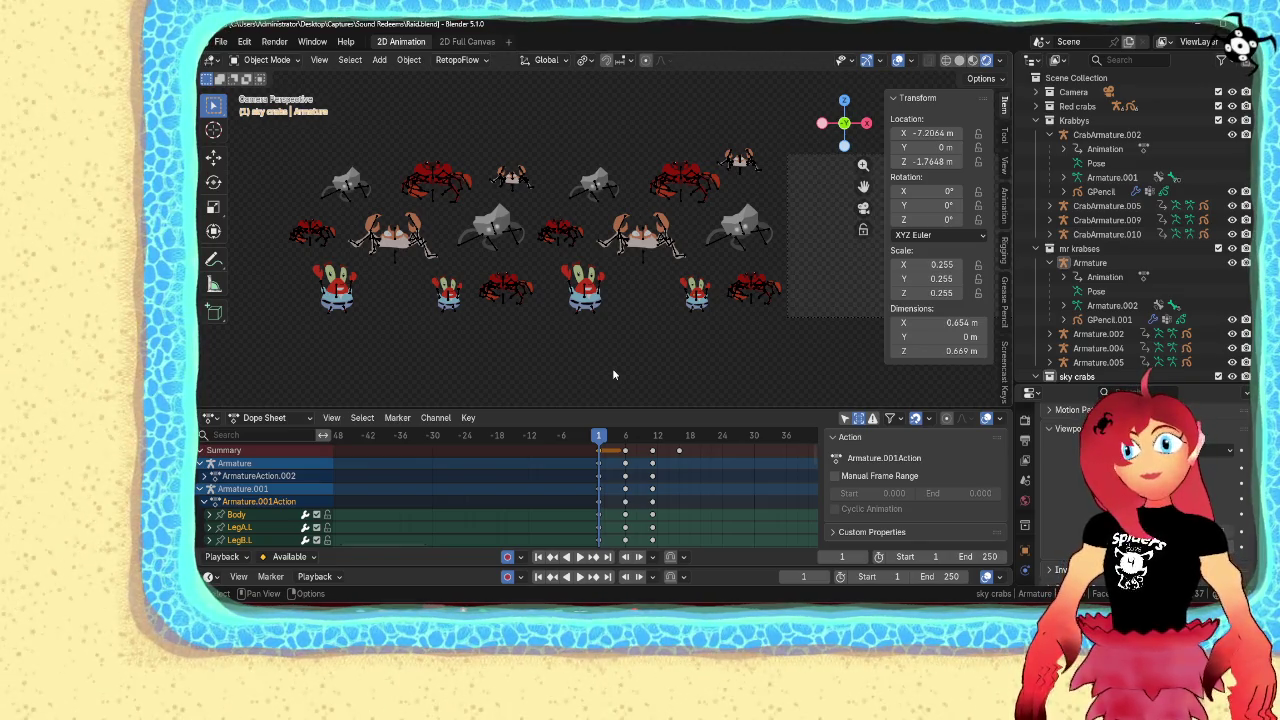
Key Location X at frame 1 for the right-side crabs and two Mr Krabs figures
{"action": "left_click", "coordinate": [750, 298]}
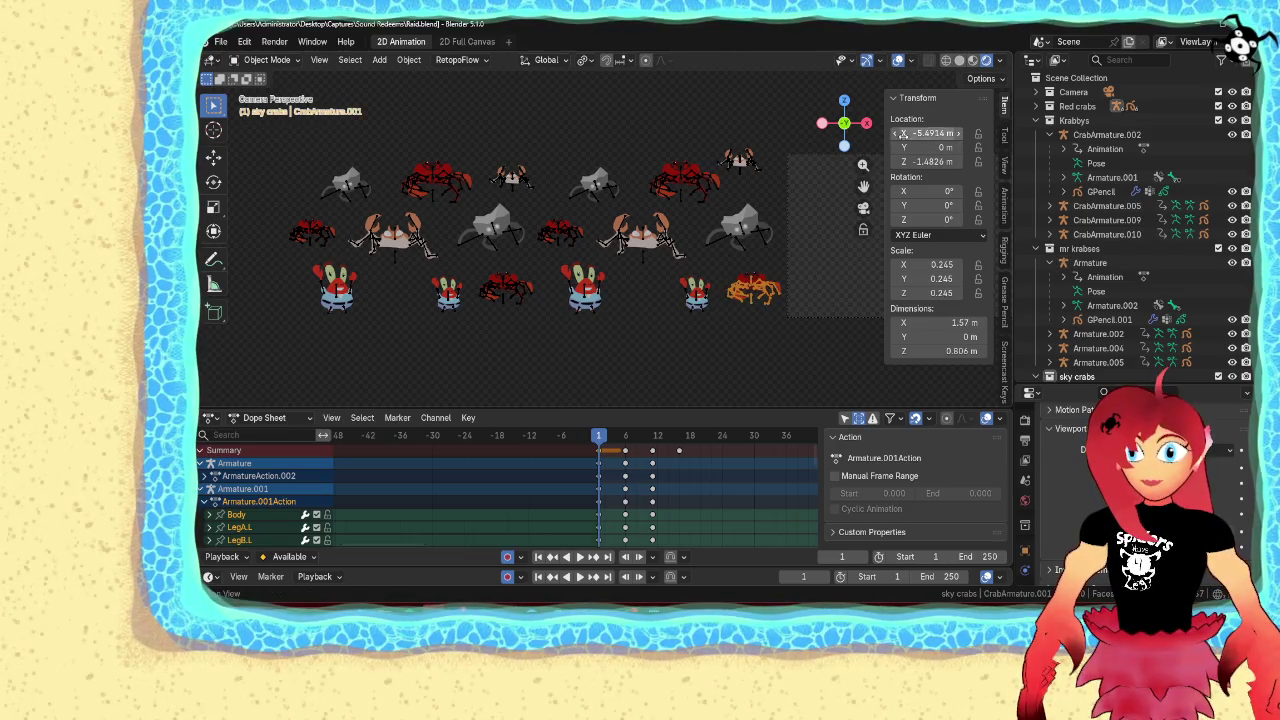
{"action": "right_click", "coordinate": [935, 133]}
{"action": "left_click", "coordinate": [940, 137]}
{"action": "right_click", "coordinate": [935, 133]}
{"action": "left_click", "coordinate": [932, 131]}
{"action": "left_click", "coordinate": [748, 163]}
{"action": "right_click", "coordinate": [930, 131]}
{"action": "left_click", "coordinate": [930, 131]}
{"action": "left_click", "coordinate": [703, 192]}
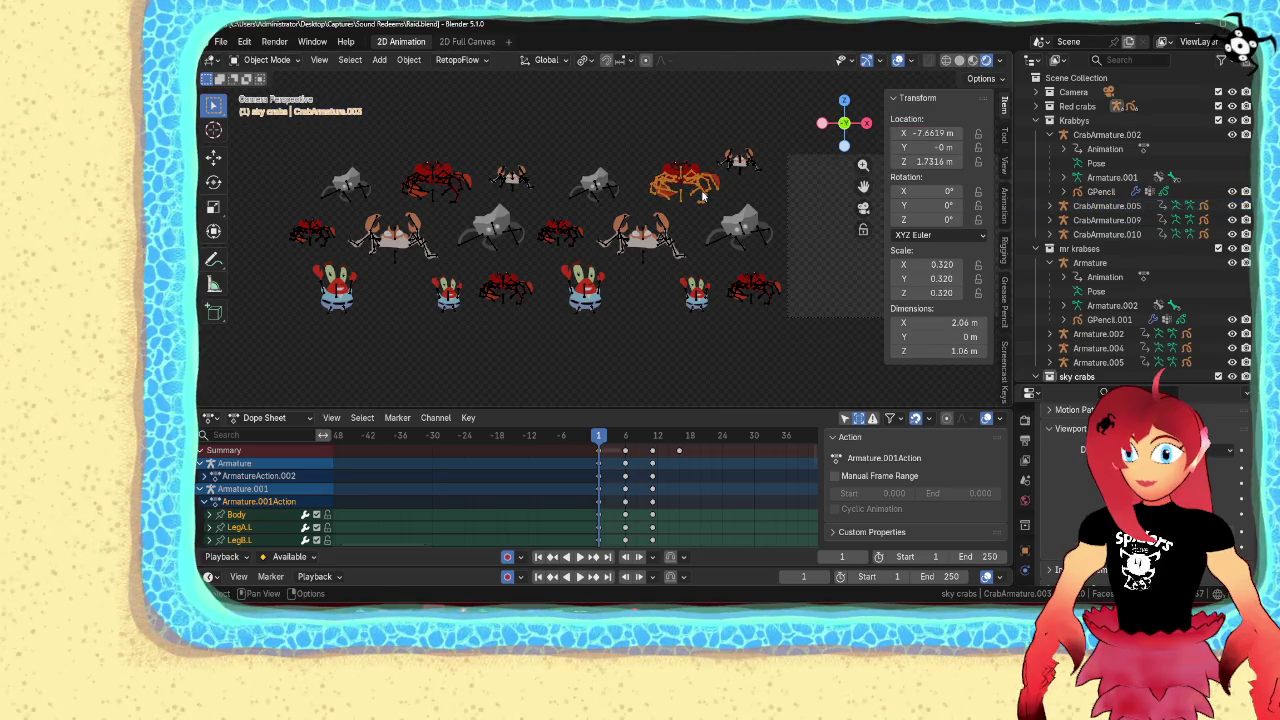
{"action": "right_click", "coordinate": [935, 133]}
{"action": "left_click", "coordinate": [938, 140]}
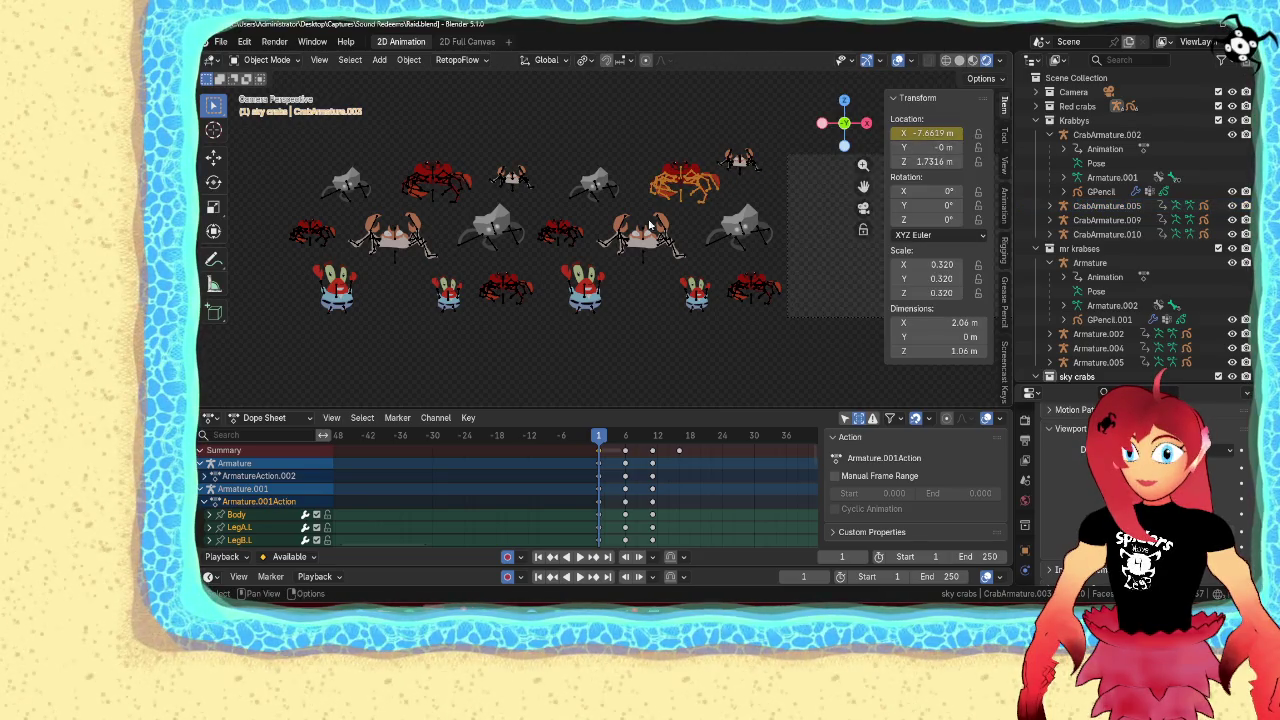
{"action": "left_click", "coordinate": [665, 243]}
{"action": "right_click", "coordinate": [934, 132]}
{"action": "left_click", "coordinate": [936, 138]}
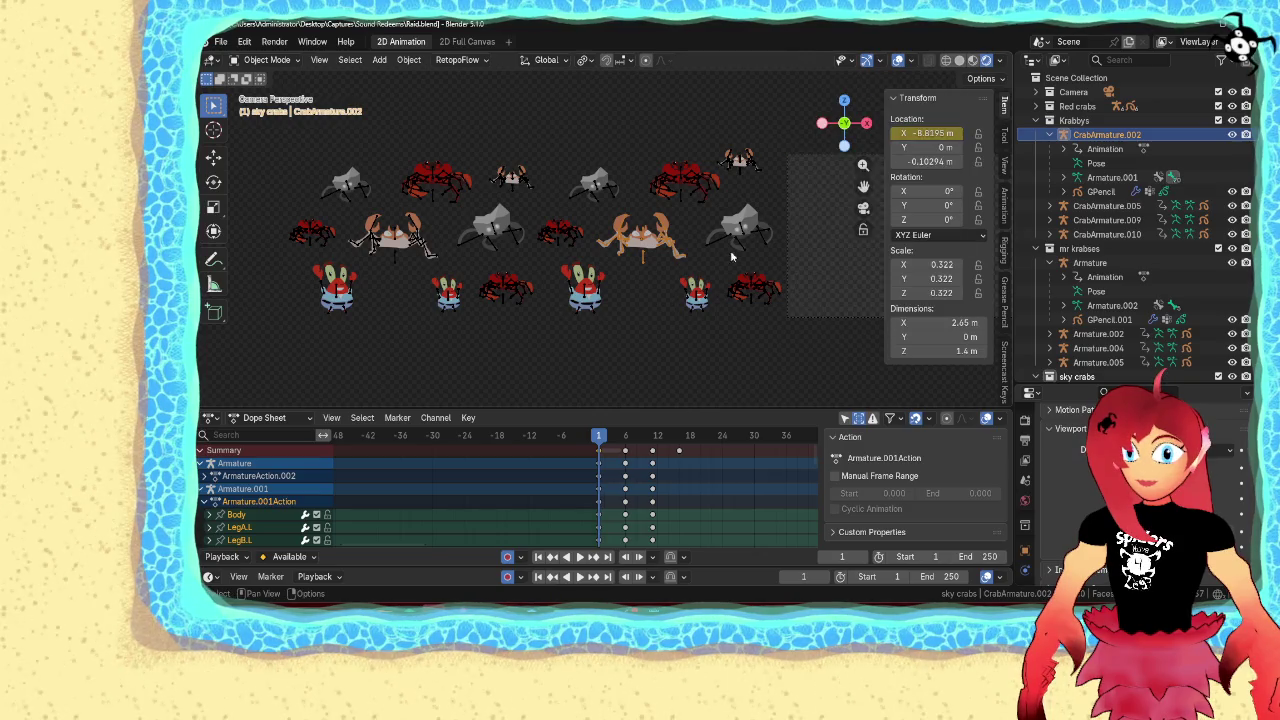
{"action": "left_click", "coordinate": [697, 300]}
{"action": "right_click", "coordinate": [935, 133]}
{"action": "left_click", "coordinate": [936, 138]}
{"action": "left_click", "coordinate": [585, 291]}
{"action": "right_click", "coordinate": [934, 132]}
{"action": "left_click", "coordinate": [936, 138]}
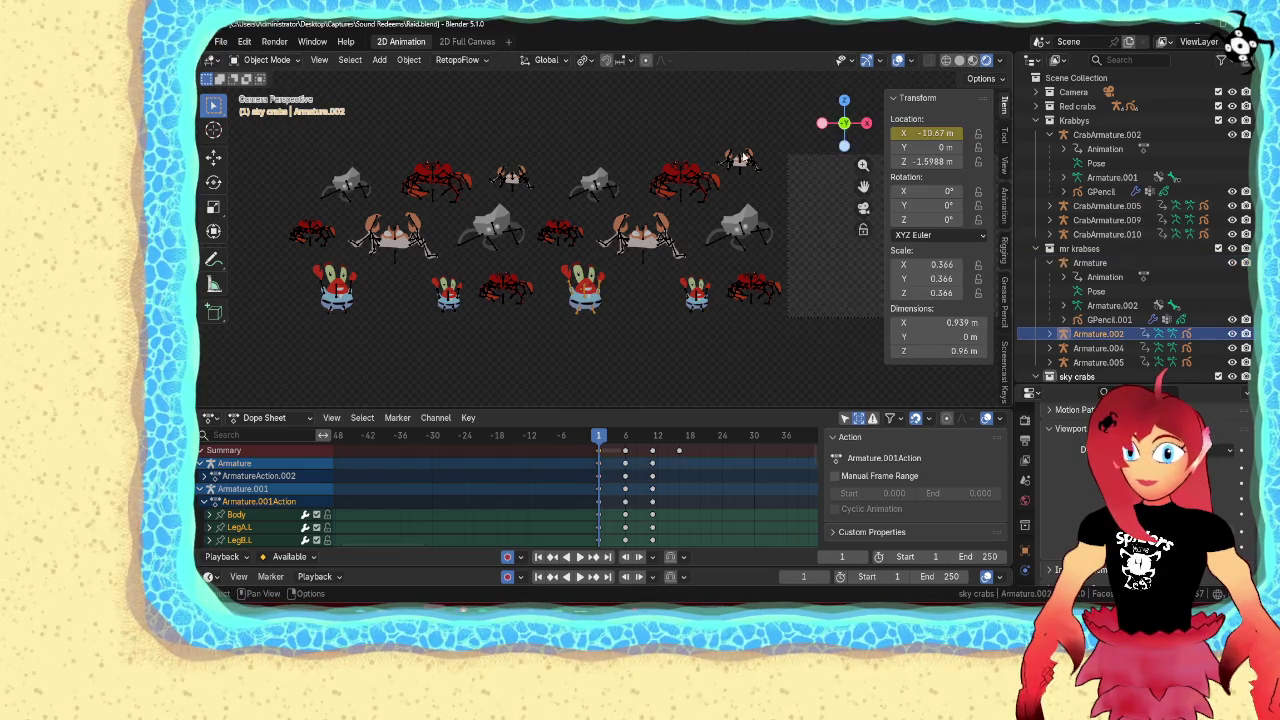
Key Location X for Armature.003, CrabArmature.004, Armature.006 and red CrabArmature.006
{"action": "left_click", "coordinate": [610, 193]}
{"action": "right_click", "coordinate": [934, 132]}
{"action": "left_click", "coordinate": [936, 138]}
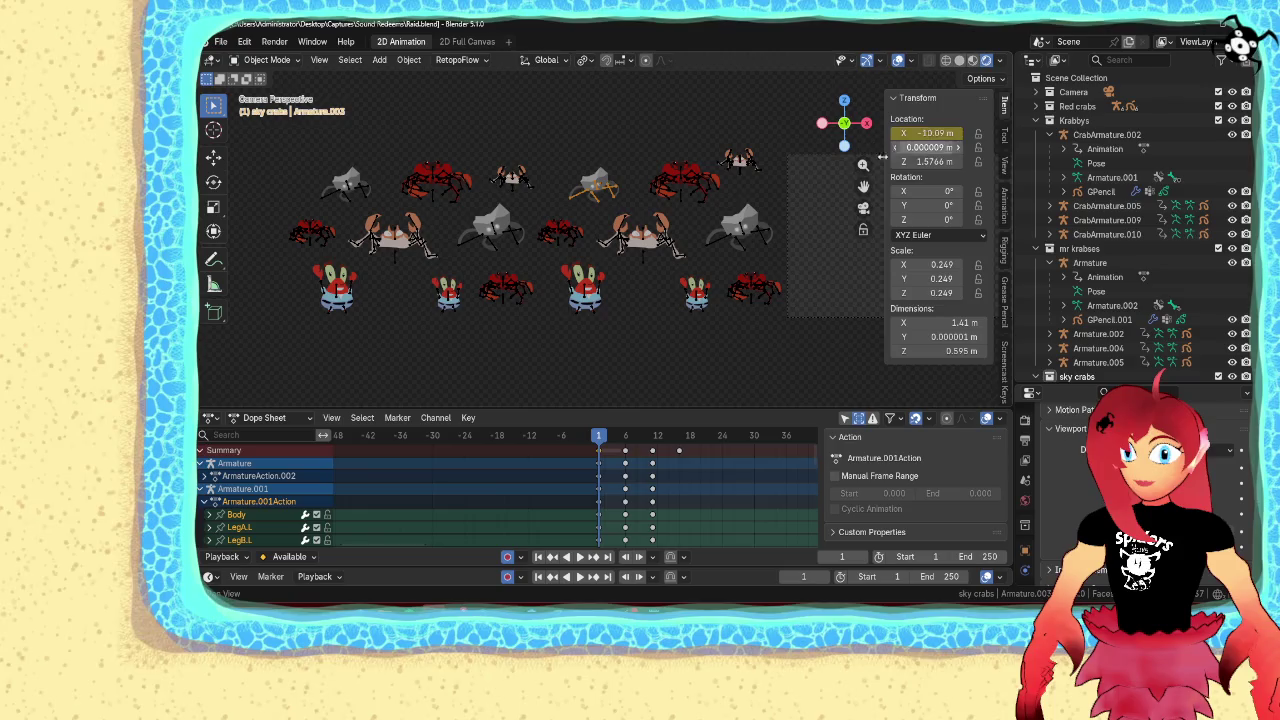
{"action": "left_click", "coordinate": [567, 232]}
{"action": "right_click", "coordinate": [934, 132]}
{"action": "left_click", "coordinate": [936, 138]}
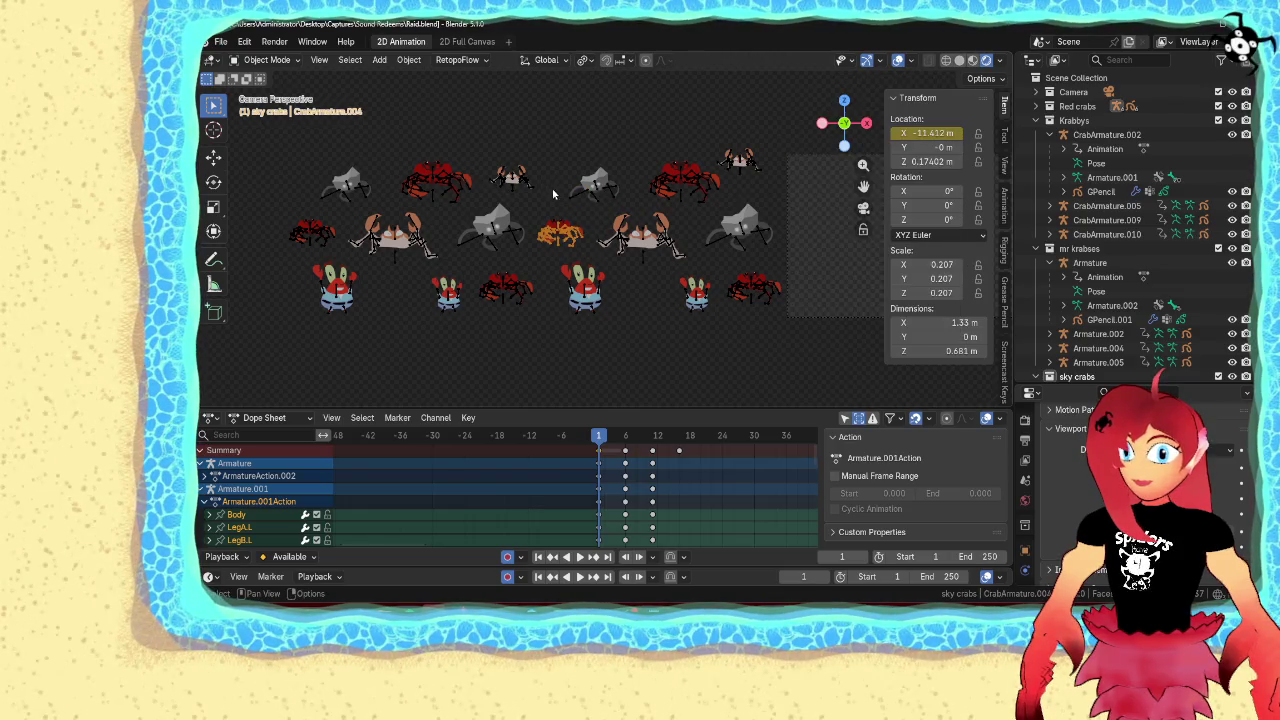
{"action": "left_click", "coordinate": [583, 290]}
{"action": "left_click", "coordinate": [571, 238]}
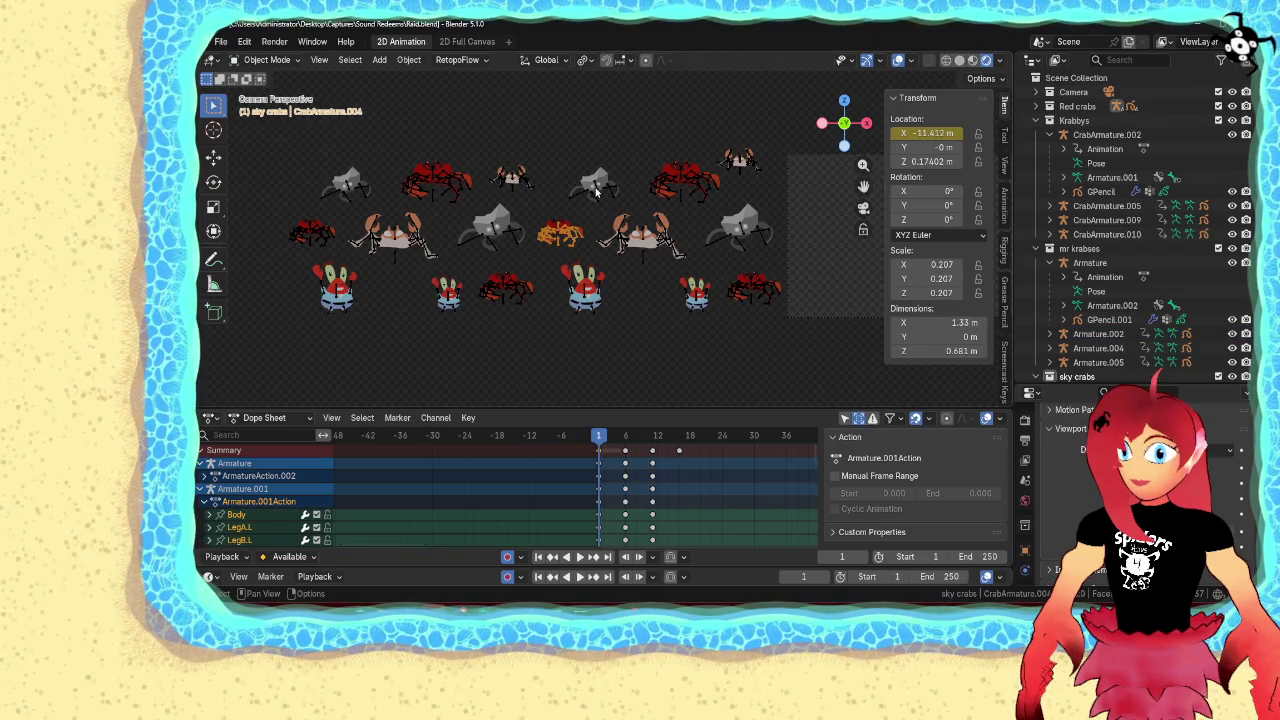
{"action": "left_click", "coordinate": [597, 190]}
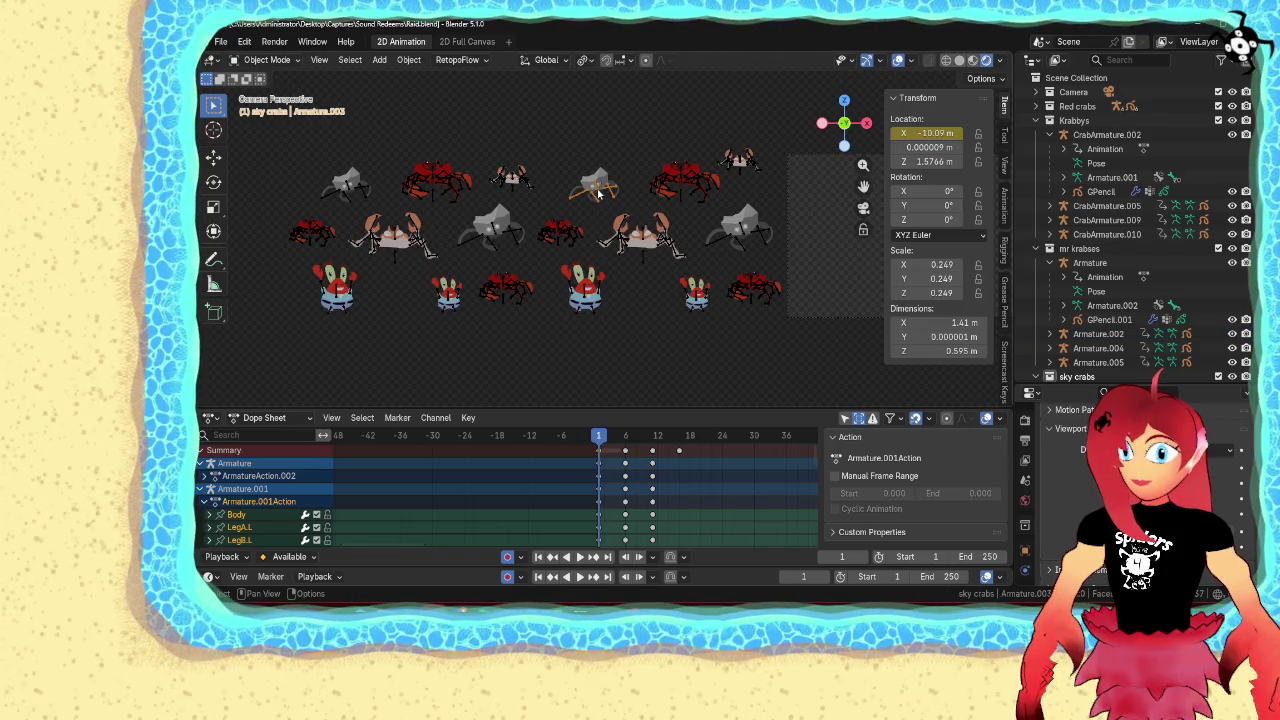
{"action": "left_click", "coordinate": [528, 183]}
{"action": "right_click", "coordinate": [923, 134]}
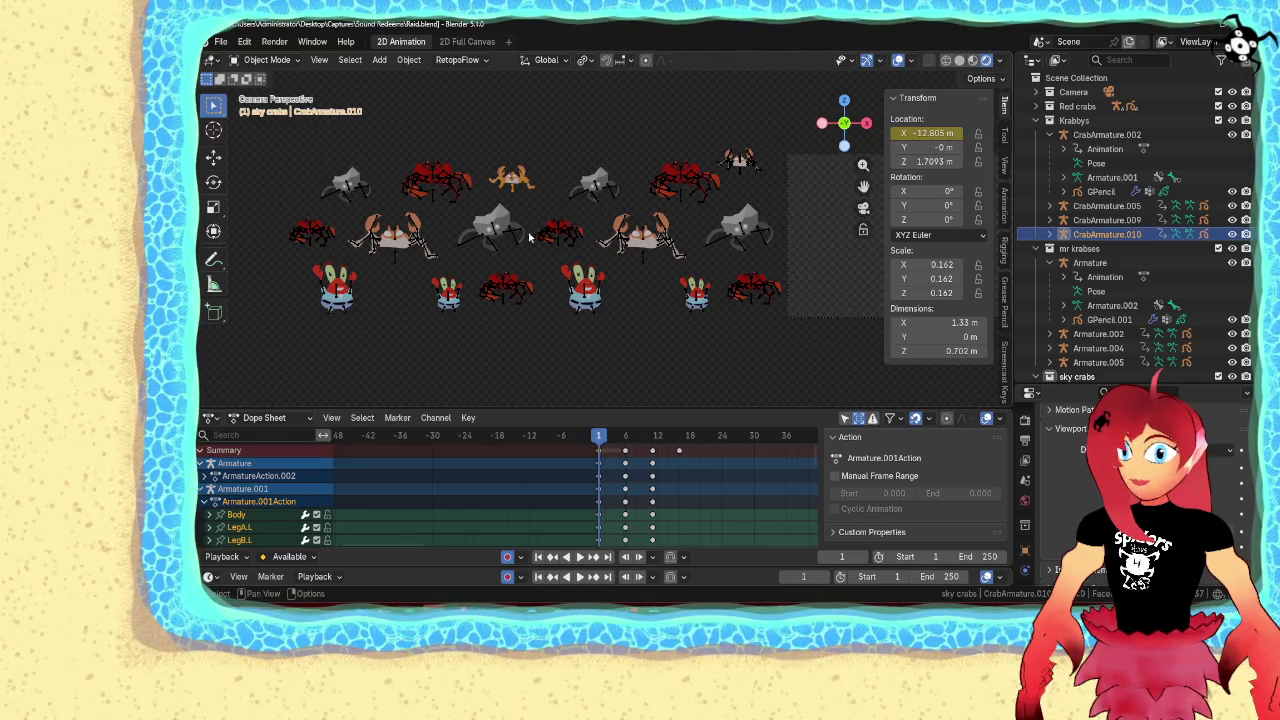
{"action": "left_click", "coordinate": [514, 238]}
{"action": "right_click", "coordinate": [940, 133]}
{"action": "left_click", "coordinate": [937, 135]}
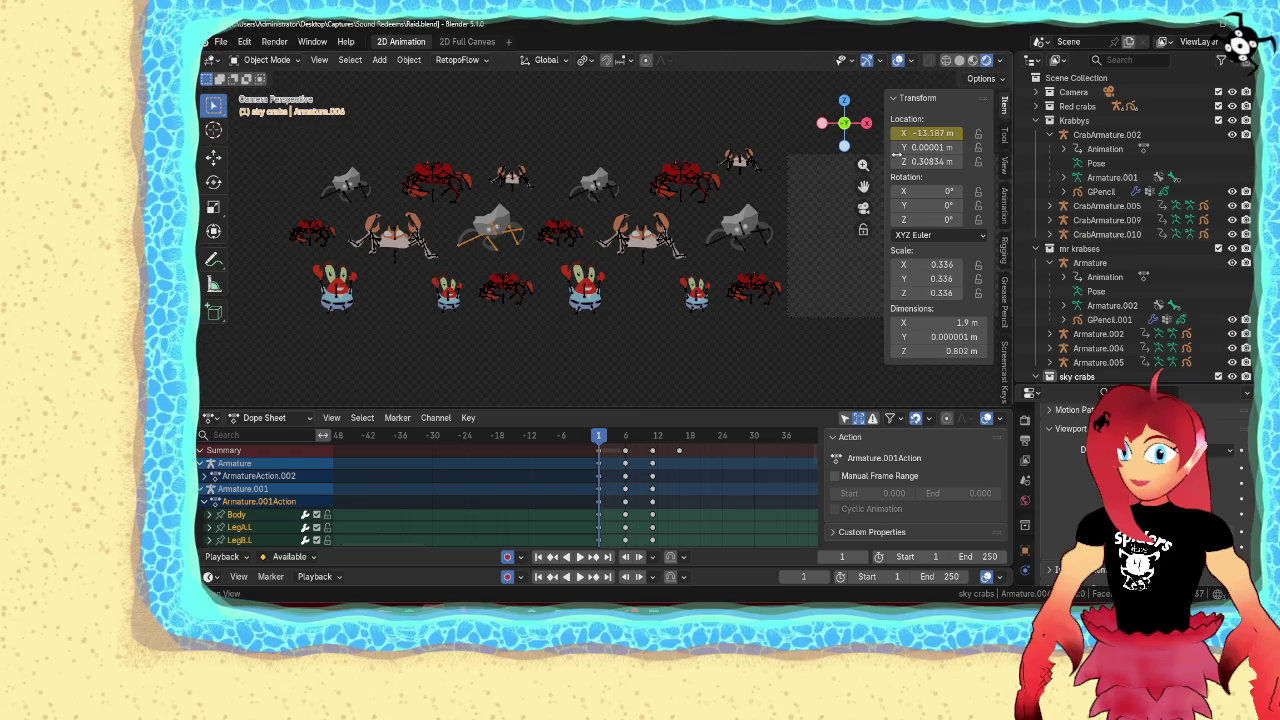
{"action": "left_click", "coordinate": [513, 288]}
{"action": "right_click", "coordinate": [925, 133]}
{"action": "left_click", "coordinate": [920, 135]}
Key Location X for Armature.004, CrabArmature.009, CrabArmature.008, GPencil.009 and the left crabs
{"action": "left_click", "coordinate": [448, 295]}
{"action": "right_click", "coordinate": [930, 133]}
{"action": "left_click", "coordinate": [925, 137]}
{"action": "left_click", "coordinate": [420, 245]}
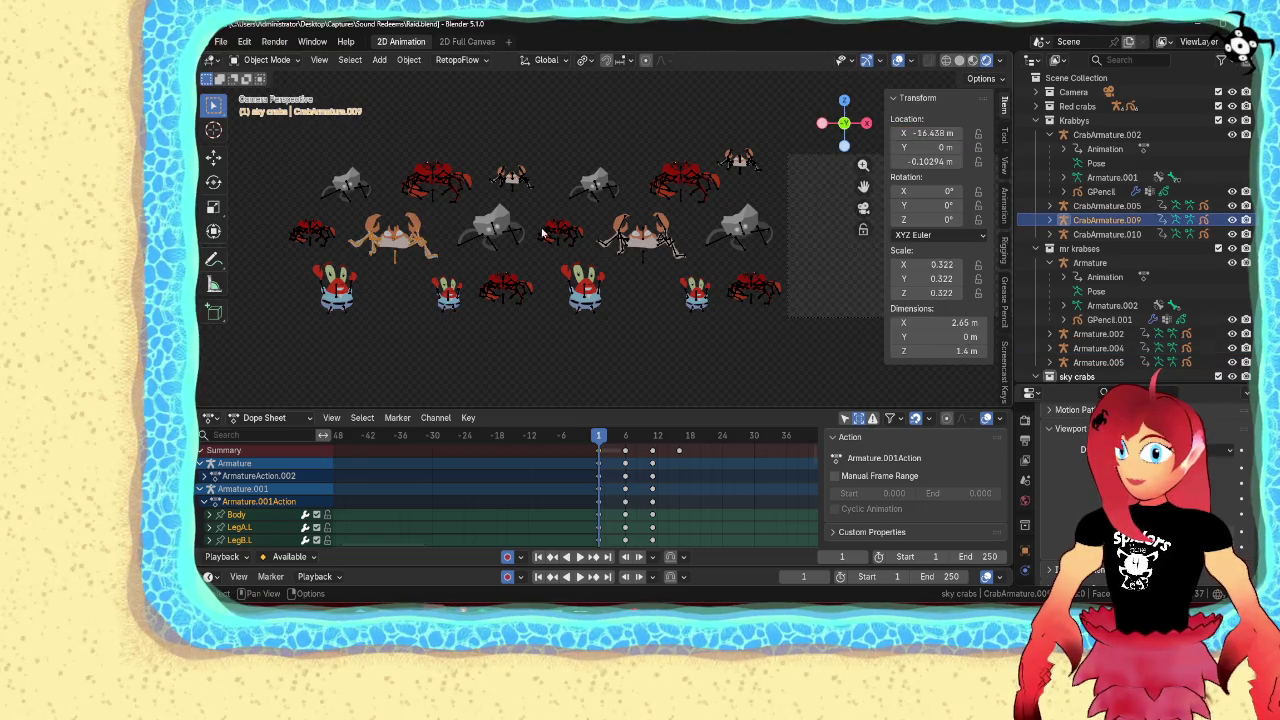
{"action": "right_click", "coordinate": [930, 133]}
{"action": "left_click", "coordinate": [925, 137]}
{"action": "left_click", "coordinate": [435, 182]}
{"action": "right_click", "coordinate": [928, 133]}
{"action": "left_click", "coordinate": [925, 137]}
{"action": "left_click", "coordinate": [350, 185]}
{"action": "right_click", "coordinate": [930, 133]}
{"action": "left_click", "coordinate": [935, 138]}
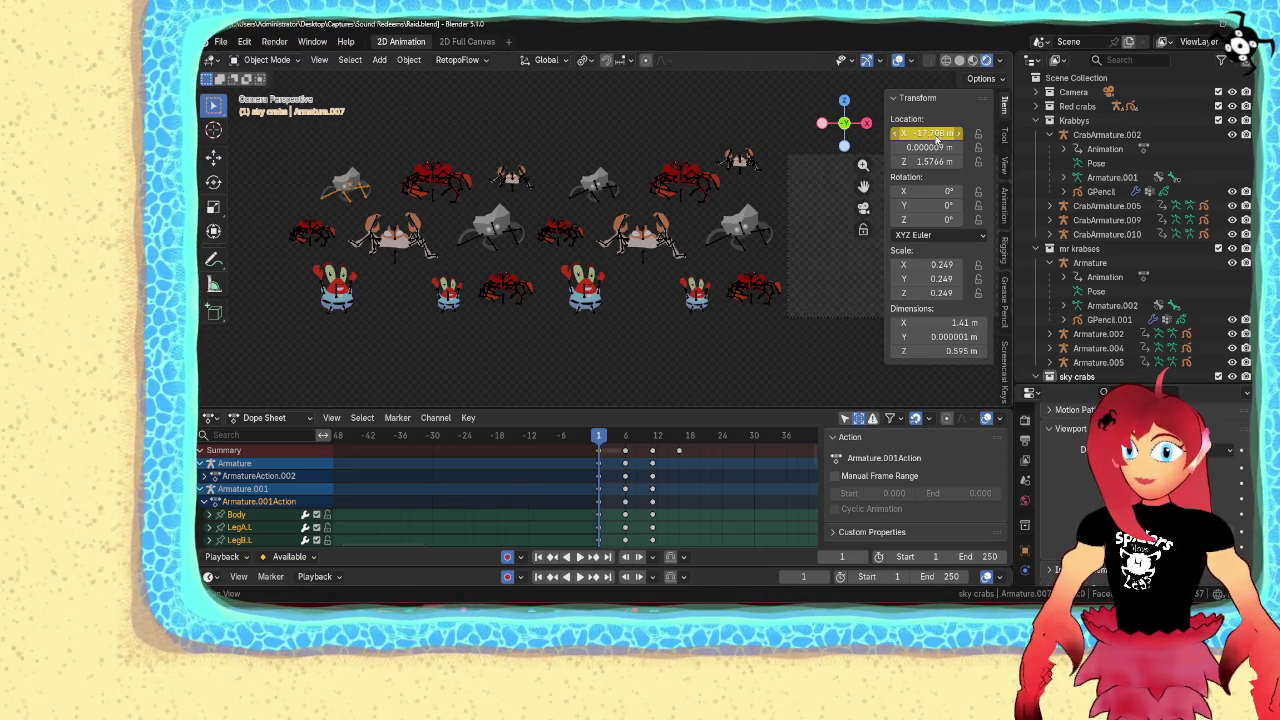
{"action": "left_click", "coordinate": [310, 232]}
{"action": "right_click", "coordinate": [925, 132]}
{"action": "left_click", "coordinate": [930, 137]}
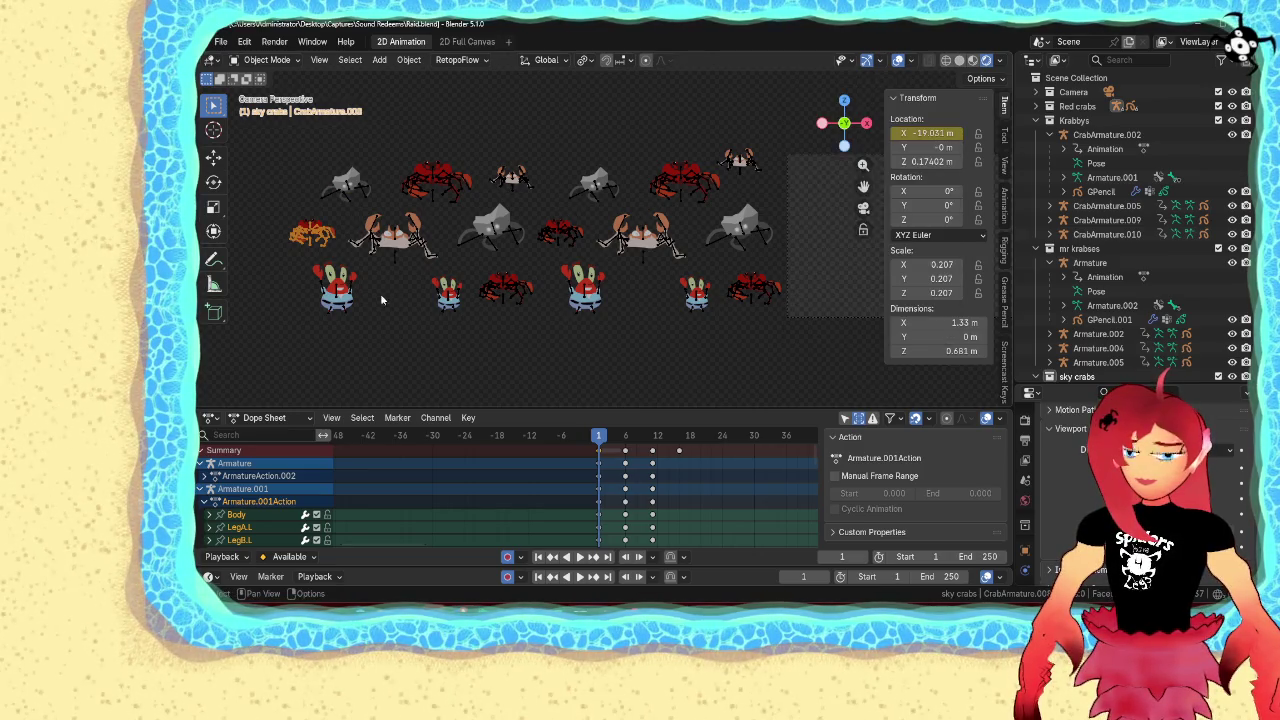
{"action": "left_click", "coordinate": [338, 290]}
{"action": "right_click", "coordinate": [930, 133]}
{"action": "left_click", "coordinate": [932, 131]}
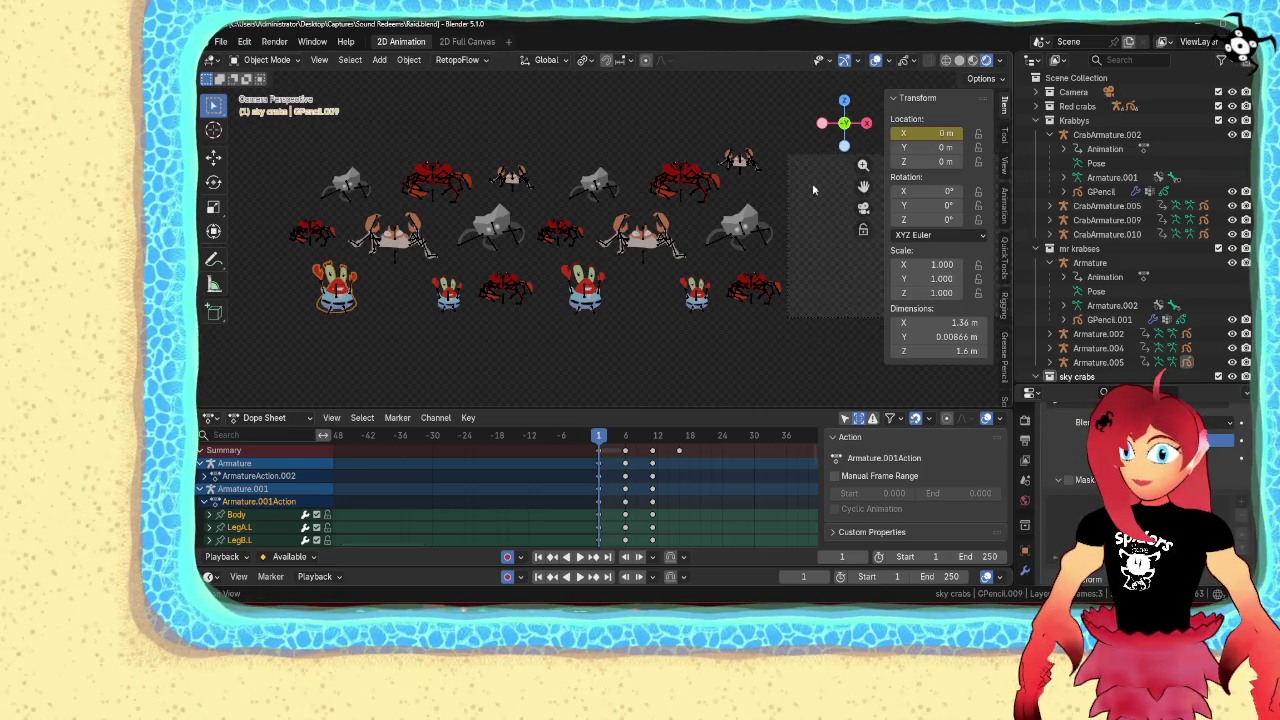
Click through every crab and Mr Krabs rig to confirm each X location is keyed
{"action": "left_click", "coordinate": [321, 237]}
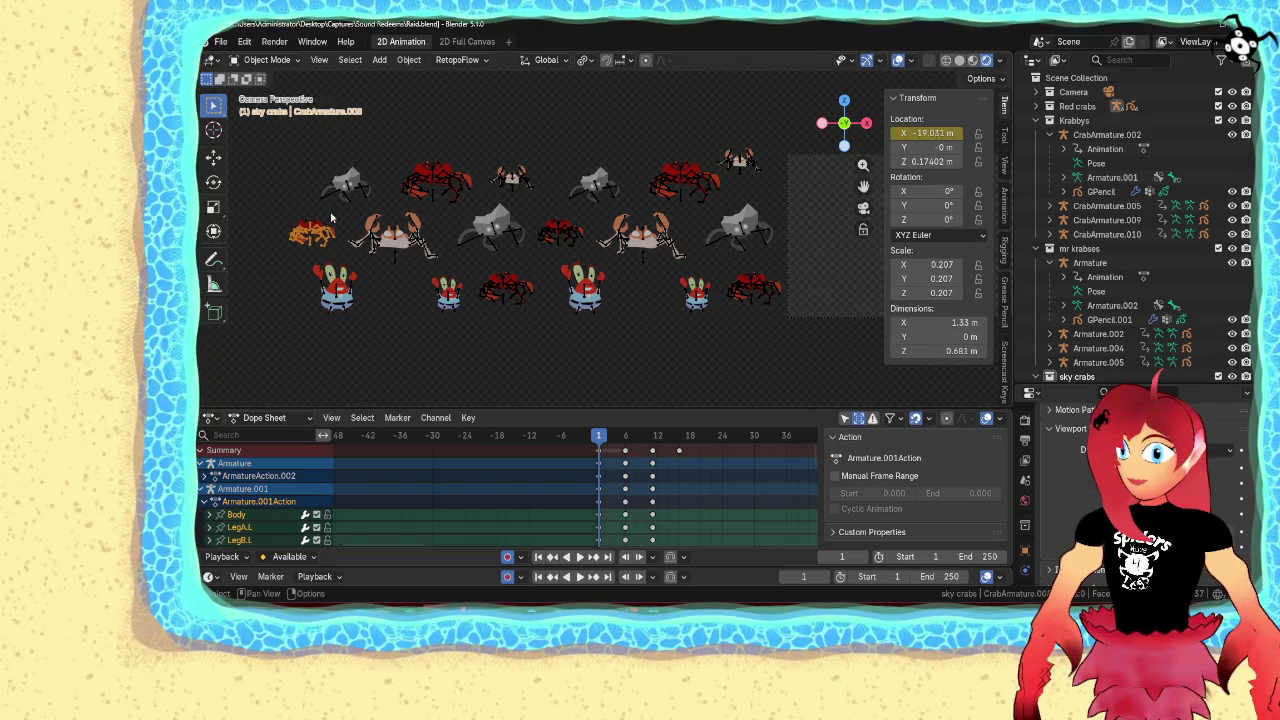
{"action": "left_click", "coordinate": [348, 188]}
{"action": "left_click", "coordinate": [397, 237]}
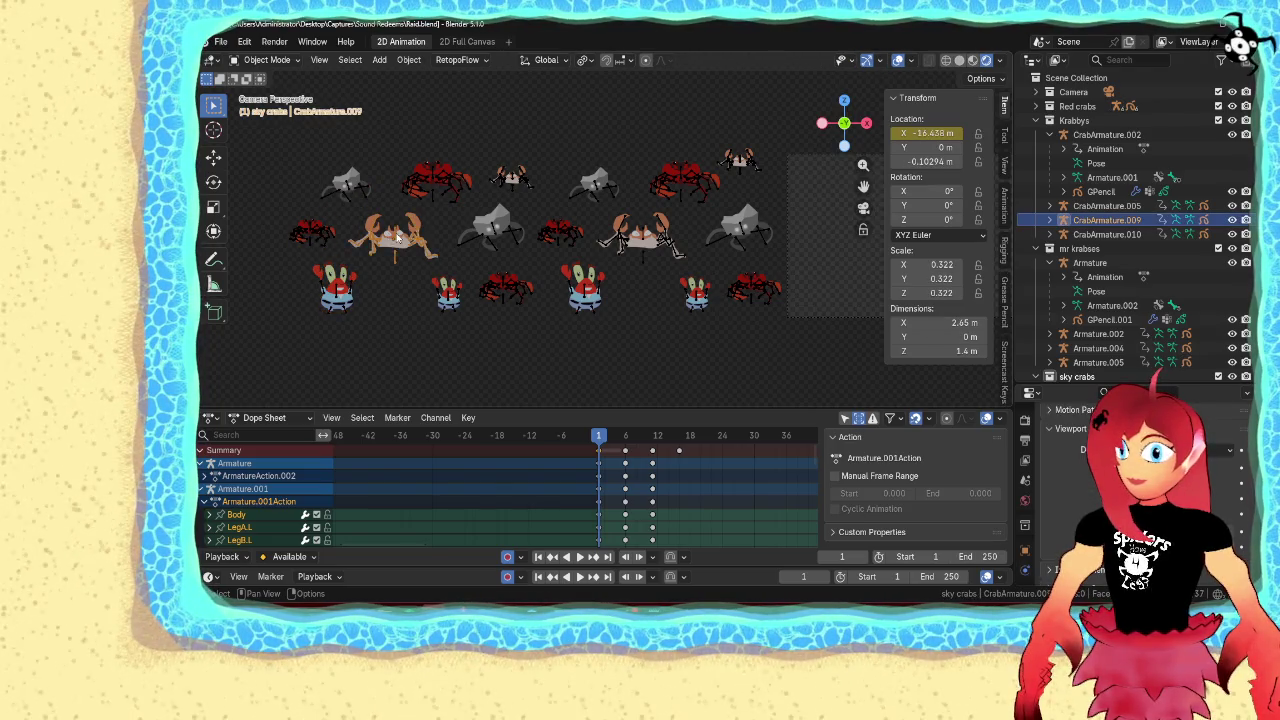
{"action": "left_click", "coordinate": [450, 297]}
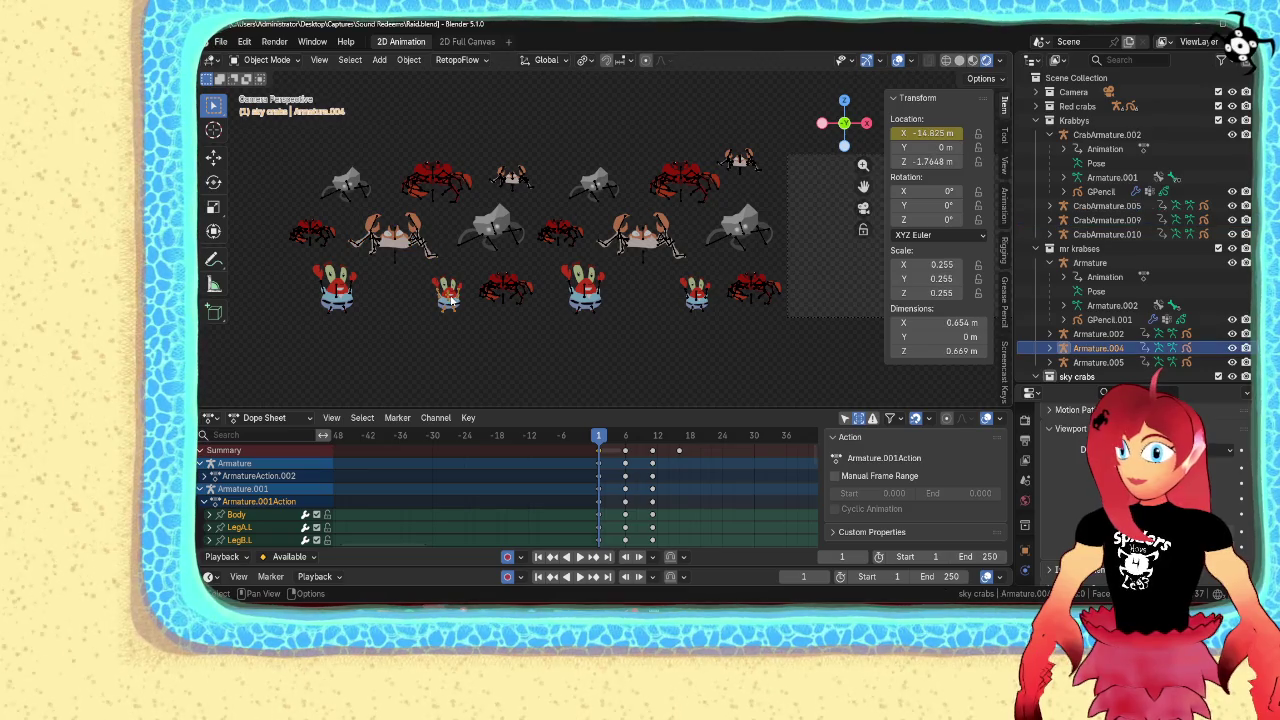
{"action": "left_click", "coordinate": [482, 245]}
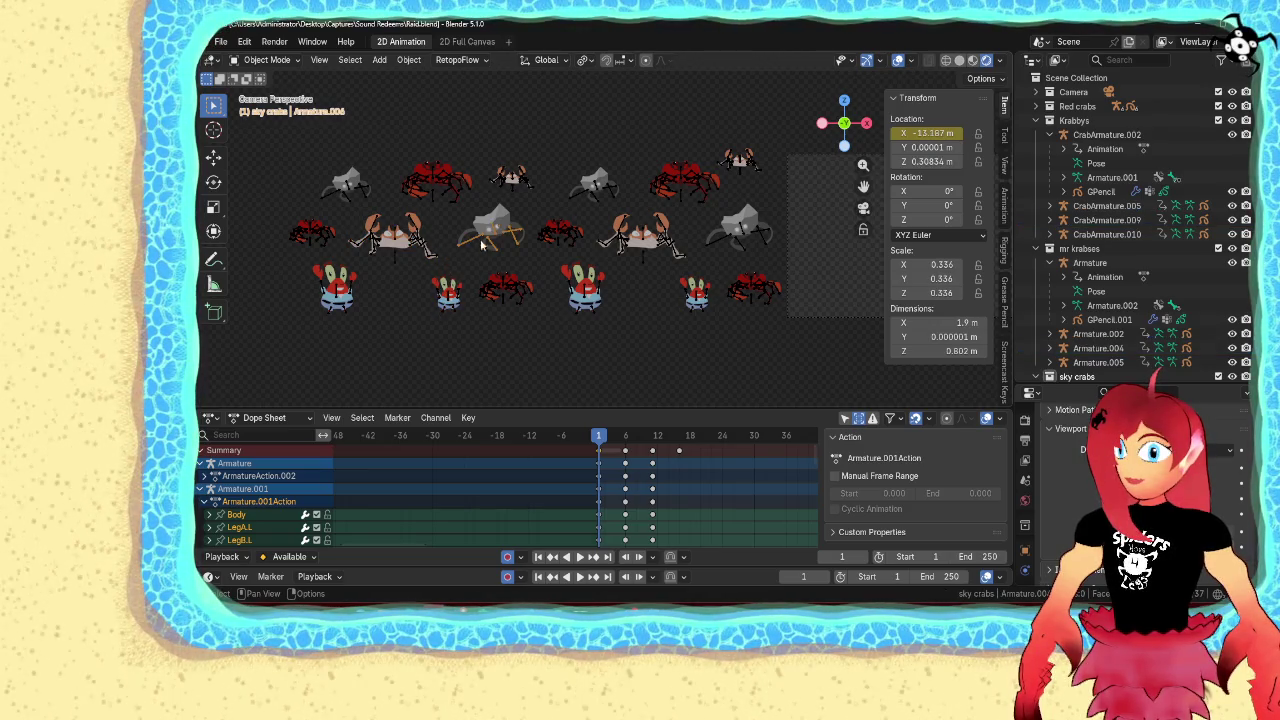
{"action": "left_click", "coordinate": [395, 255]}
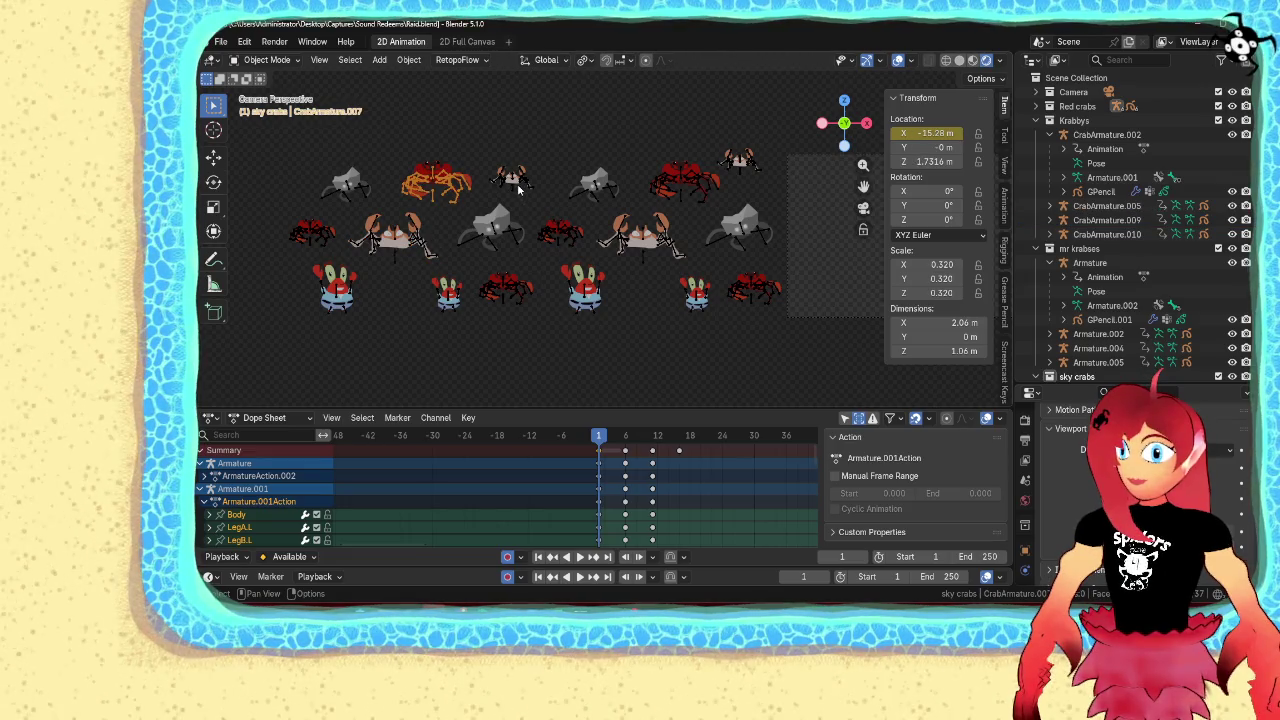
{"action": "left_click", "coordinate": [514, 186]}
{"action": "left_click", "coordinate": [494, 236]}
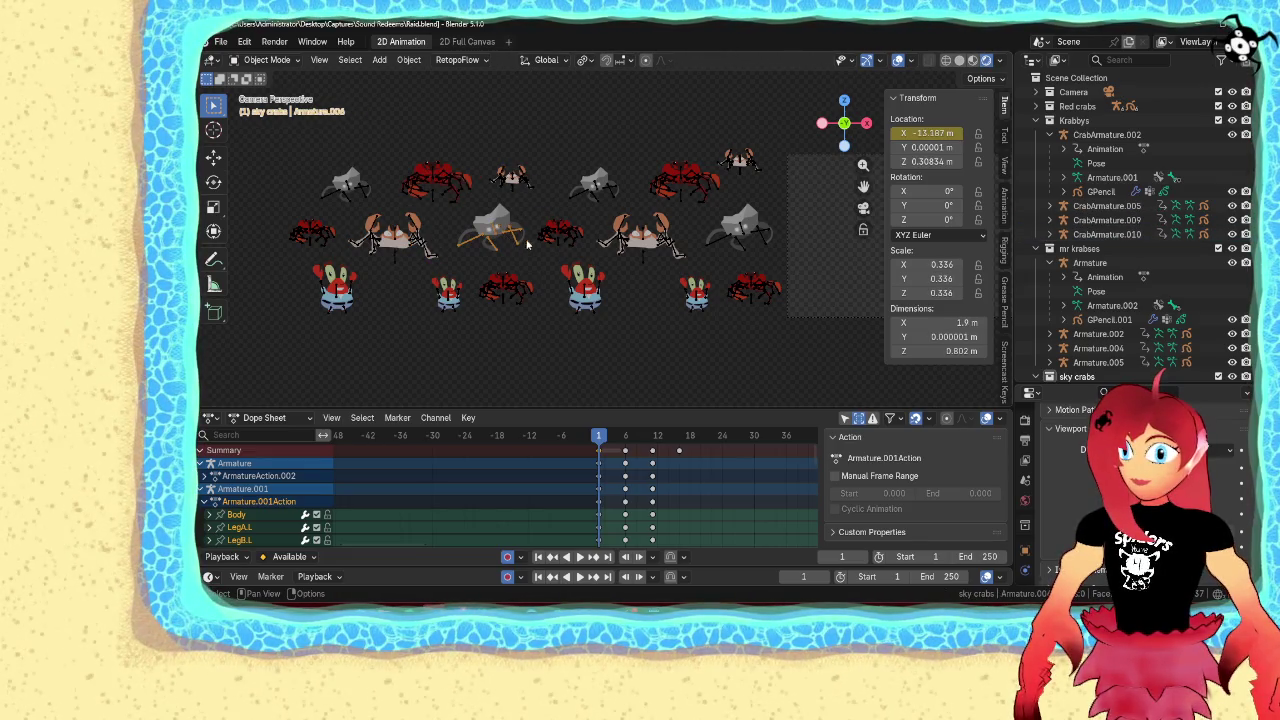
{"action": "left_click", "coordinate": [558, 238]}
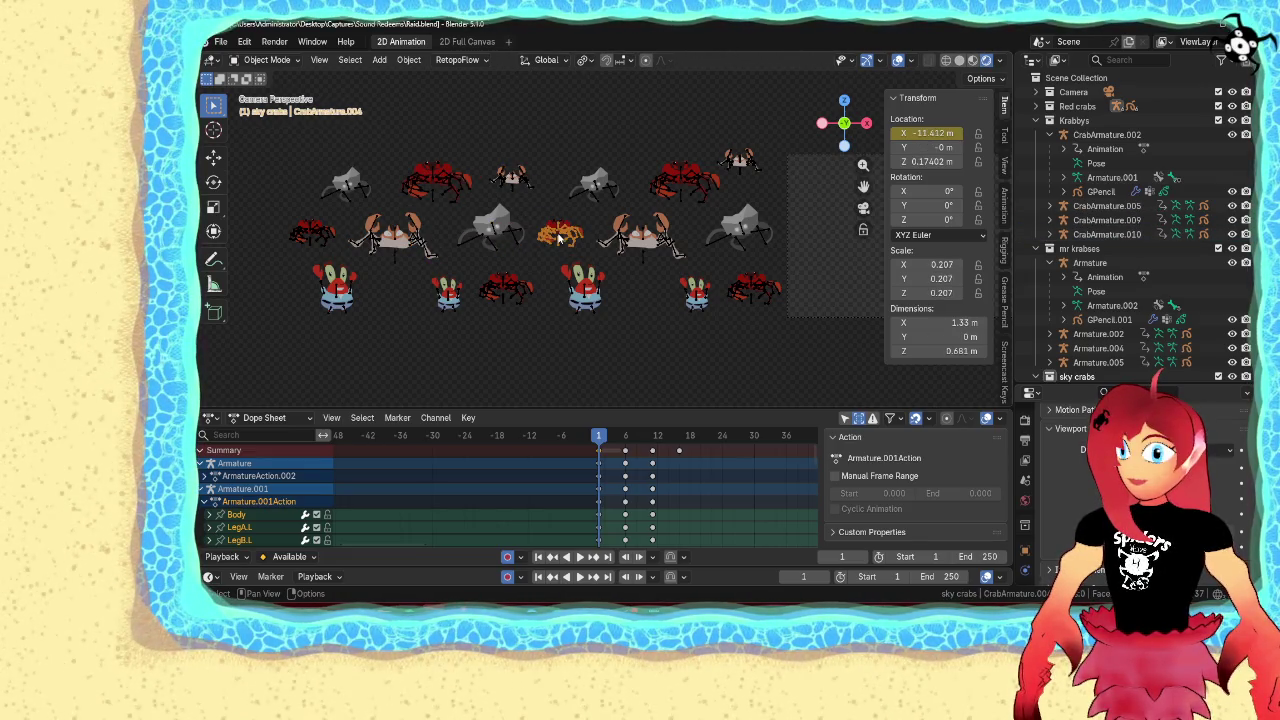
{"action": "left_click", "coordinate": [585, 298]}
{"action": "left_click", "coordinate": [638, 240]}
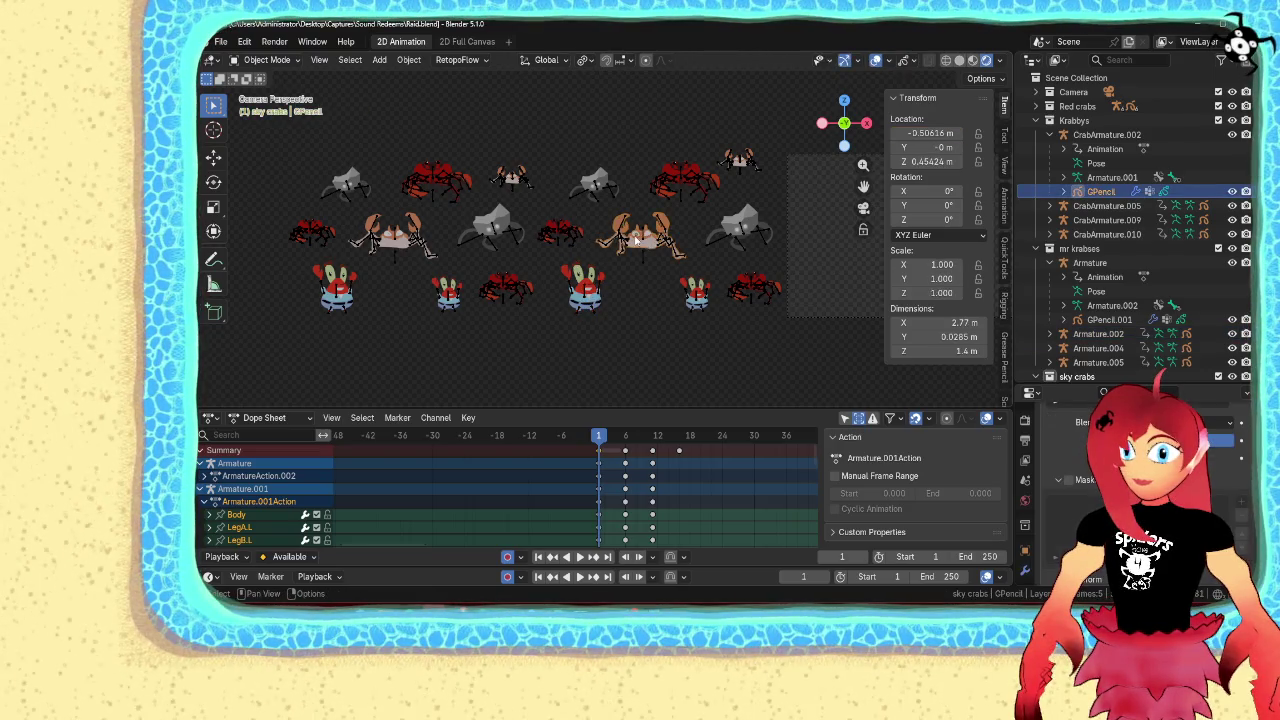
{"action": "left_click", "coordinate": [648, 236]}
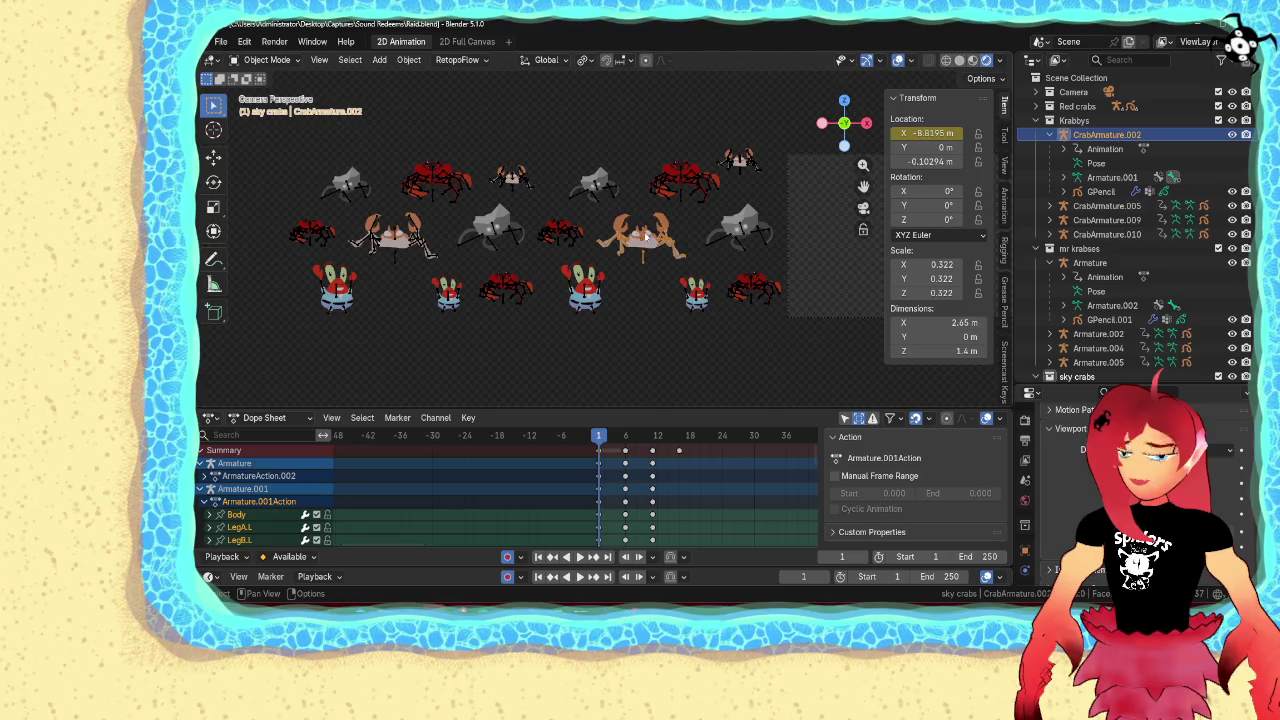
{"action": "left_click", "coordinate": [602, 195]}
{"action": "left_click", "coordinate": [677, 185]}
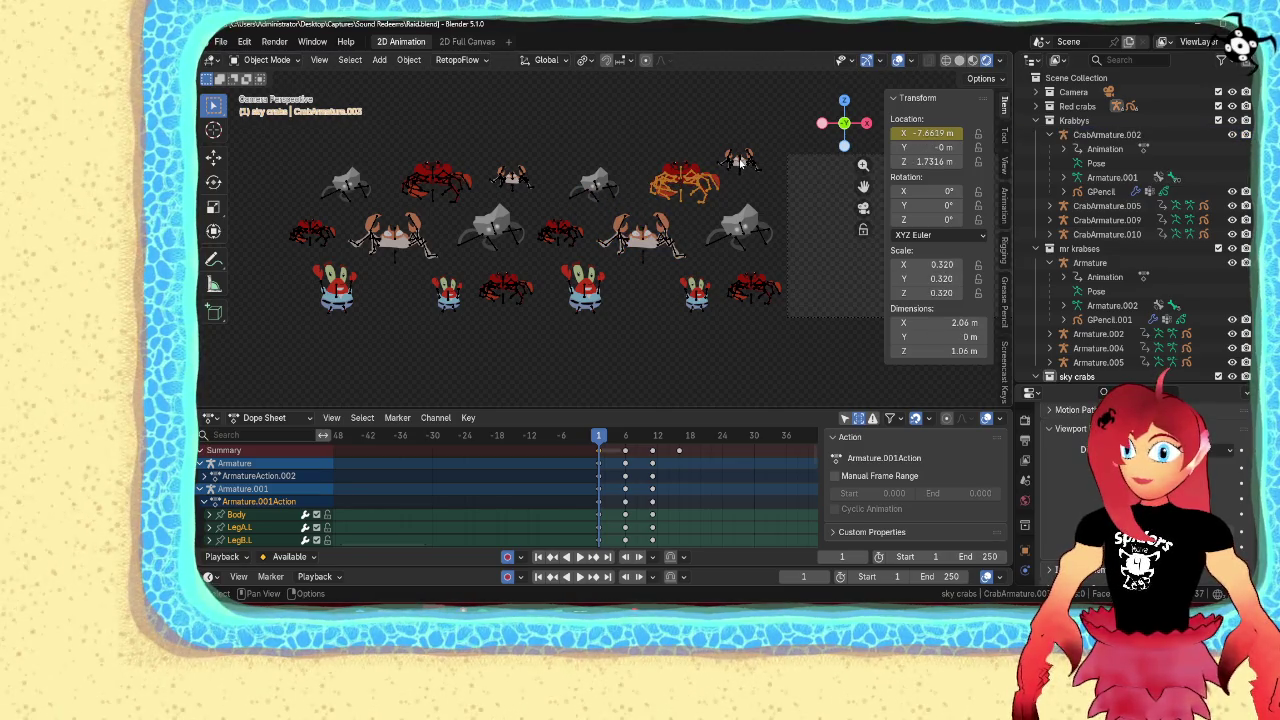
{"action": "left_click", "coordinate": [741, 163]}
{"action": "left_click", "coordinate": [747, 290]}
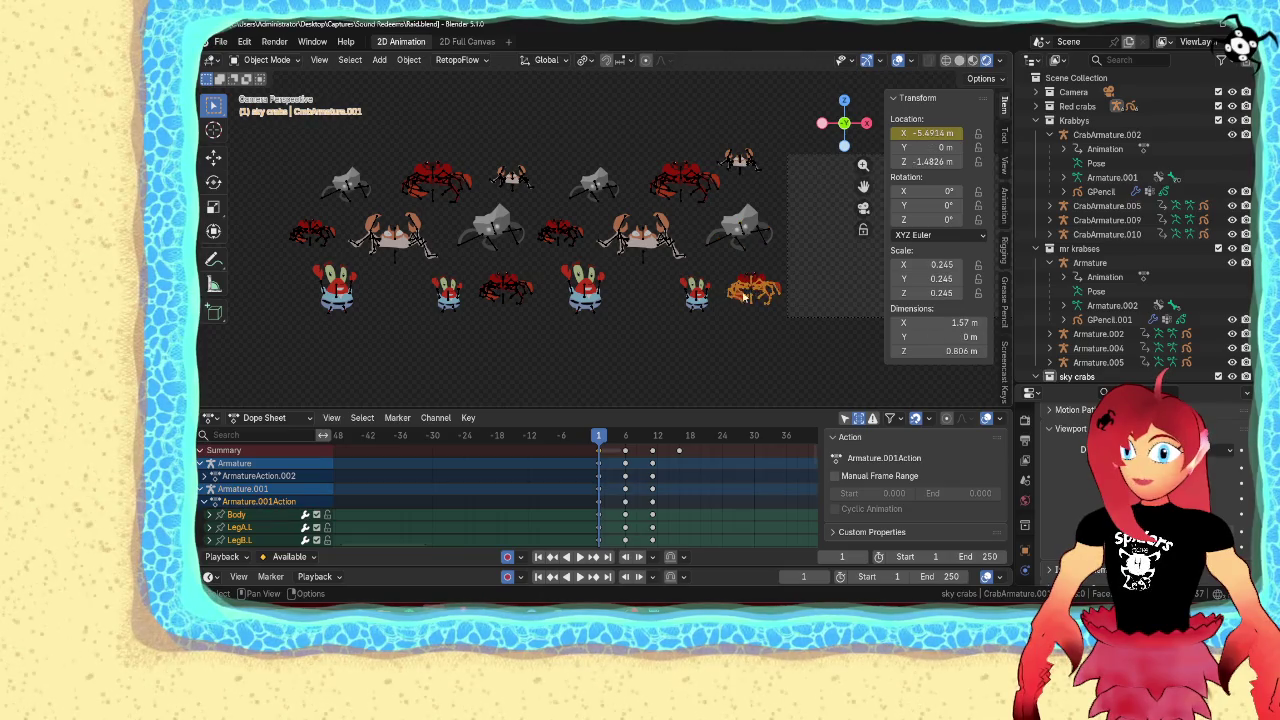
{"action": "left_click", "coordinate": [697, 300]}
Add every red, grey and dark crab rig plus the Mr. Krabs figures to one selection
{"action": "scroll", "coordinate": [545, 321], "scroll_direction": "down", "scroll_amount": 1}
{"action": "scroll", "coordinate": [545, 321], "scroll_direction": "down", "scroll_amount": 3}
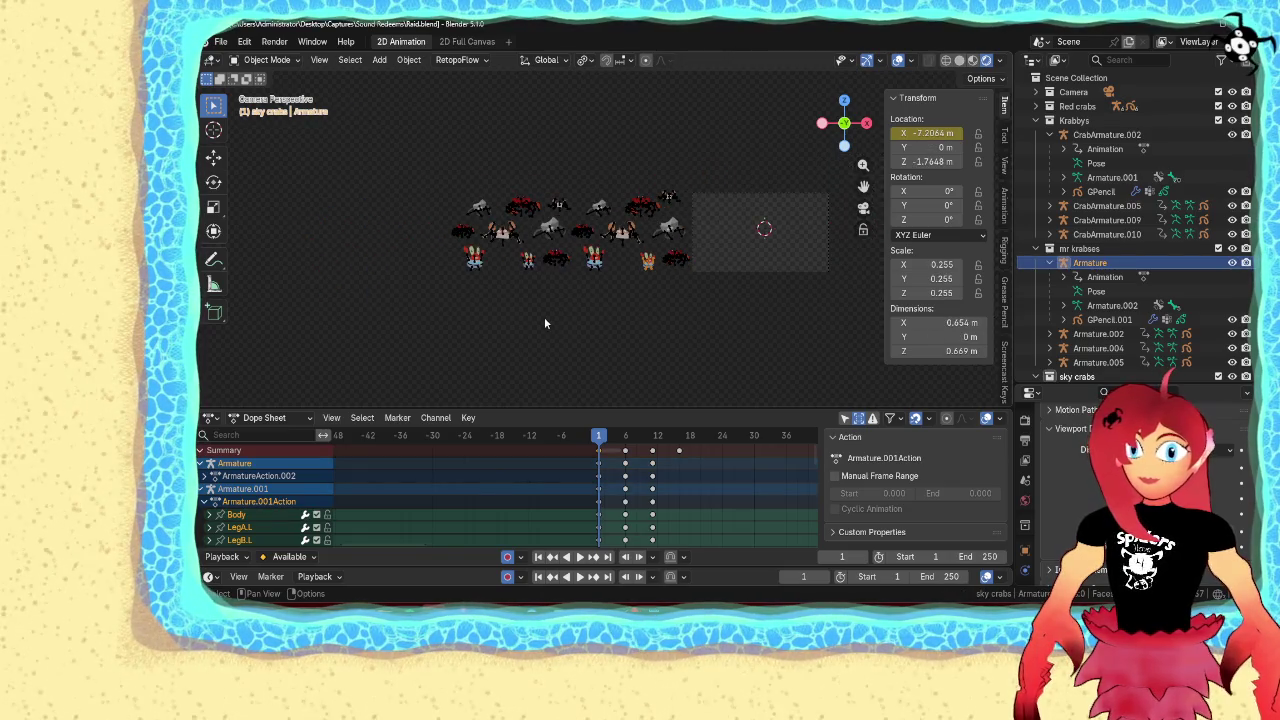
{"action": "scroll", "coordinate": [545, 323], "scroll_direction": "up", "scroll_amount": 3}
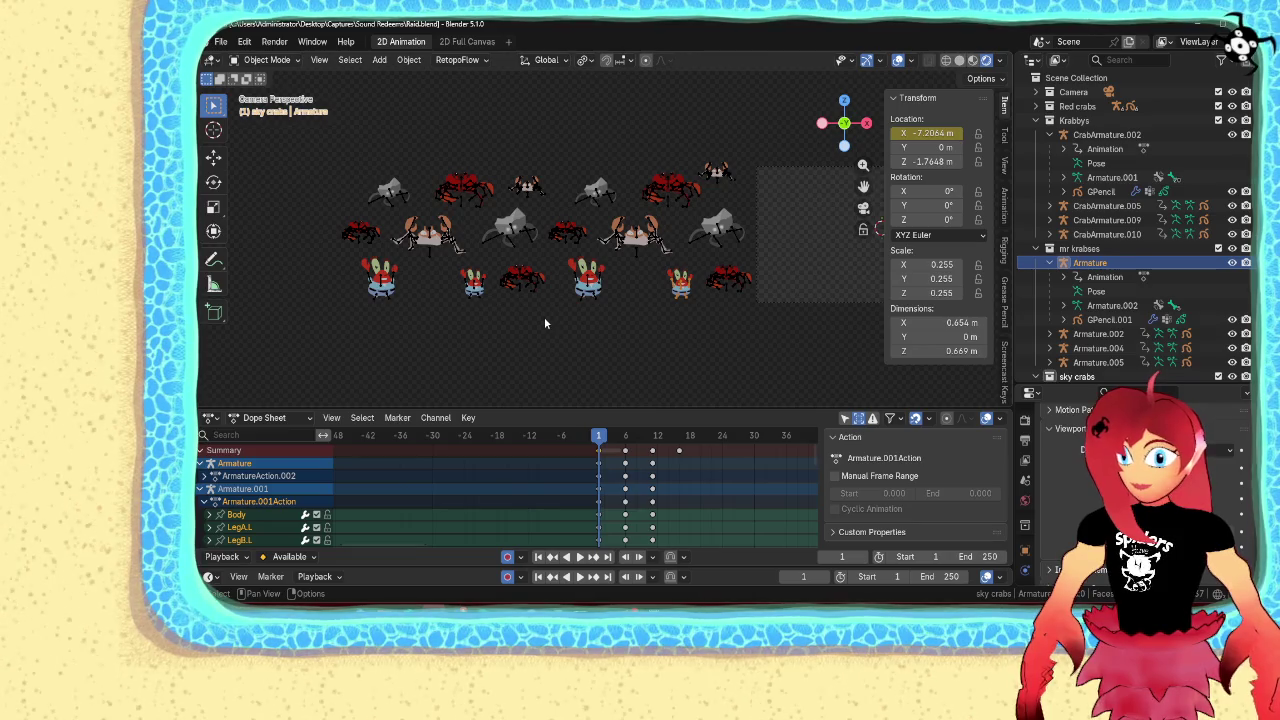
{"action": "middle_click_drag", "start_coordinate": [635, 335], "coordinate": [544, 355], "text": "shift"}
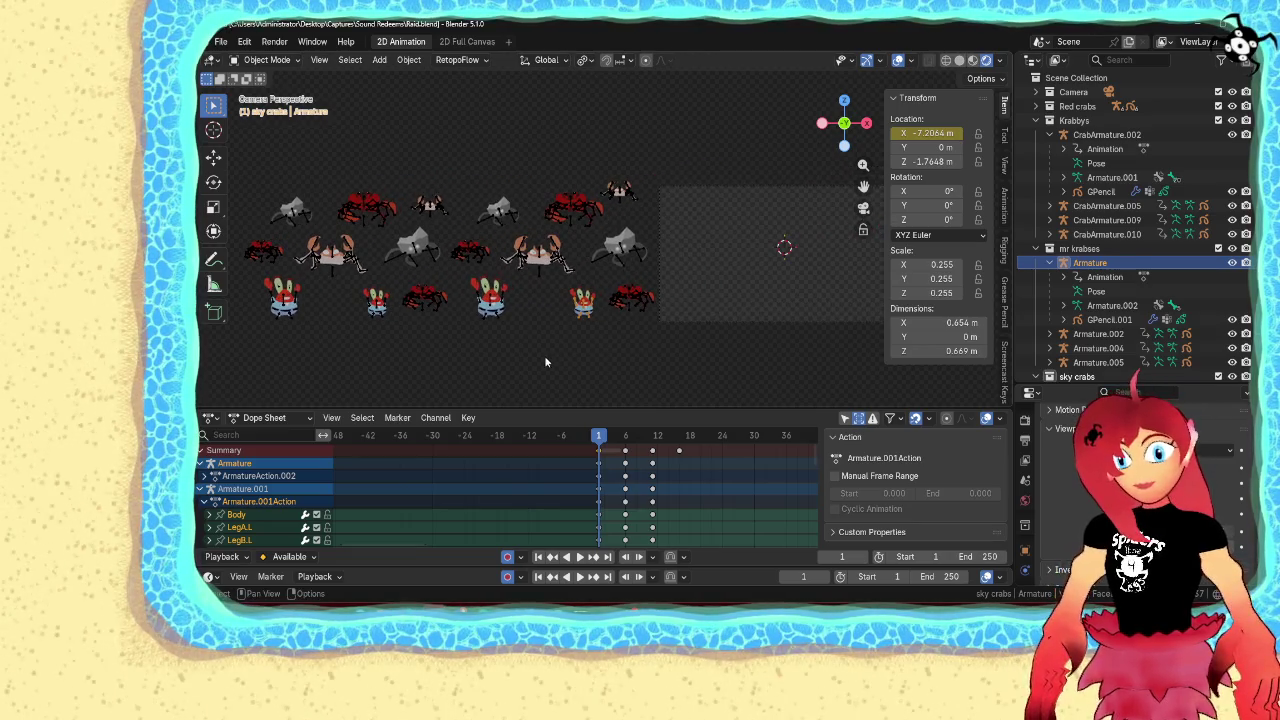
{"action": "left_click", "coordinate": [623, 300]}
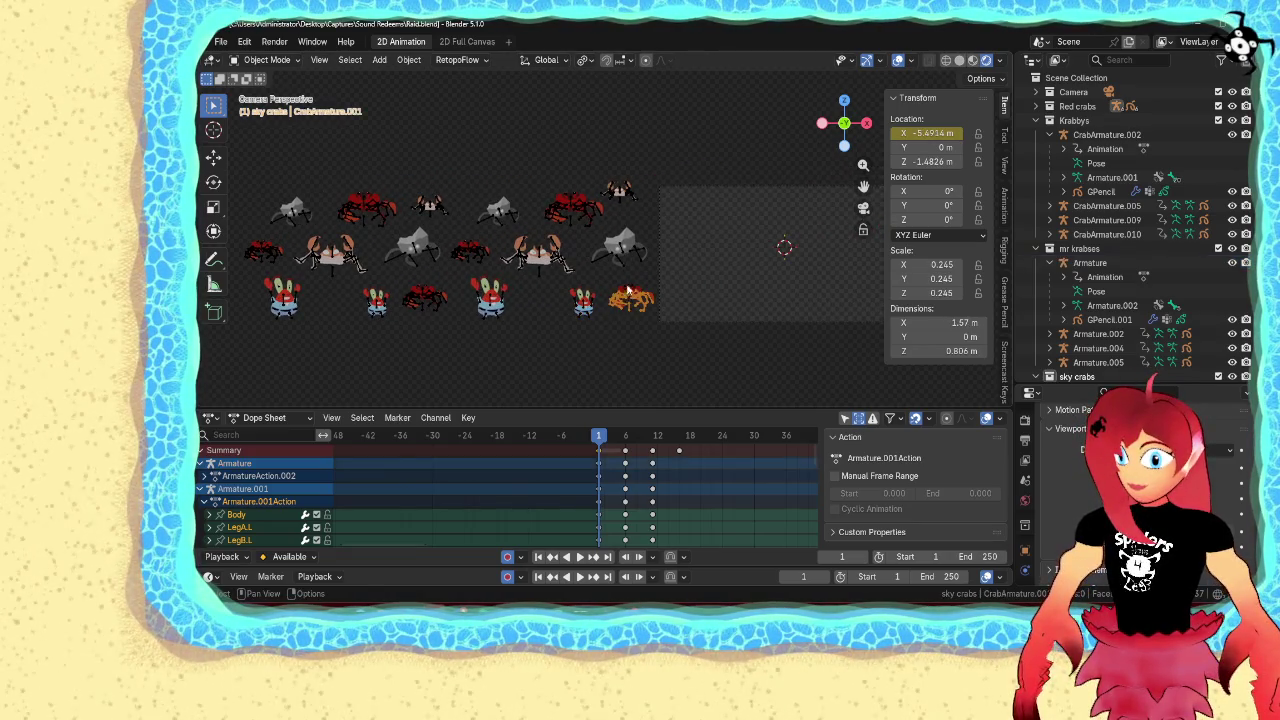
{"action": "left_click", "coordinate": [620, 193]}
{"action": "left_click", "coordinate": [573, 205]}
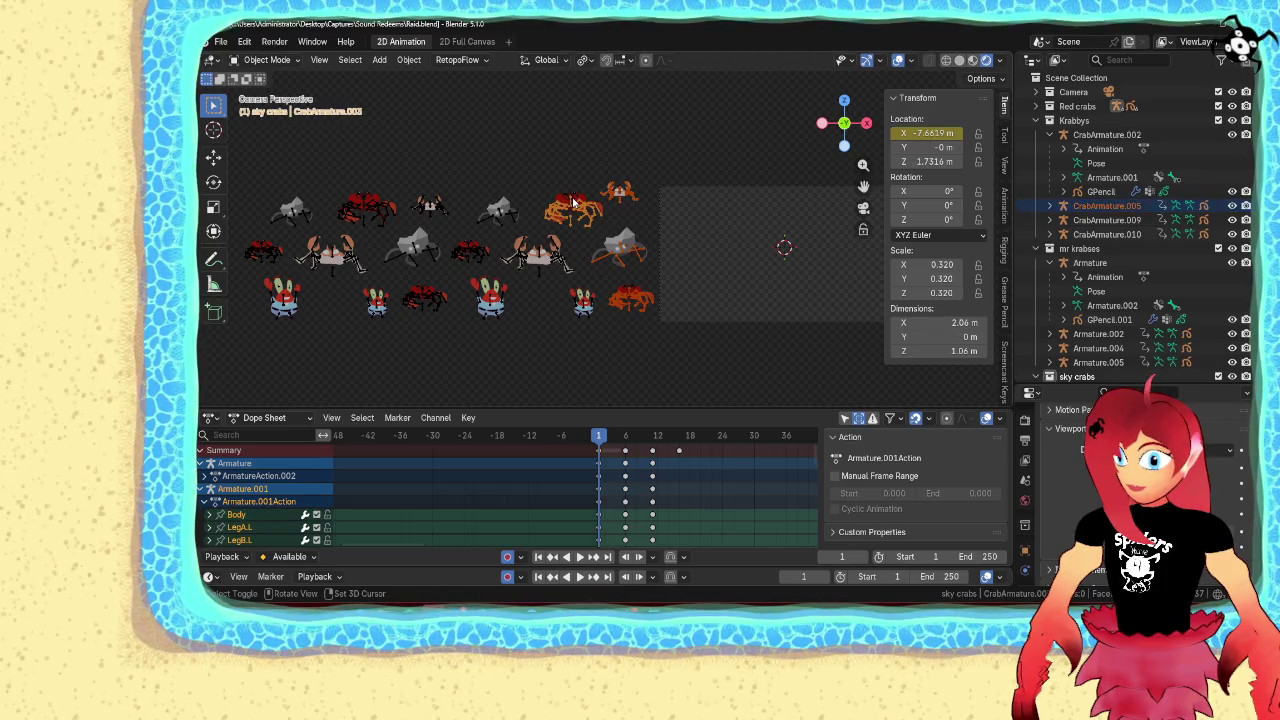
{"action": "left_click", "coordinate": [540, 258], "text": "shift"}
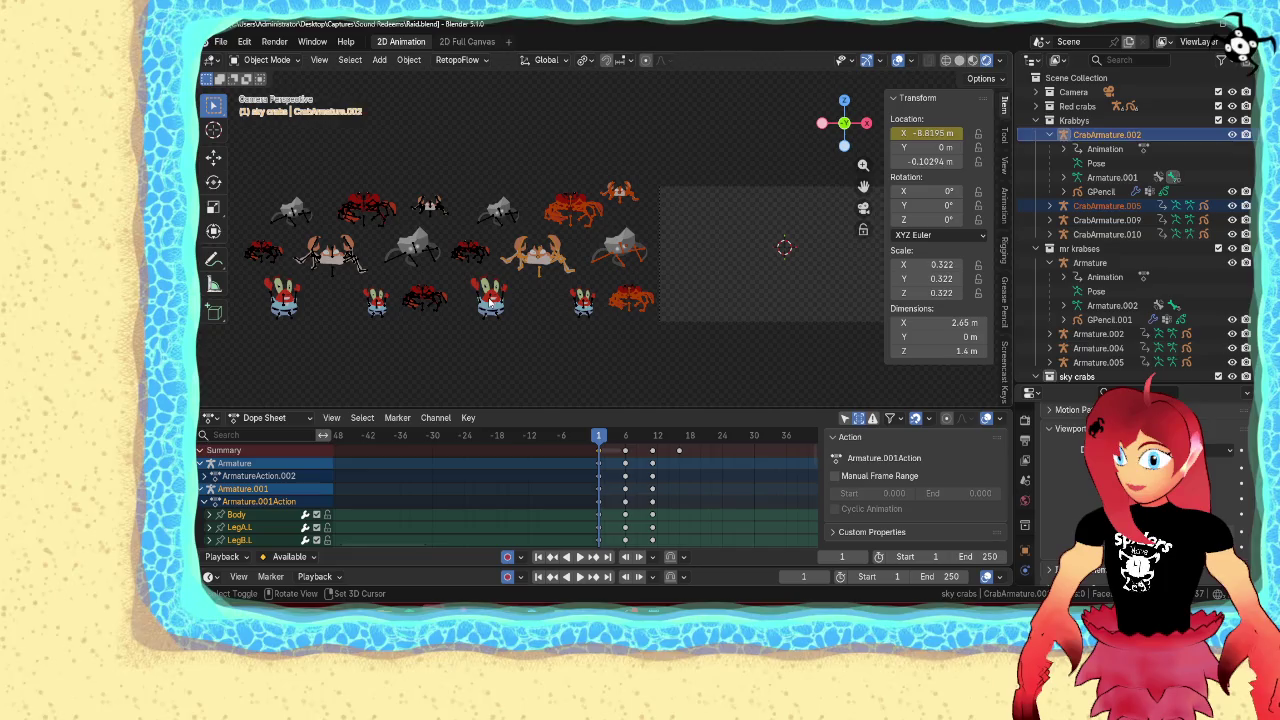
{"action": "left_click", "coordinate": [490, 300], "text": "shift"}
{"action": "left_click", "coordinate": [470, 258], "text": "shift"}
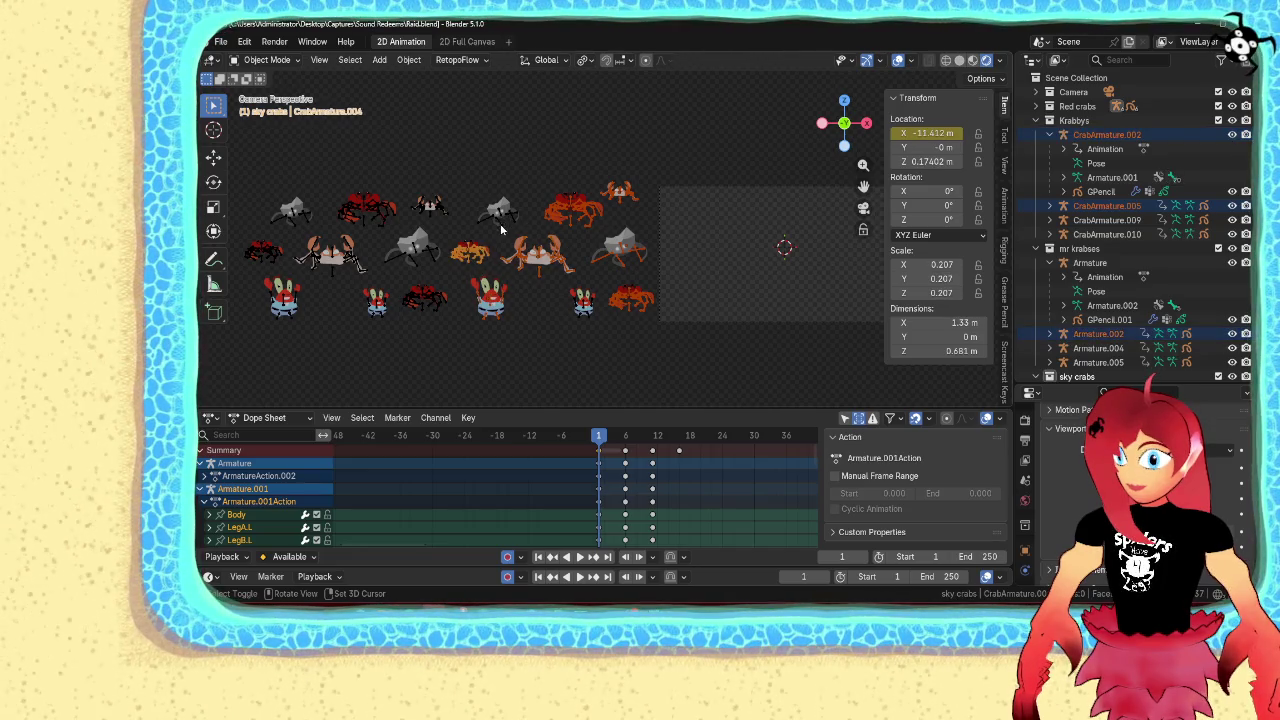
{"action": "left_click", "coordinate": [432, 258], "text": "shift"}
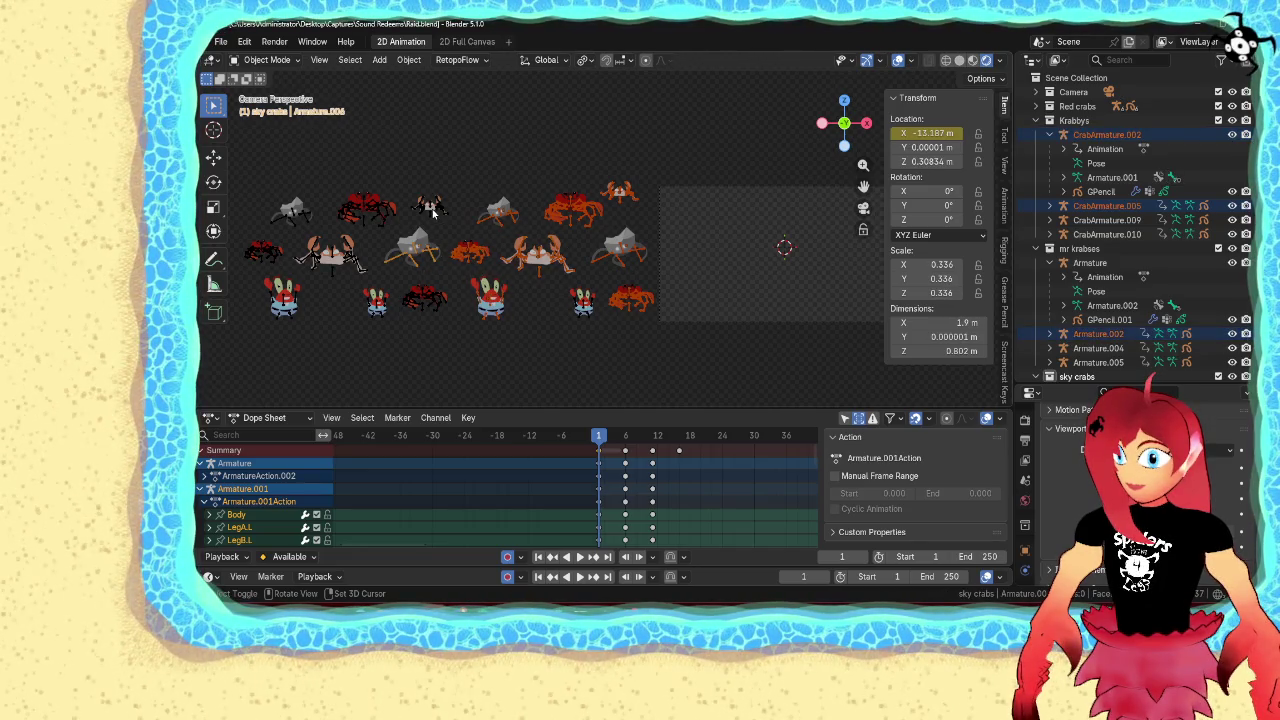
{"action": "left_click", "coordinate": [438, 209], "text": "shift"}
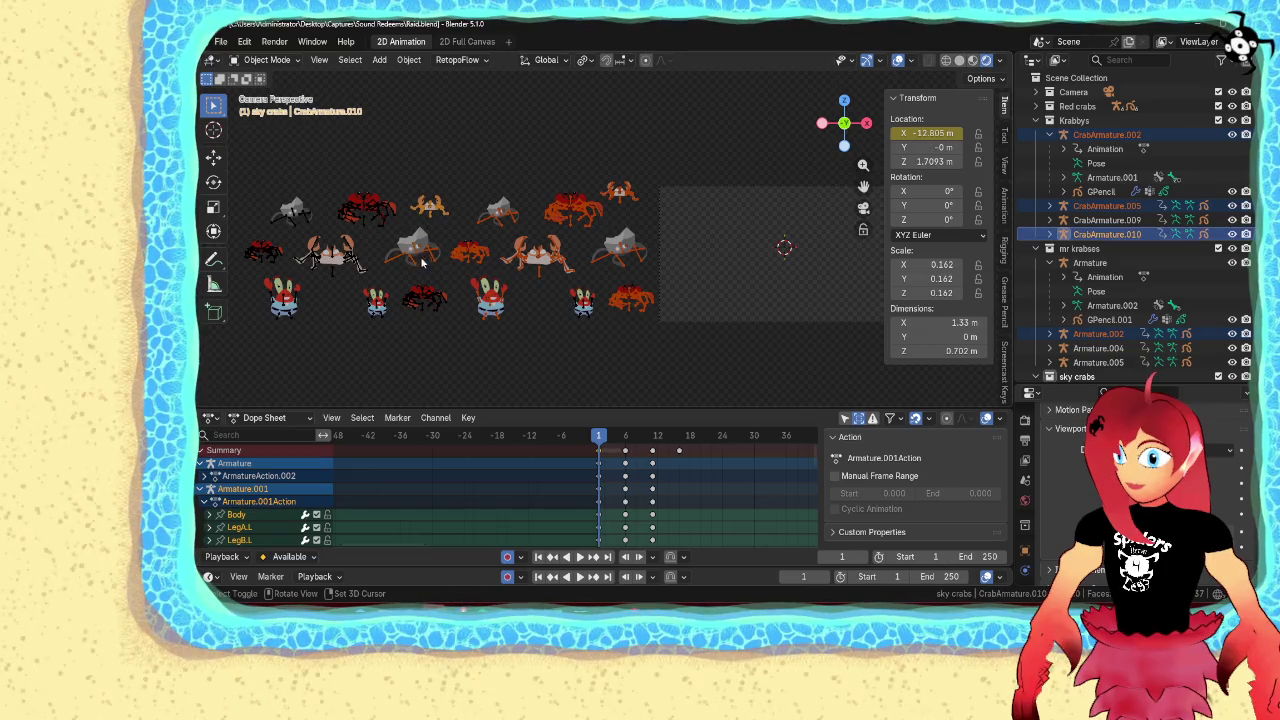
{"action": "left_click", "coordinate": [372, 210], "text": "shift"}
{"action": "left_click", "coordinate": [350, 258], "text": "shift"}
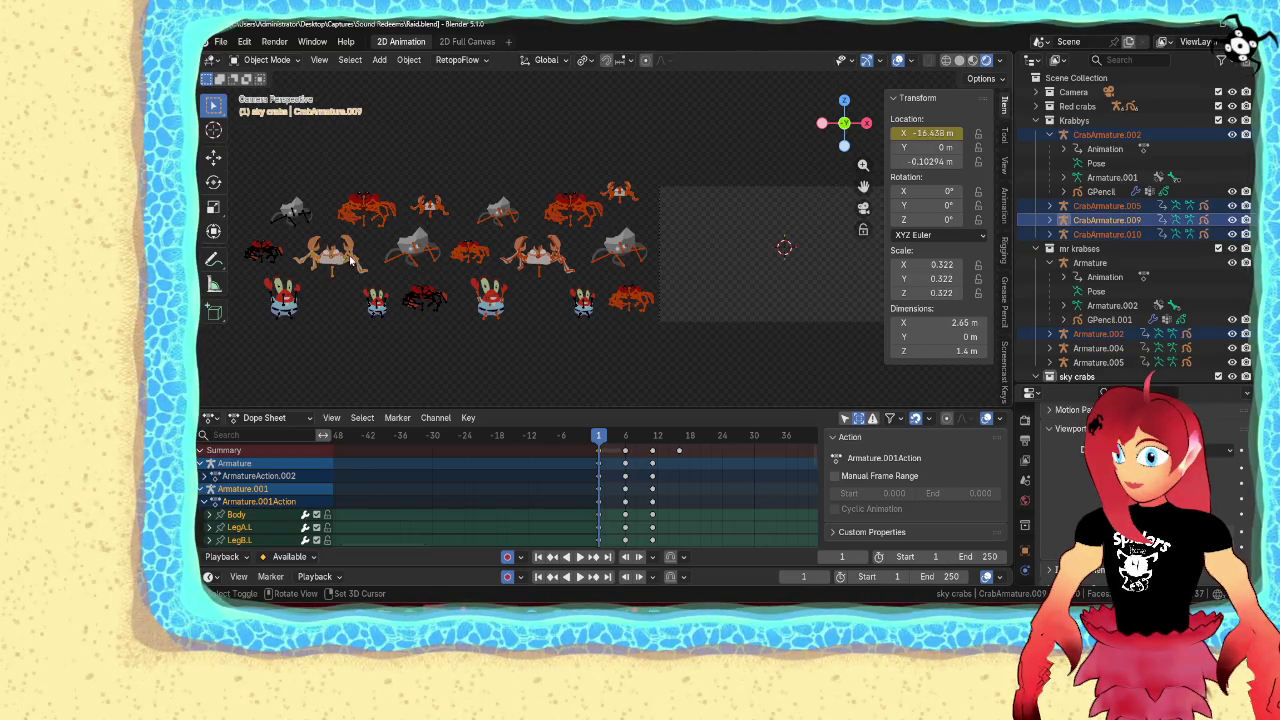
{"action": "left_click", "coordinate": [290, 318], "text": "shift"}
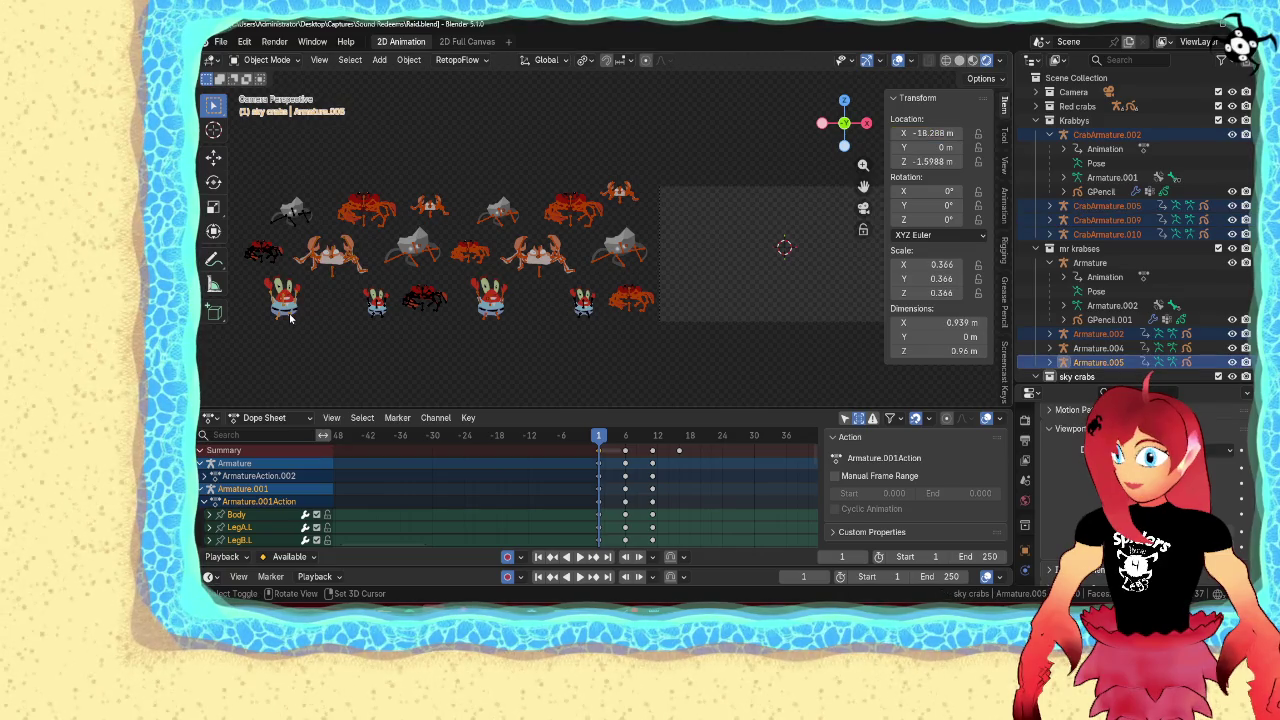
{"action": "left_click", "coordinate": [273, 256], "text": "shift"}
{"action": "left_click", "coordinate": [293, 227], "text": "shift"}
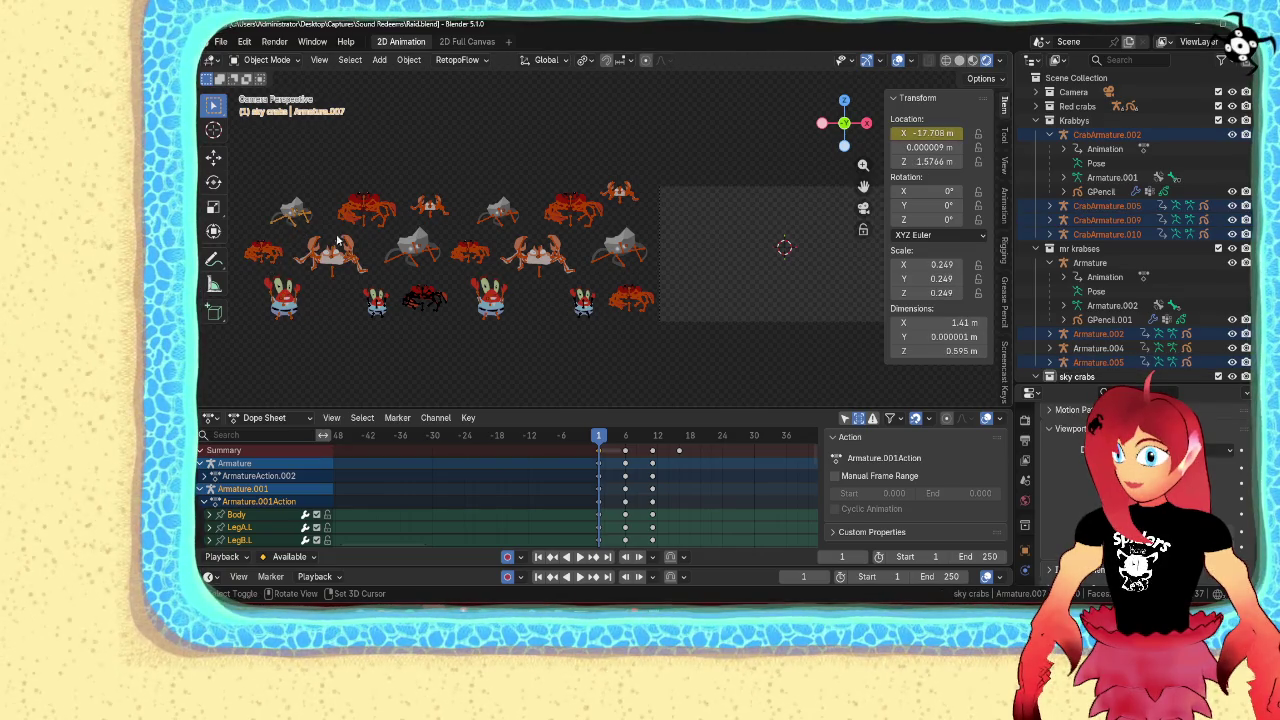
{"action": "left_click", "coordinate": [424, 312], "text": "shift"}
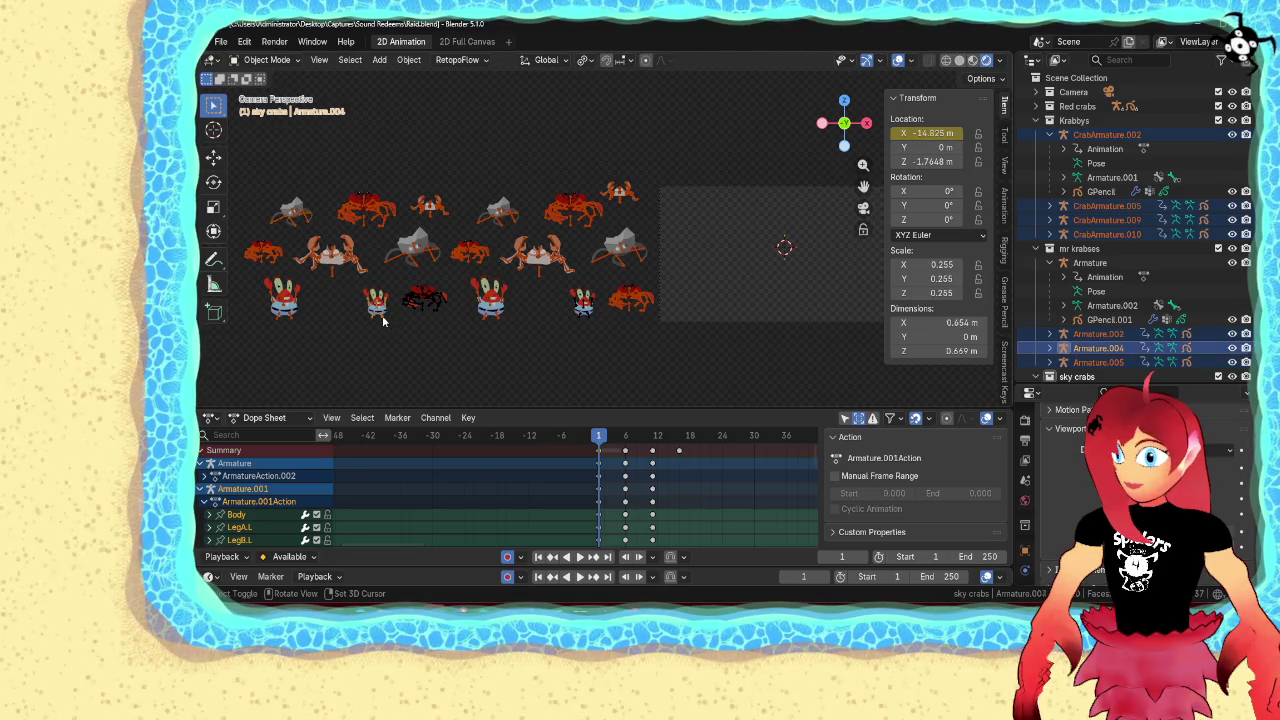
{"action": "left_click", "coordinate": [428, 300], "text": "shift"}
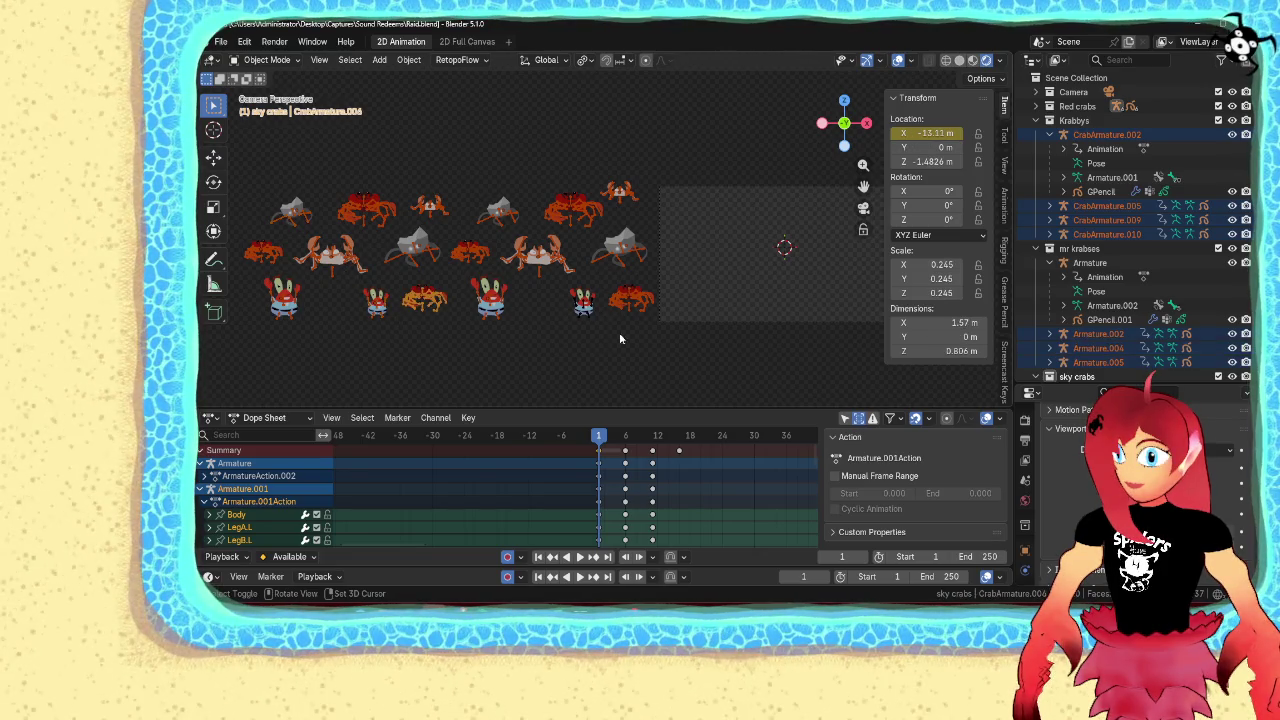
{"action": "left_click", "coordinate": [589, 318], "text": "shift"}
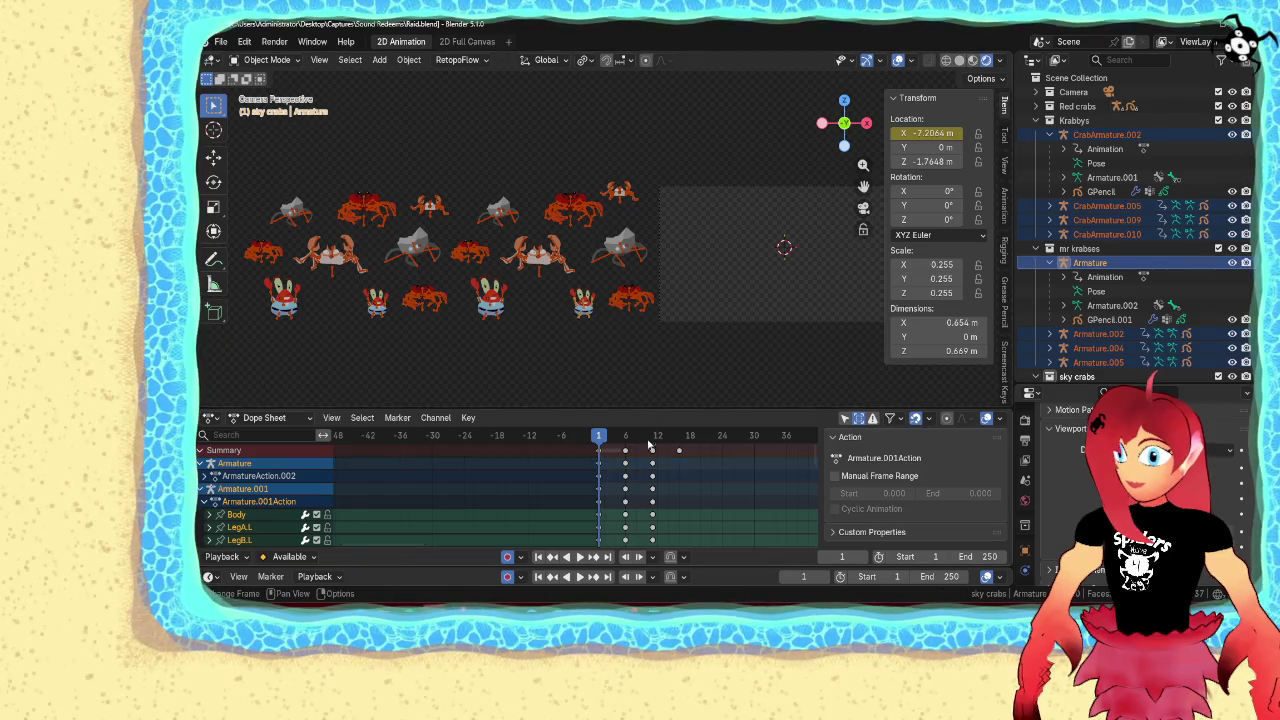
{"action": "scroll", "coordinate": [681, 480], "scroll_direction": "down", "scroll_amount": 5}
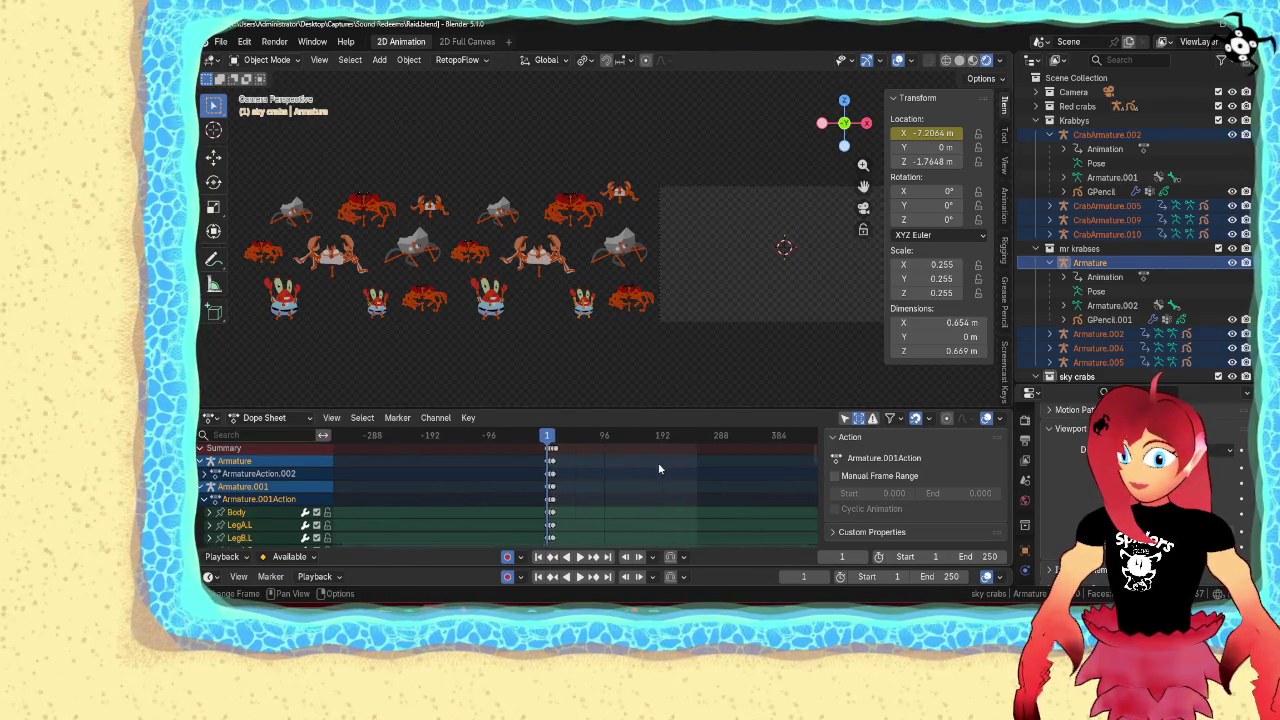
At frame 250, slide the selected crab group right to about X 17 m
{"action": "scroll", "coordinate": [655, 470], "scroll_direction": "down", "scroll_amount": 3}
{"action": "left_click_drag", "start_coordinate": [513, 440], "coordinate": [663, 446]}
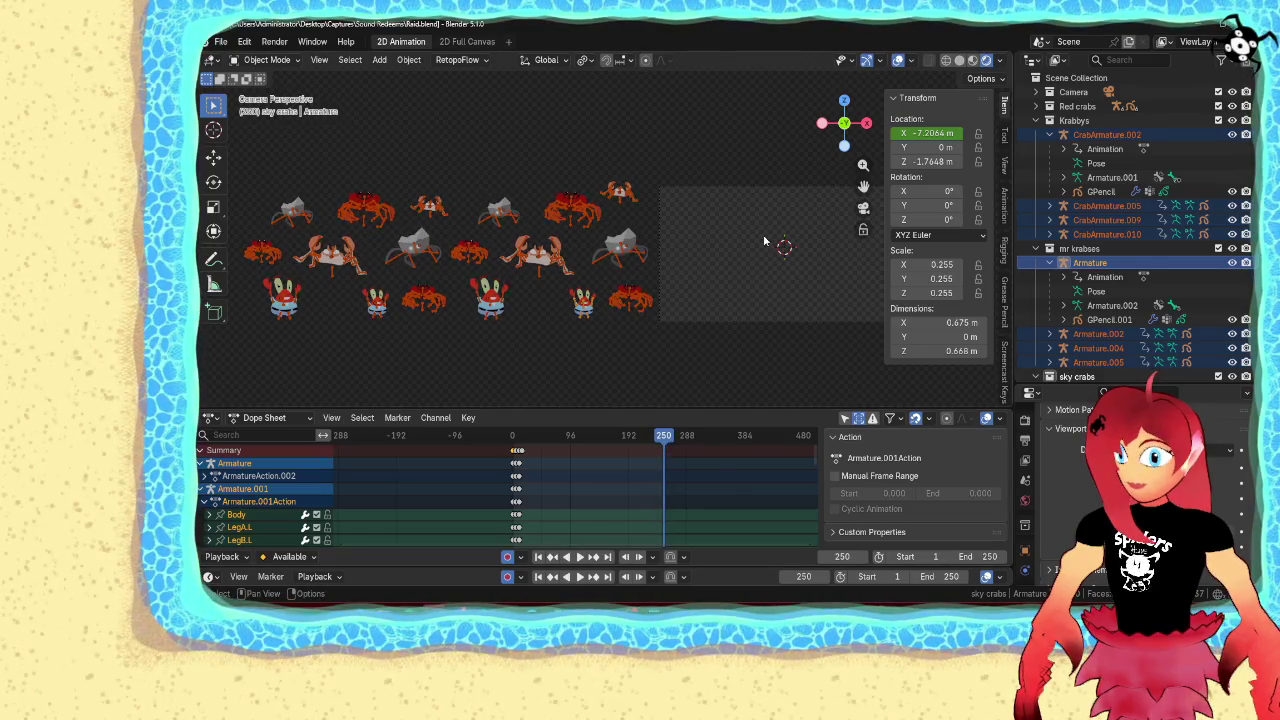
{"action": "mouse_move", "coordinate": [930, 133]}
{"action": "left_mouse_down"}
{"action": "mouse_move", "coordinate": [985, 133]}
{"action": "mouse_move", "coordinate": [926, 141]}
{"action": "left_mouse_up"}
{"action": "middle_click_drag", "start_coordinate": [780, 191], "coordinate": [544, 235], "text": "shift"}
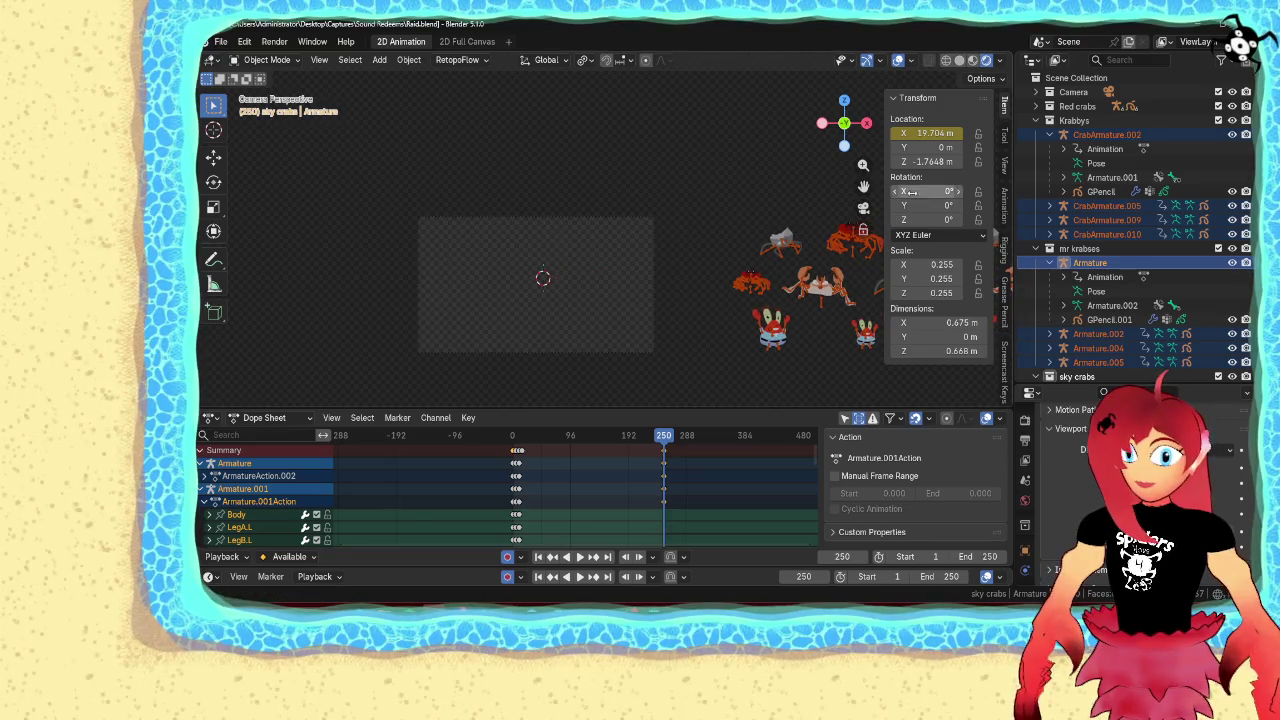
{"action": "left_click_drag", "start_coordinate": [935, 133], "coordinate": [930, 133]}
Play back the crab march, deselect everything, then stop at frame 1
{"action": "key", "text": "space"}
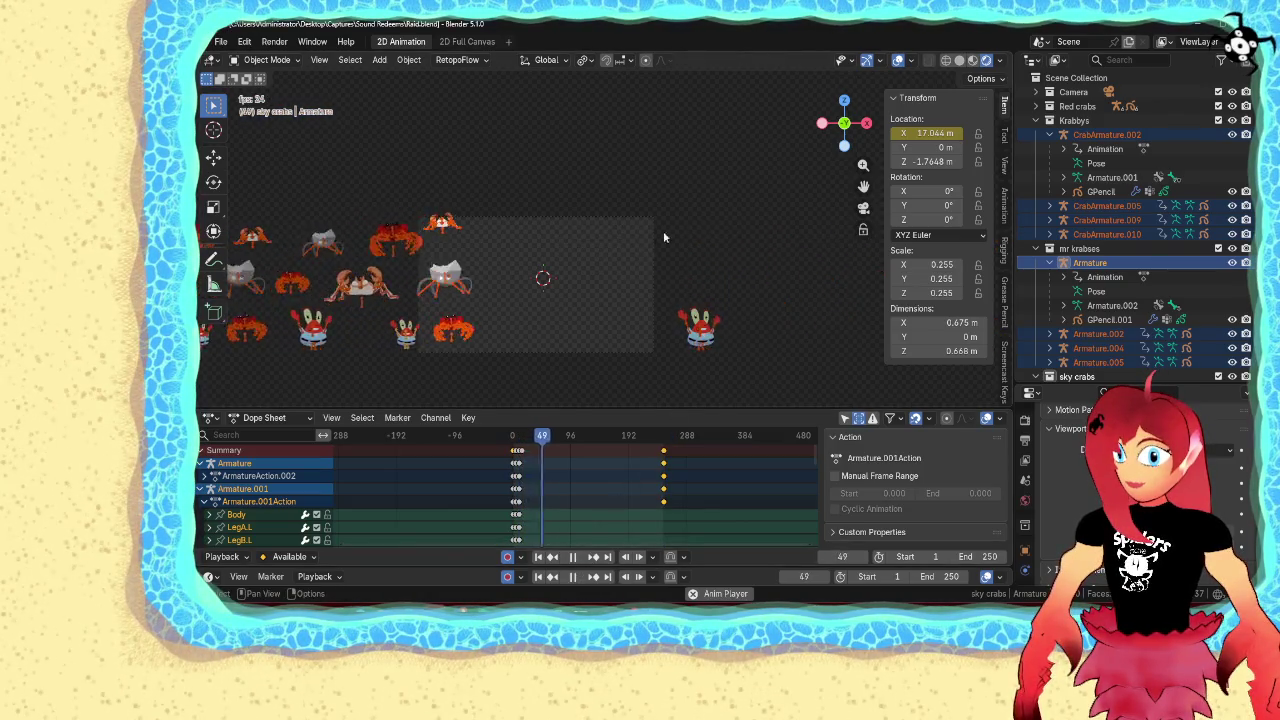
{"action": "left_click", "coordinate": [699, 216]}
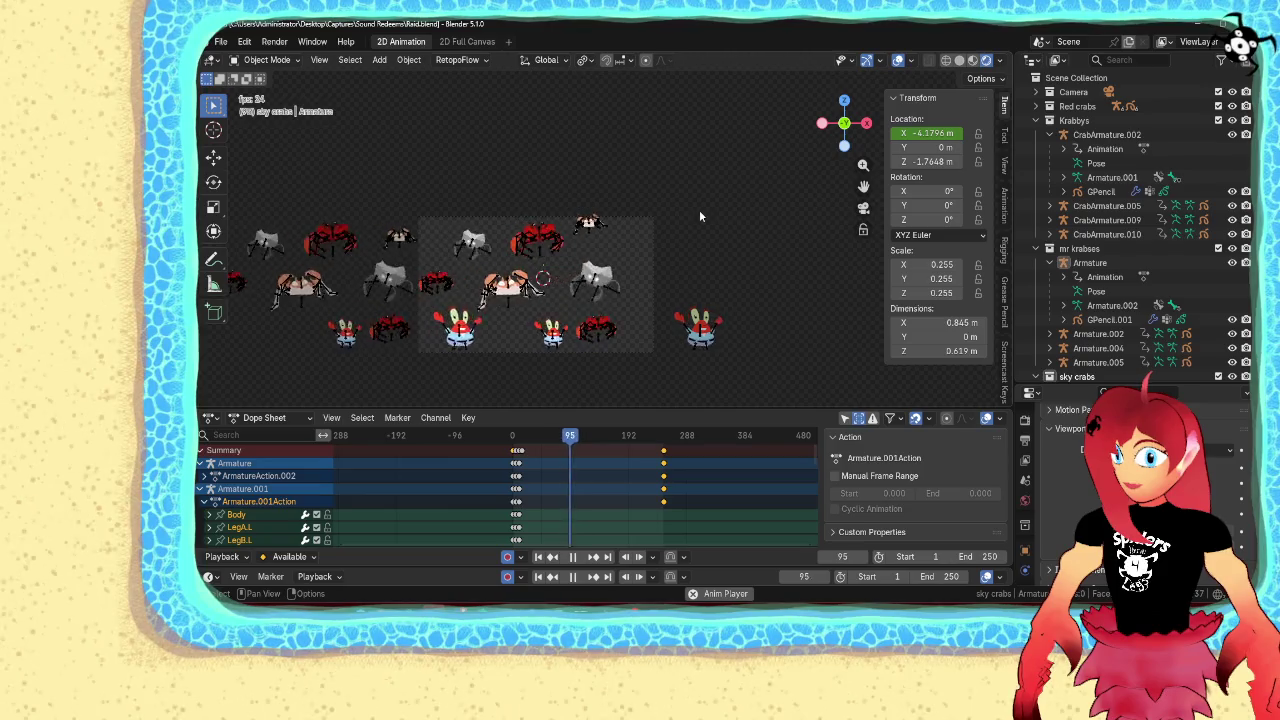
{"action": "scroll", "coordinate": [672, 246], "scroll_direction": "up", "scroll_amount": 5}
{"action": "scroll", "coordinate": [672, 246], "scroll_direction": "down", "scroll_amount": 5}
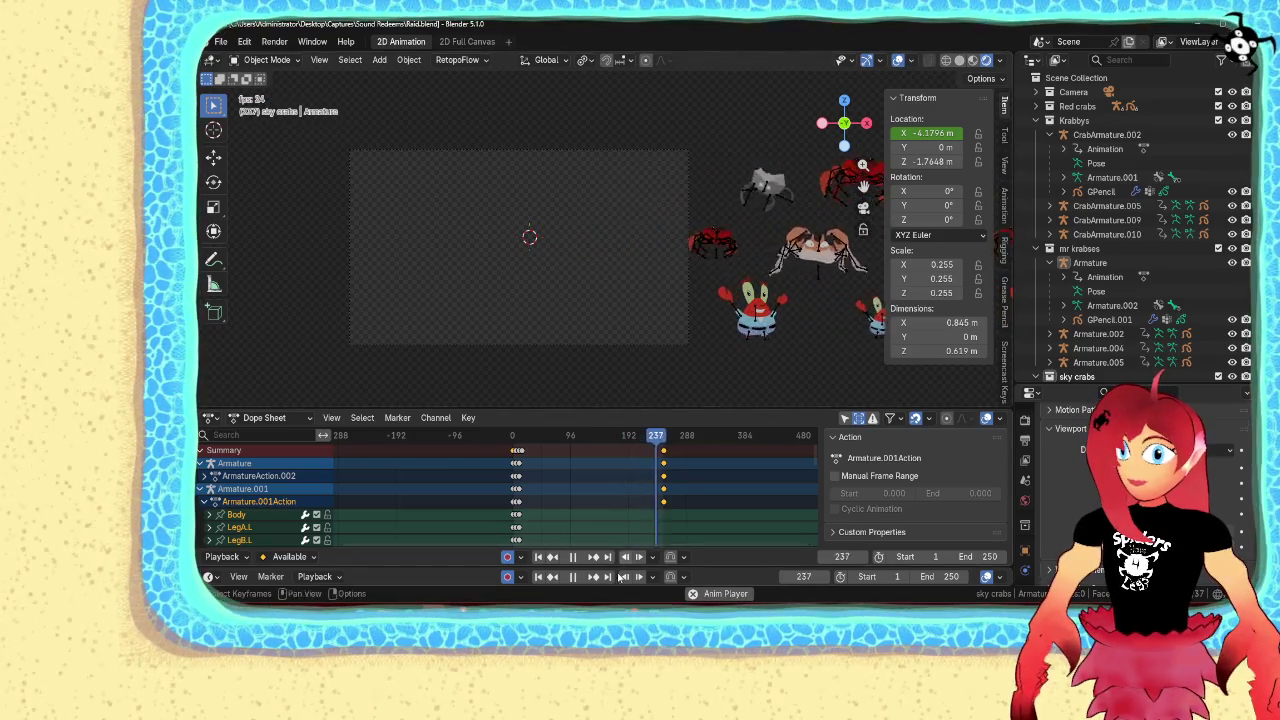
{"action": "left_click", "coordinate": [575, 557]}
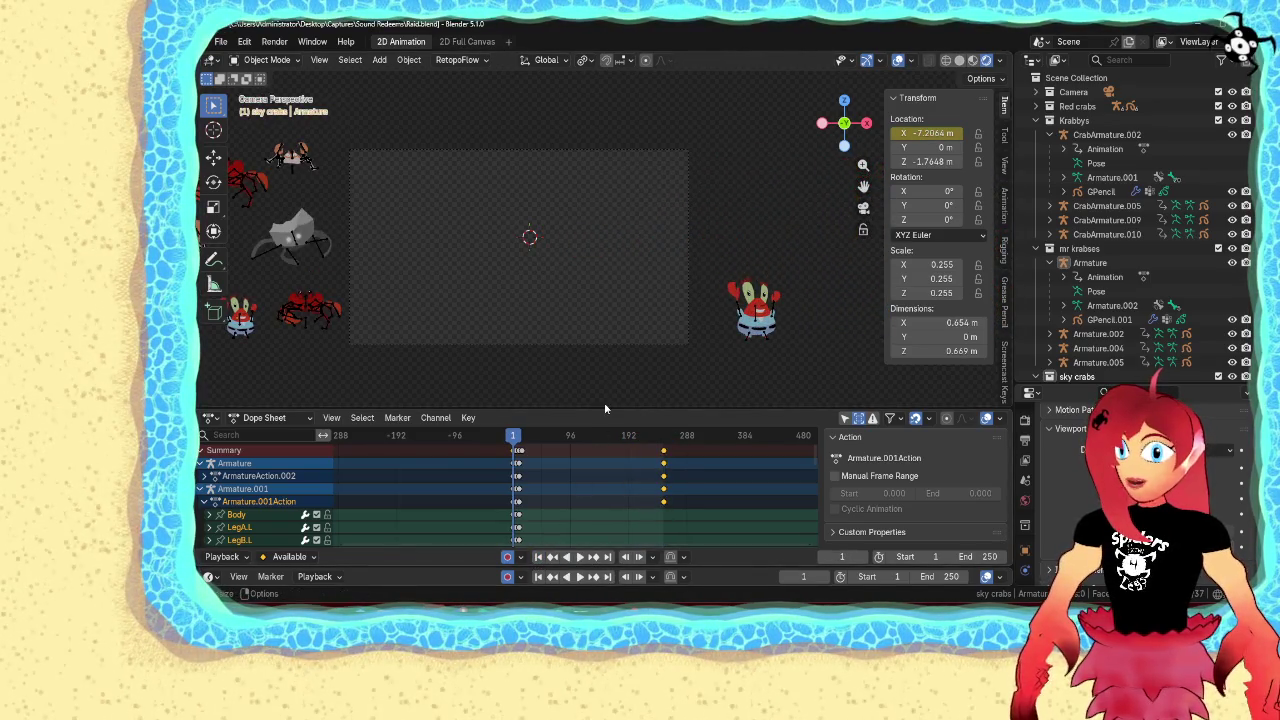
Keyframe Armature.005 Mr. Krabs' Location X at frame 1 and frame 250
{"action": "scroll", "coordinate": [613, 372], "scroll_direction": "down", "scroll_amount": 5}
{"action": "scroll", "coordinate": [613, 372], "scroll_direction": "up", "scroll_amount": 5}
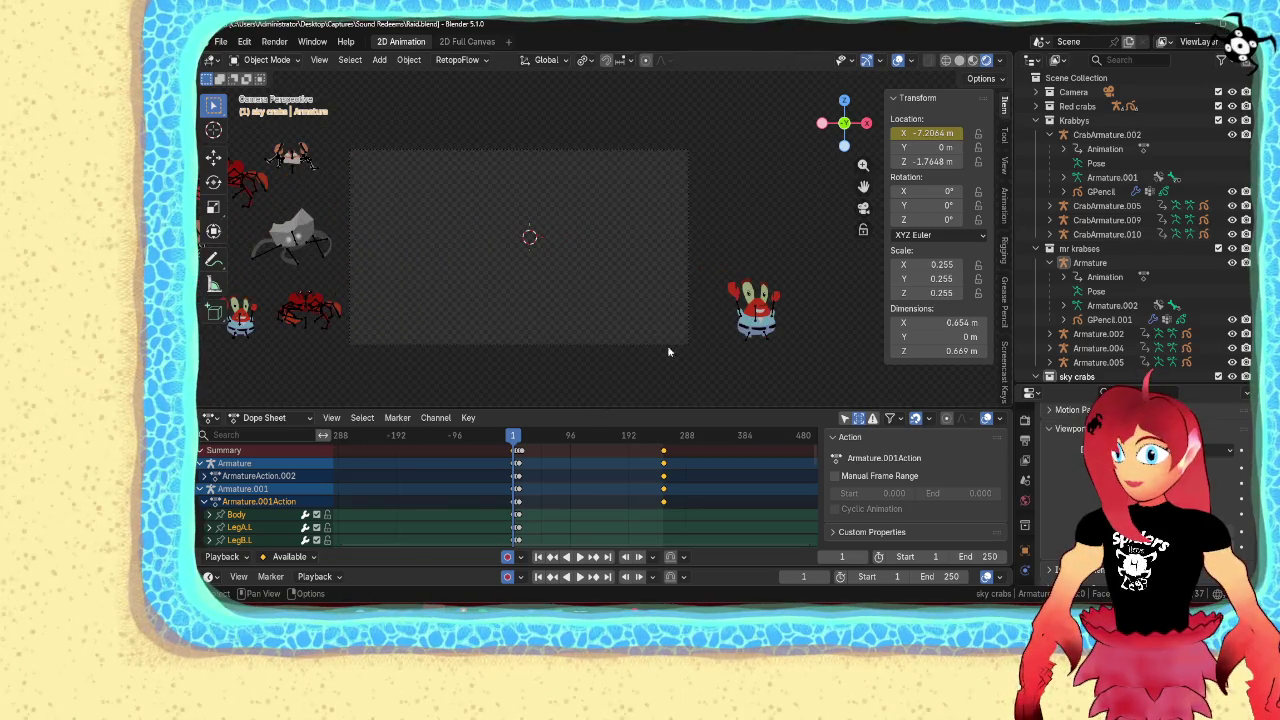
{"action": "left_click", "coordinate": [757, 312]}
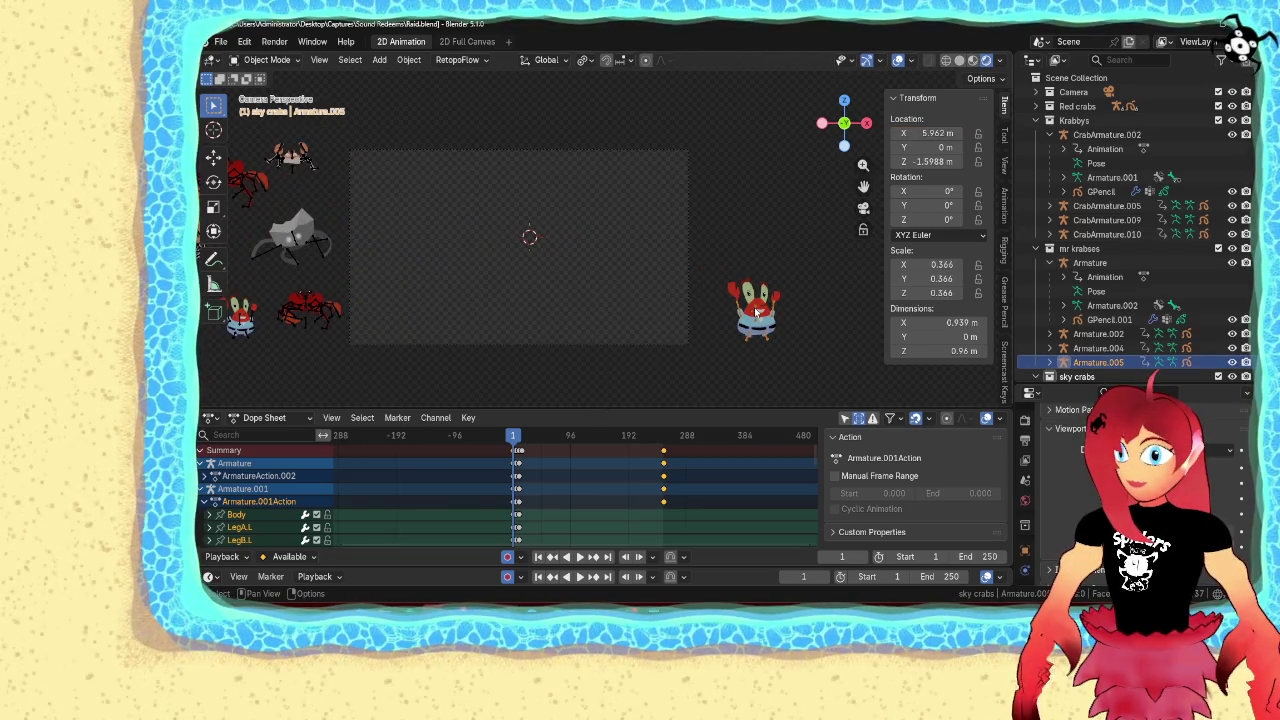
{"action": "right_click", "coordinate": [930, 129]}
{"action": "left_click", "coordinate": [930, 129]}
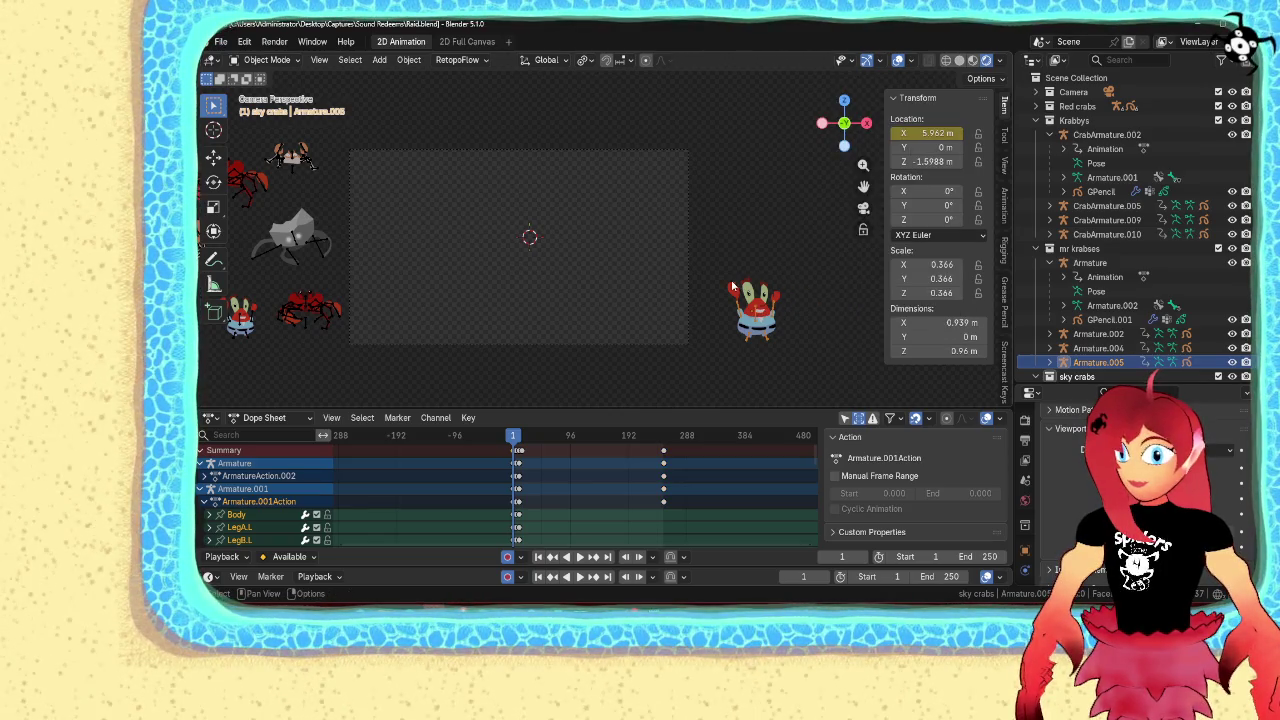
{"action": "left_click_drag", "start_coordinate": [514, 438], "coordinate": [664, 441]}
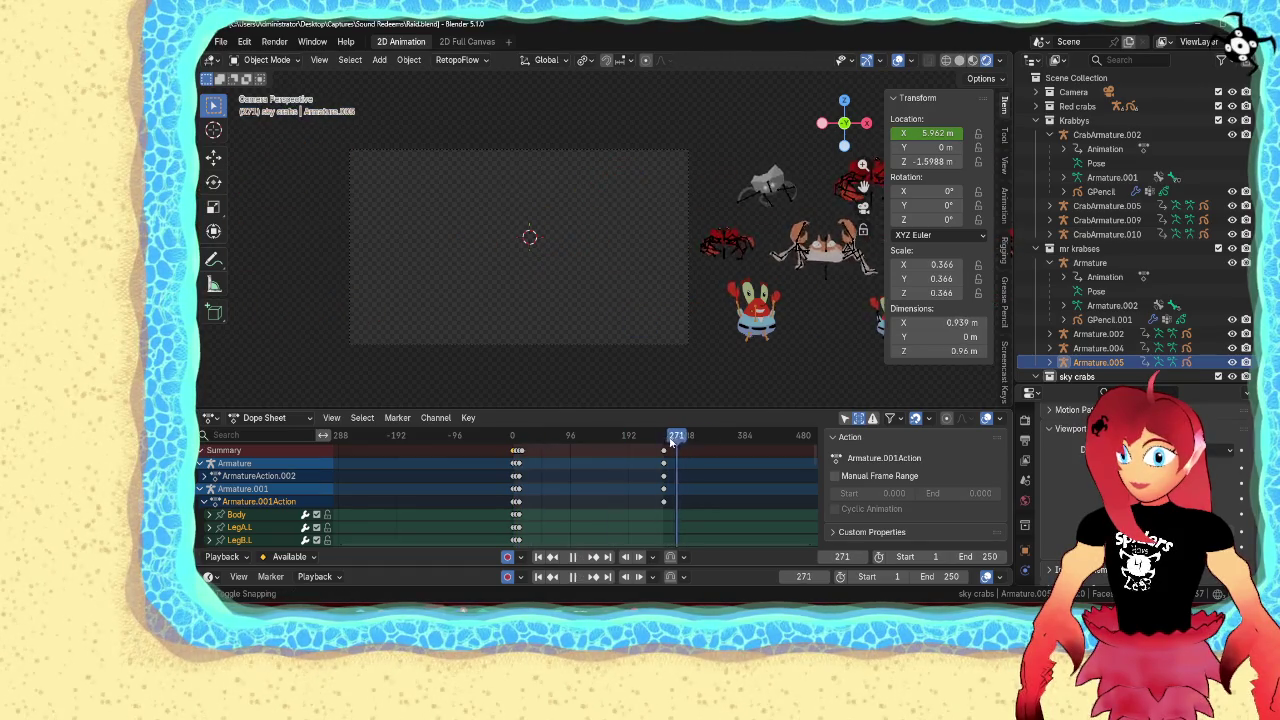
{"action": "right_click", "coordinate": [930, 129]}
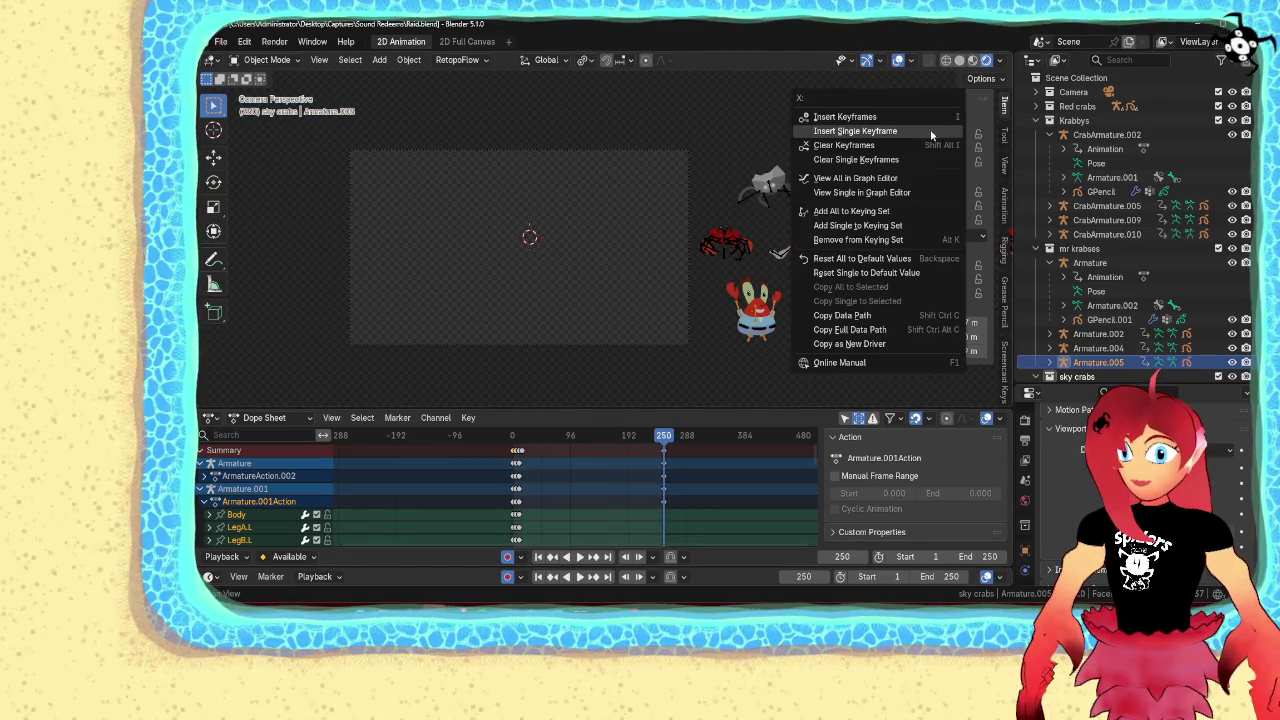
{"action": "left_click", "coordinate": [930, 129]}
Back at frame 1, move Mr. Krabs to X -18.618 m, left of the camera
{"action": "scroll", "coordinate": [643, 446], "scroll_direction": "down", "scroll_amount": 3}
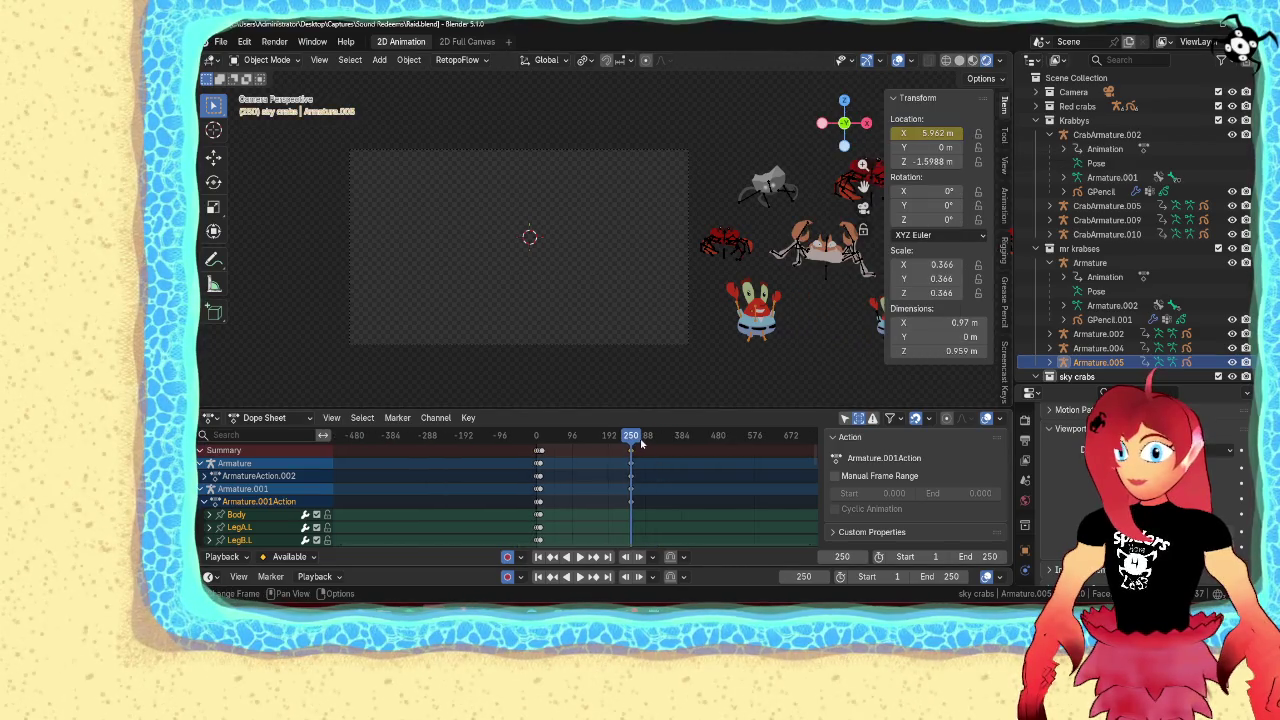
{"action": "left_click_drag", "start_coordinate": [804, 576], "coordinate": [804, 576]}
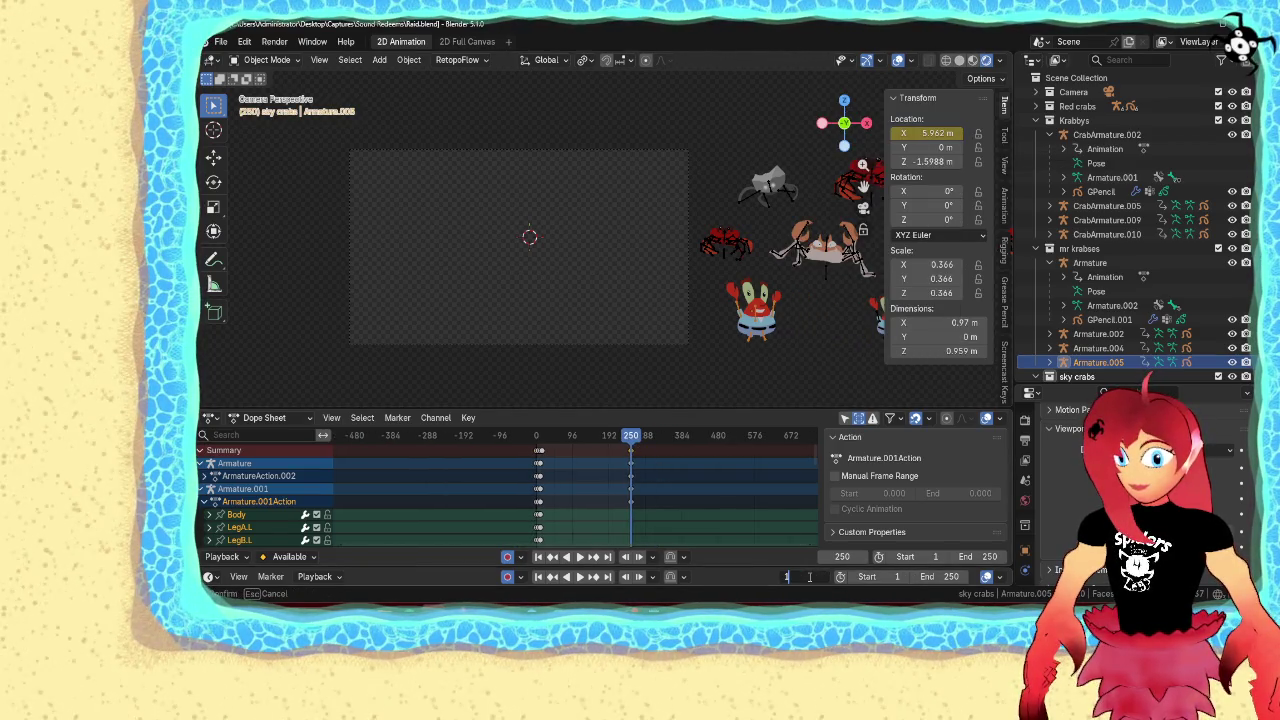
{"action": "key", "text": "Return"}
{"action": "left_click_drag", "start_coordinate": [935, 133], "coordinate": [850, 133]}
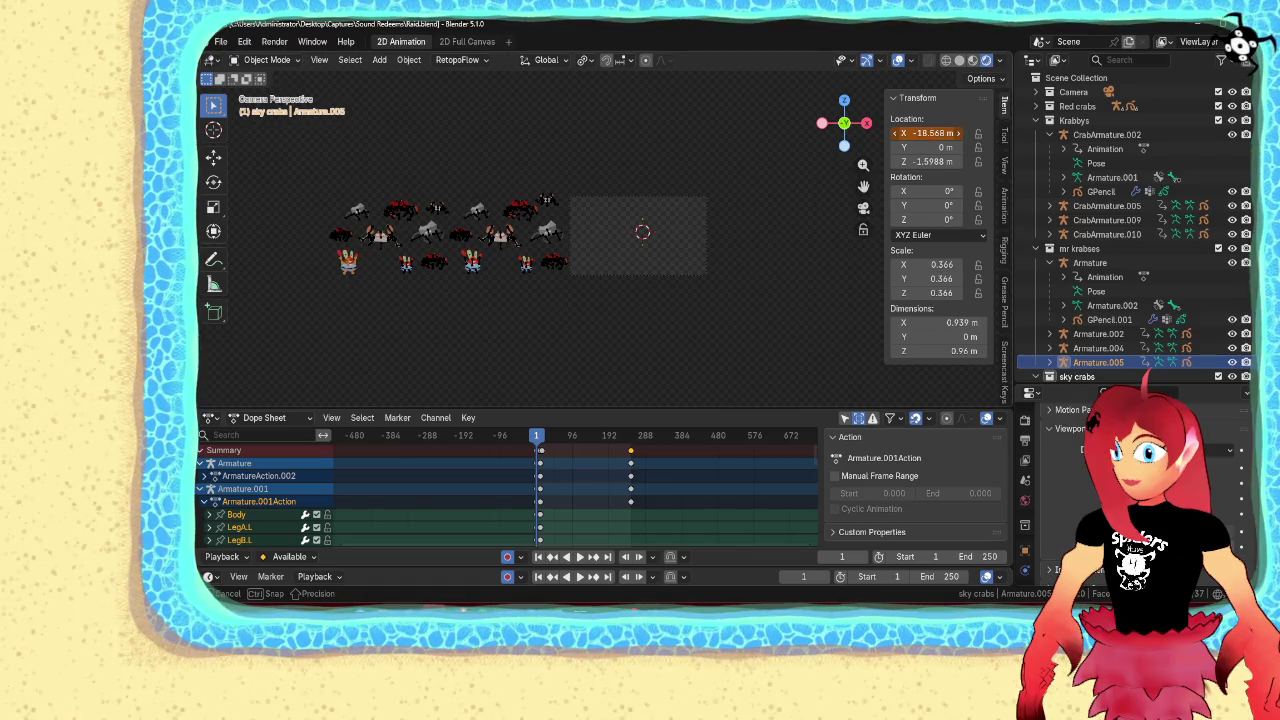
{"action": "left_click", "coordinate": [703, 335]}
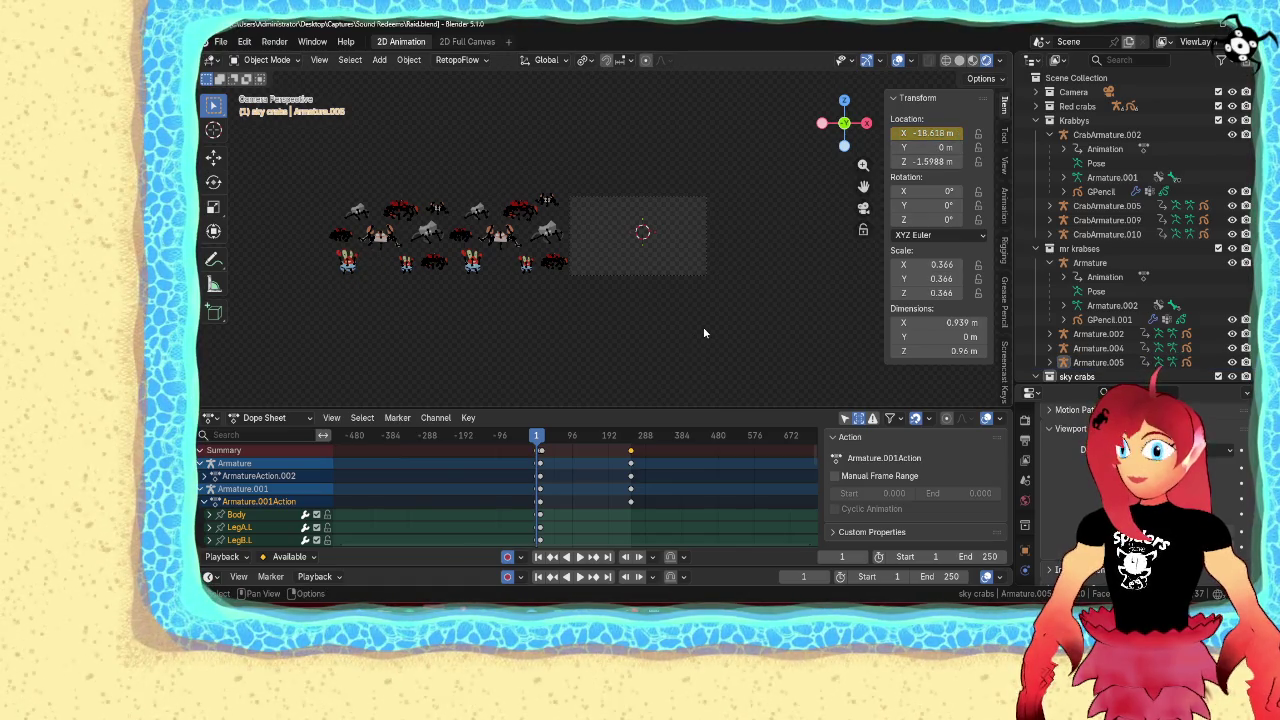
Stop the crab animation playback and rewind it to frame 1
{"action": "key", "text": "space"}
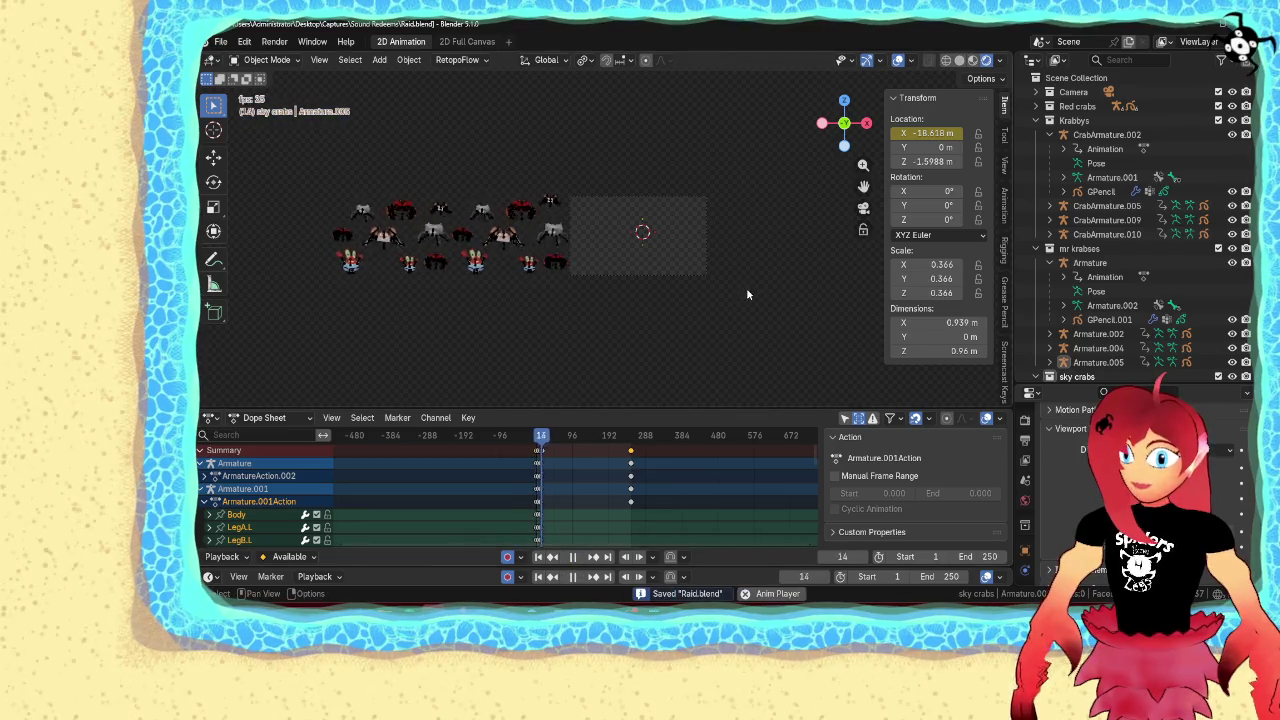
{"action": "scroll", "coordinate": [746, 286], "scroll_direction": "up", "scroll_amount": 5}
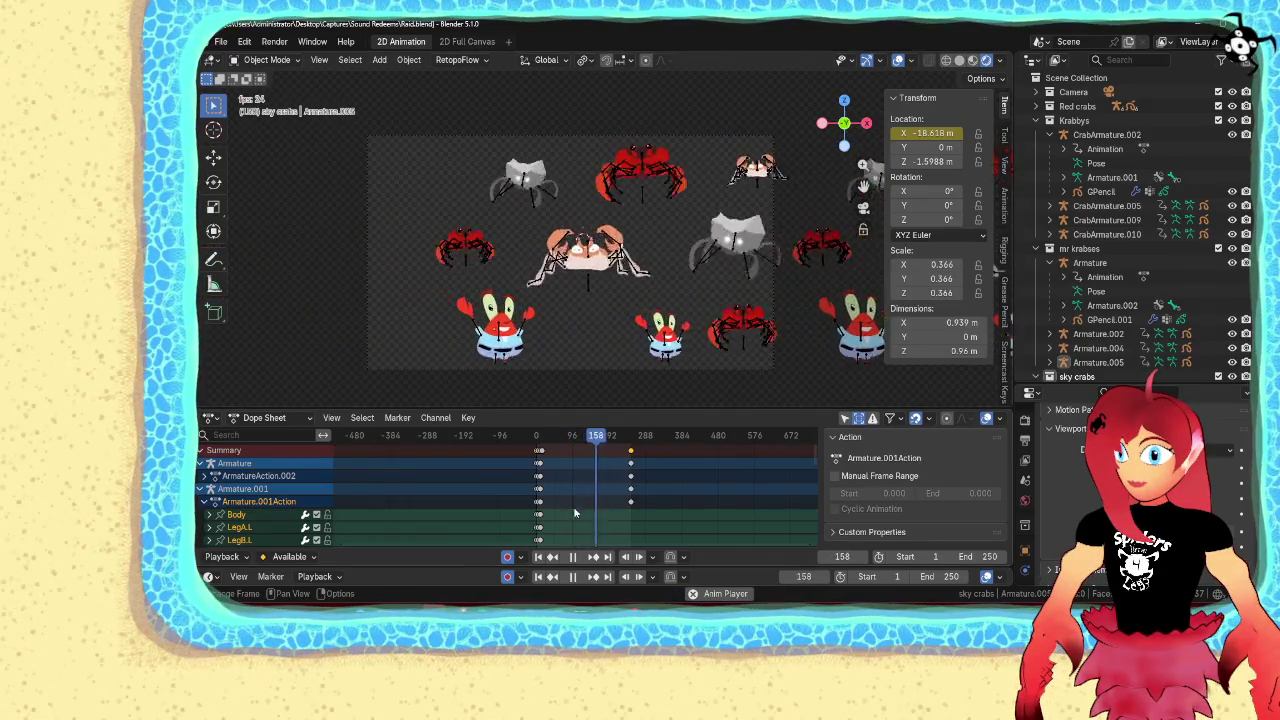
{"action": "left_click", "coordinate": [571, 557]}
{"action": "left_click", "coordinate": [538, 557]}
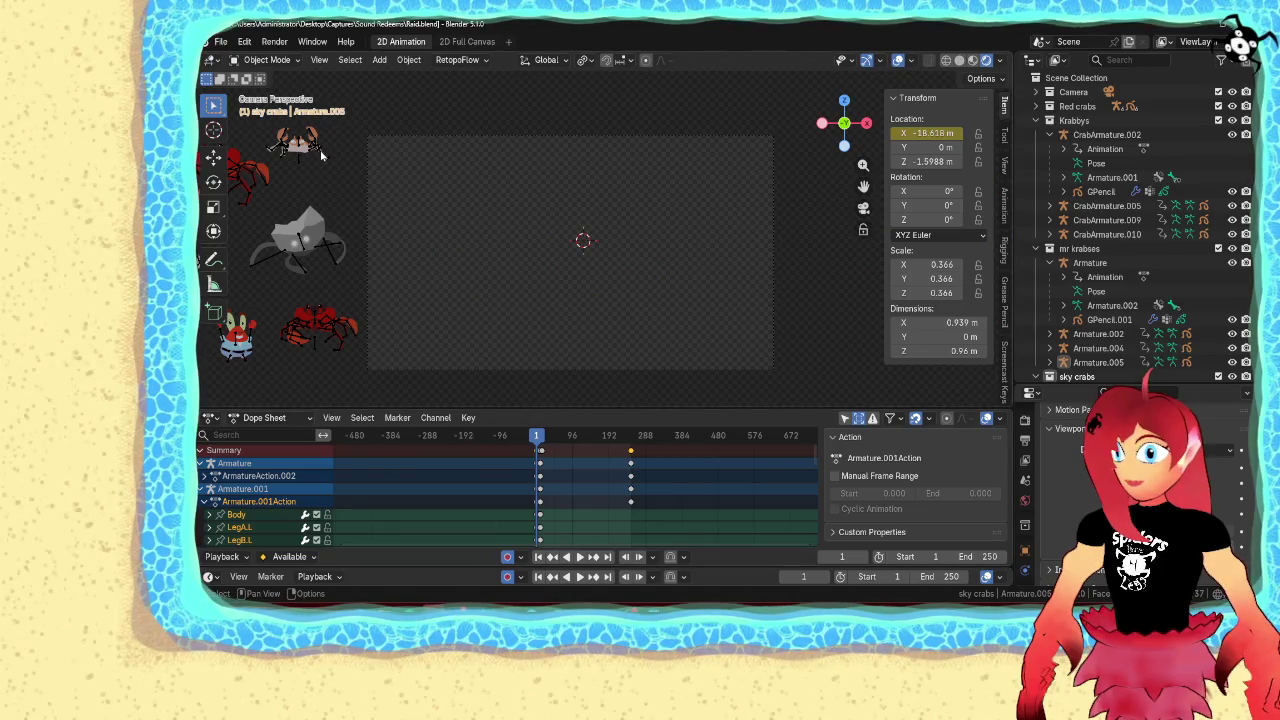
Nudge CrabArmature.005's Y location, then replay the animation and stop it back at frame 1
{"action": "left_click", "coordinate": [322, 156]}
{"action": "left_click_drag", "start_coordinate": [935, 147], "coordinate": [915, 161]}
{"action": "left_click", "coordinate": [580, 557]}
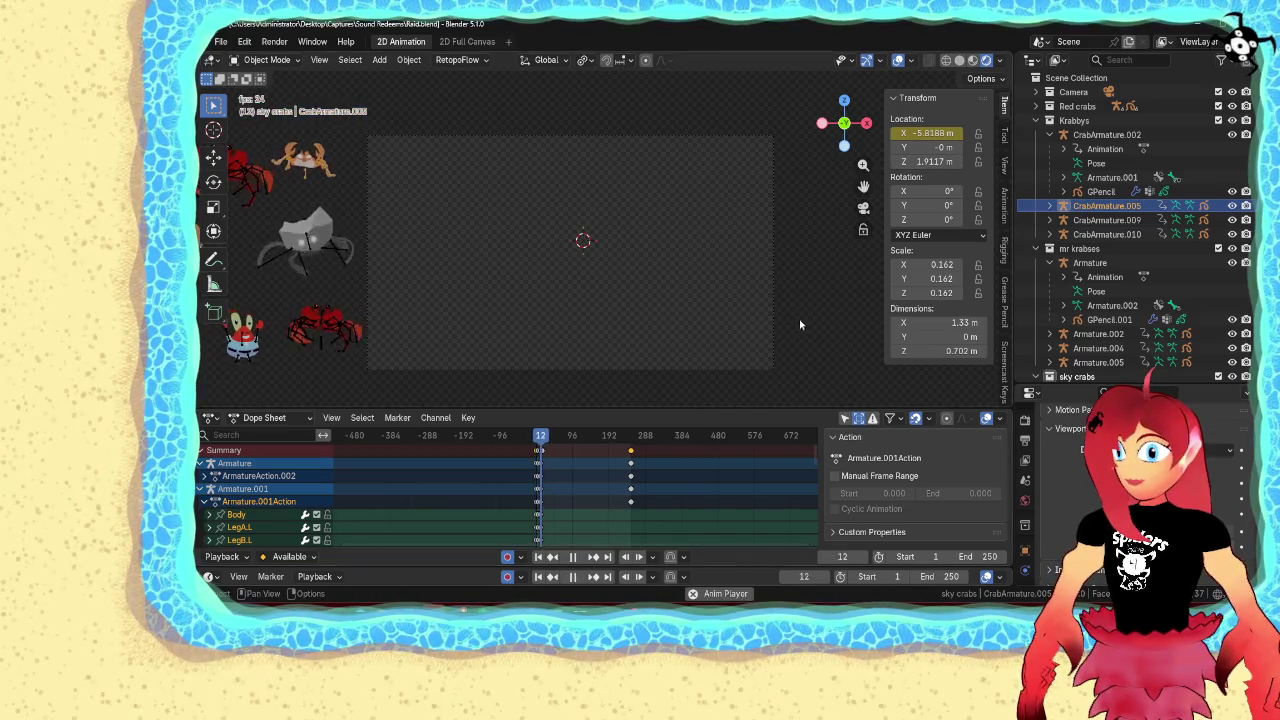
{"action": "left_click", "coordinate": [739, 311]}
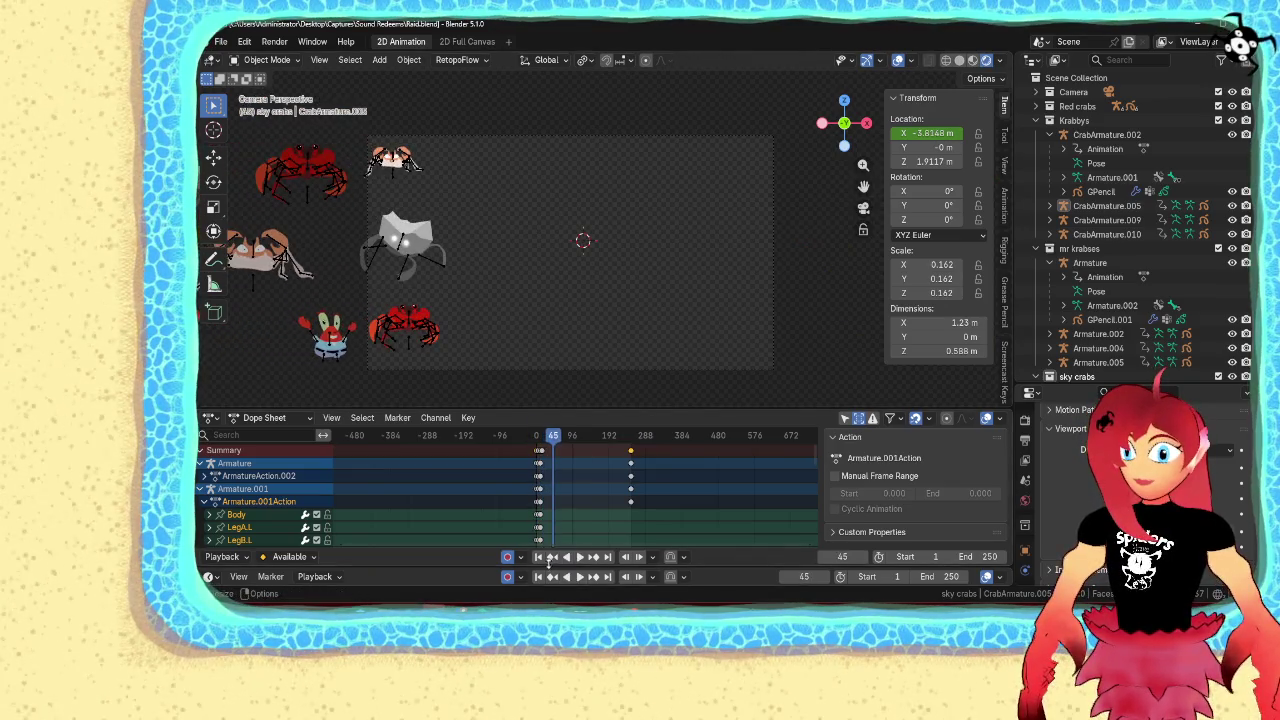
{"action": "key", "text": "Escape"}
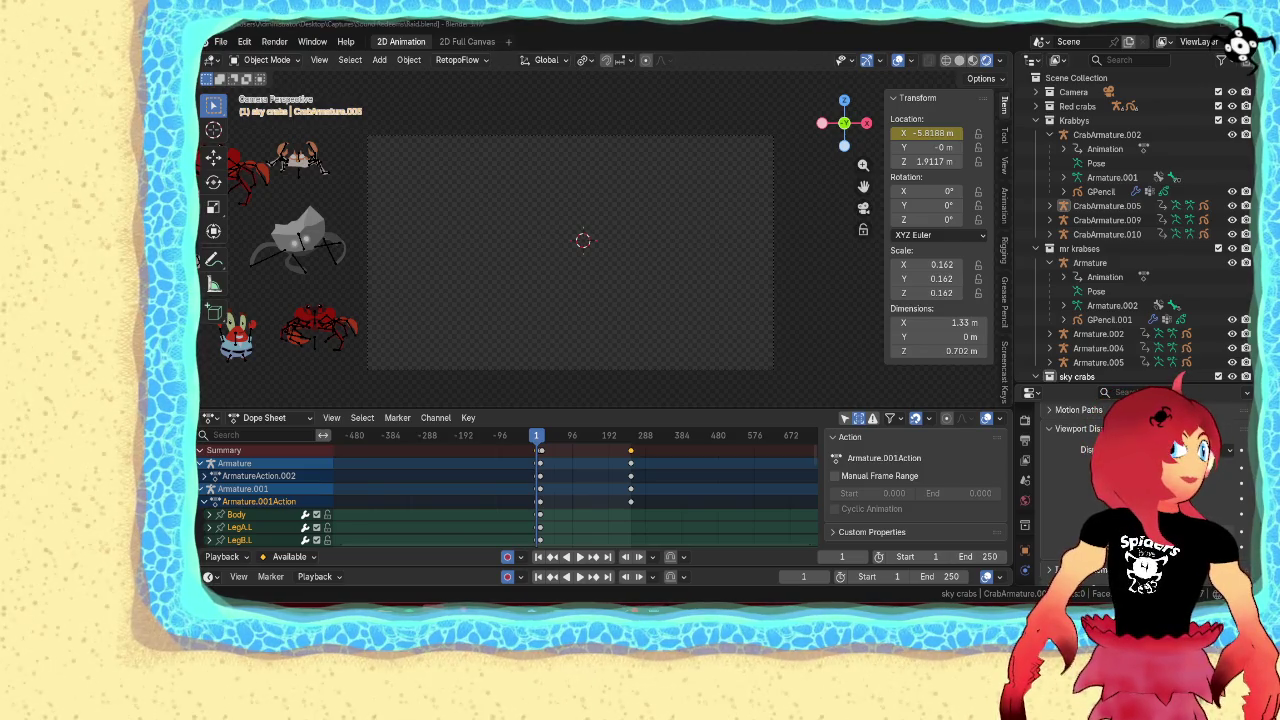
{"action": "left_click", "coordinate": [508, 41]}
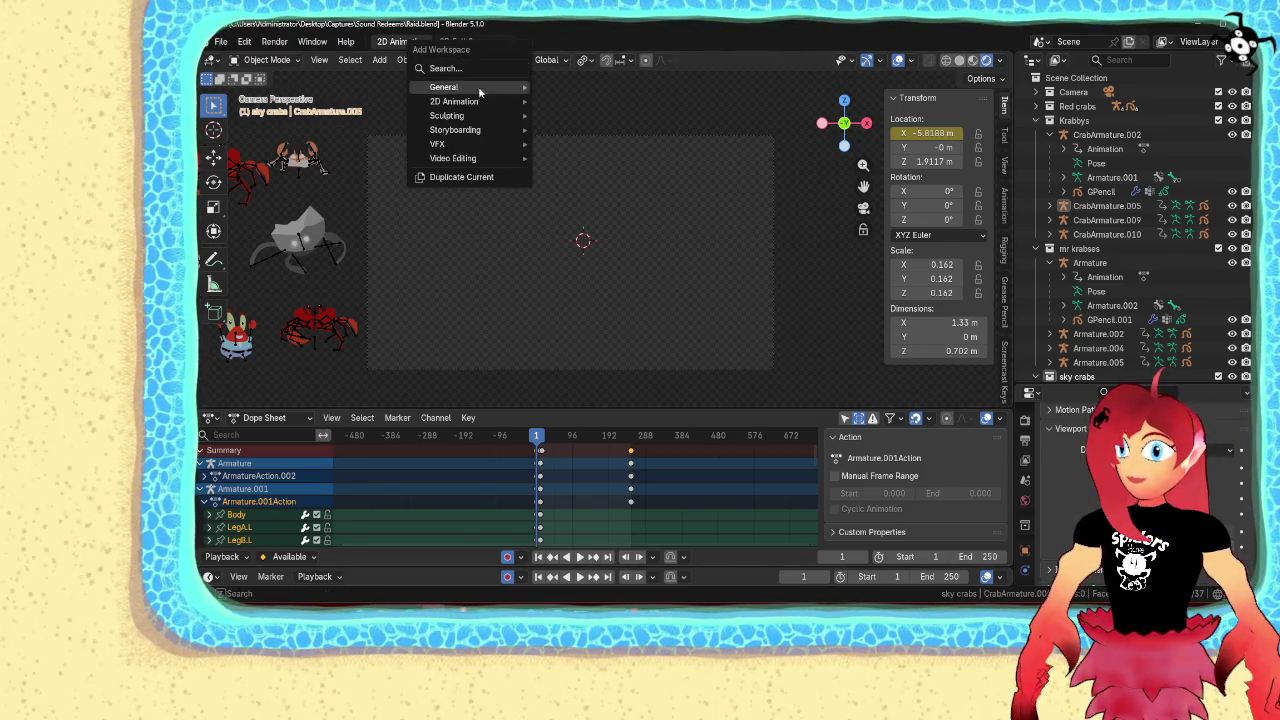
{"action": "mouse_move", "coordinate": [453, 158]}
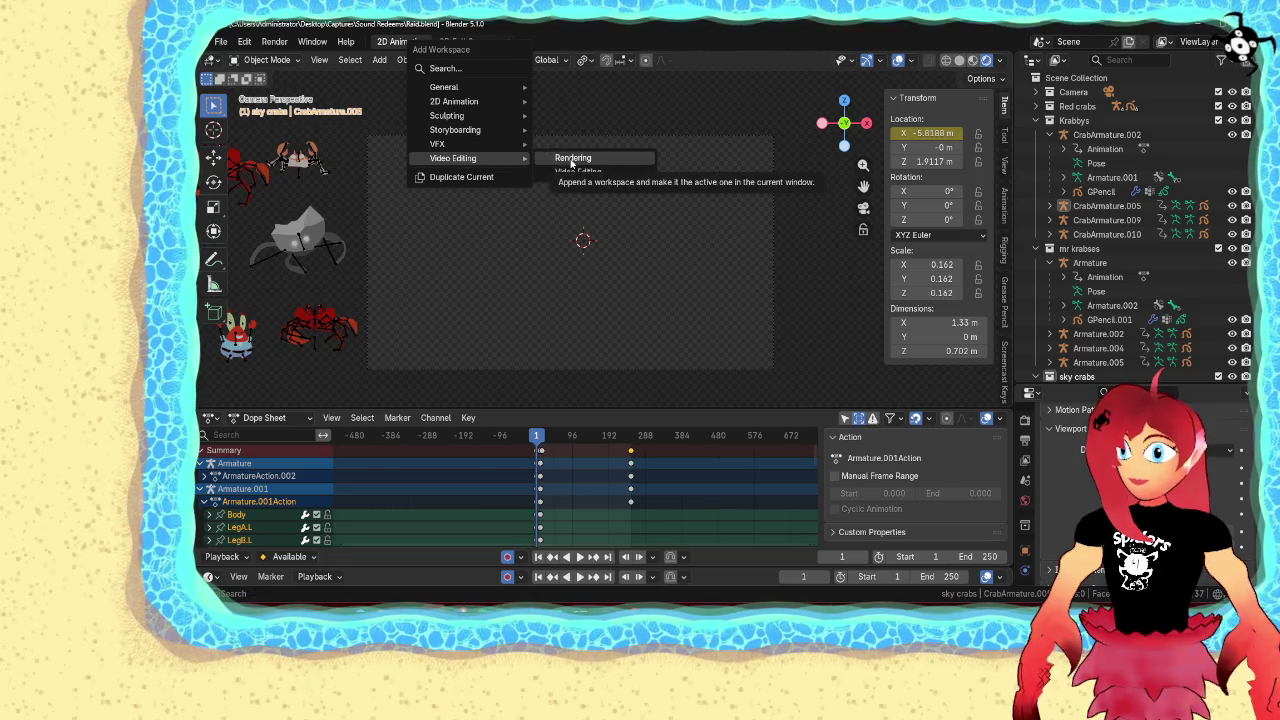
Add a Video Editing workspace with a 3D Viewport camera view and the sequencer linked to Scene
{"action": "left_click", "coordinate": [580, 172]}
{"action": "left_click", "coordinate": [424, 60]}
{"action": "left_click", "coordinate": [455, 112]}
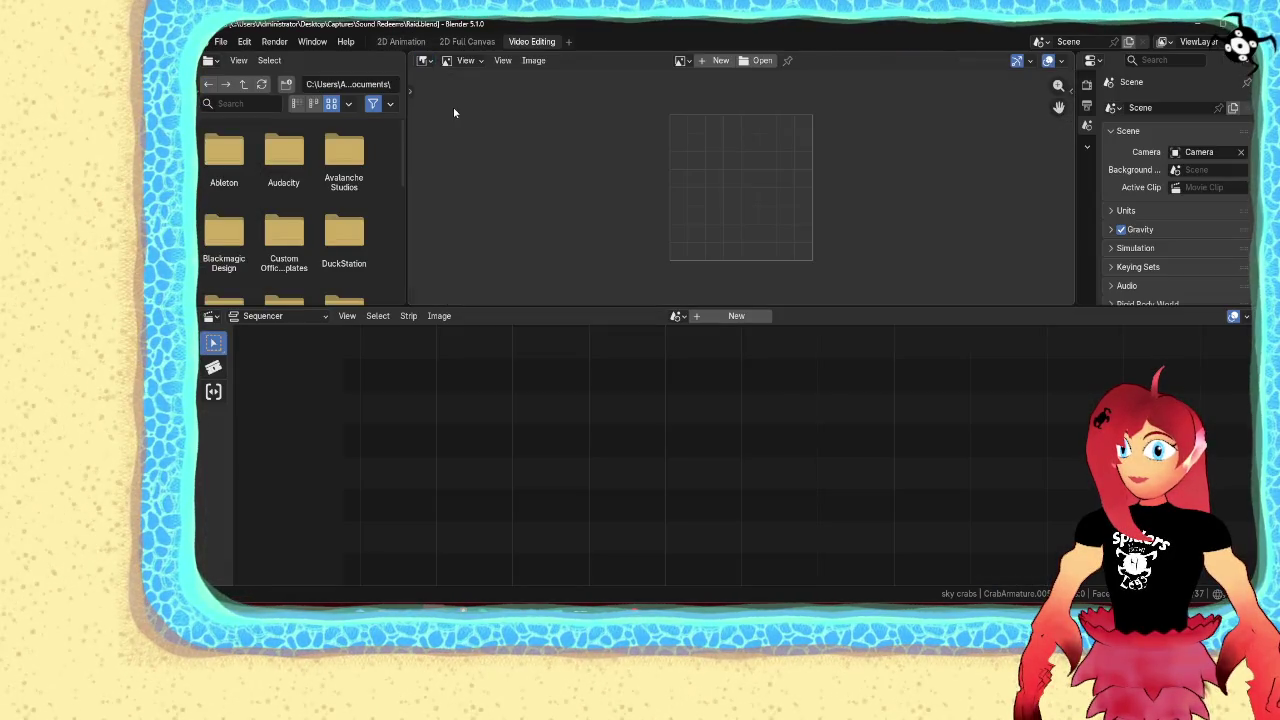
{"action": "left_click", "coordinate": [427, 61]}
{"action": "left_click", "coordinate": [446, 97]}
{"action": "key", "text": "KP_0"}
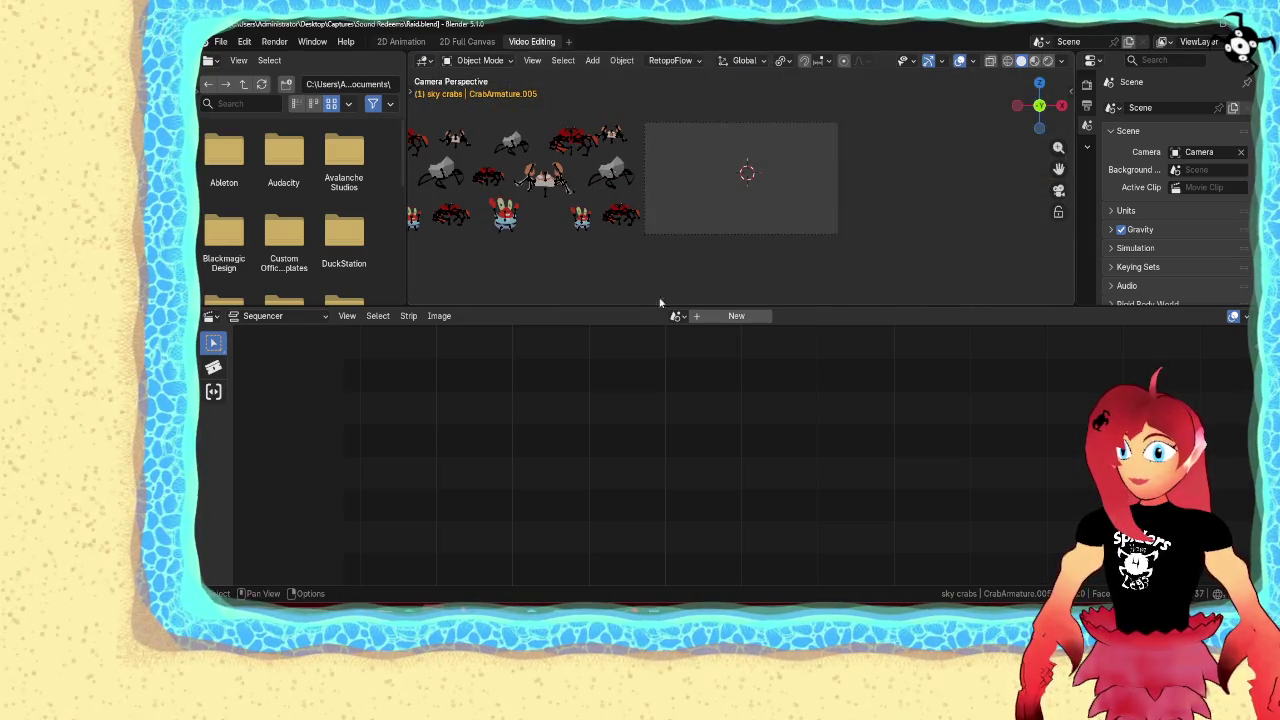
{"action": "left_click", "coordinate": [677, 316]}
{"action": "left_click", "coordinate": [688, 338]}
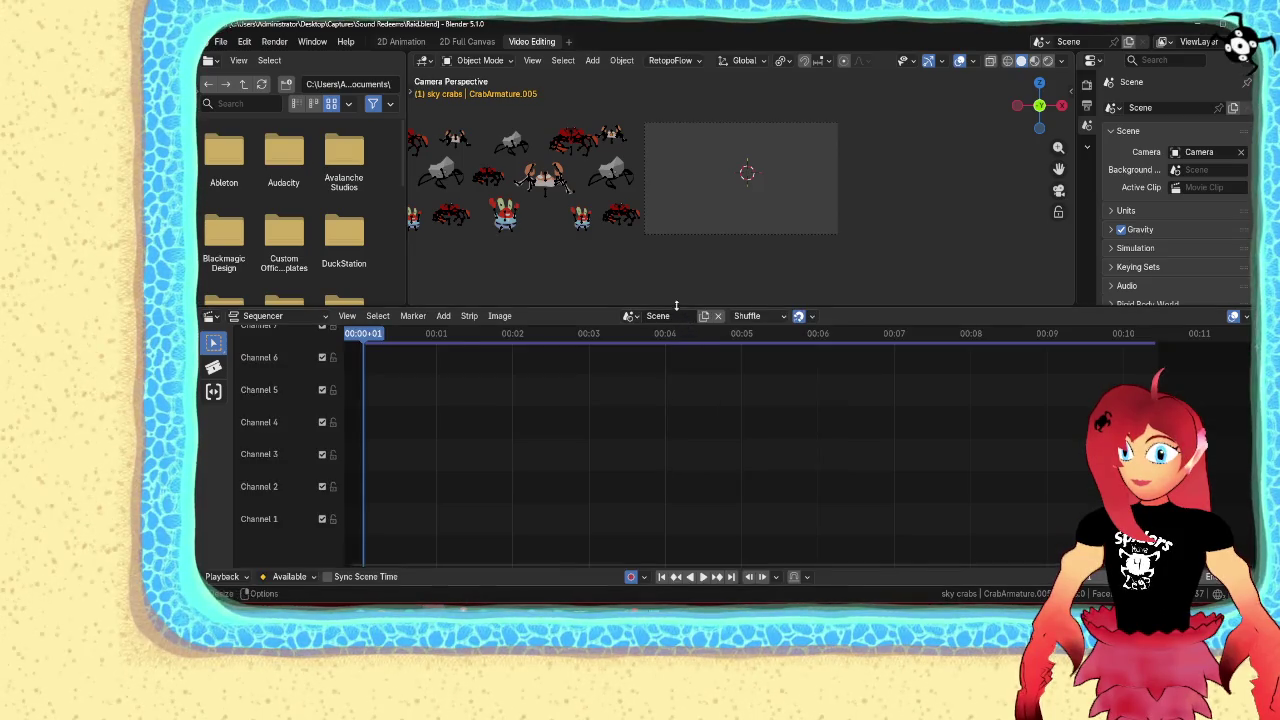
Place Comedic - Tuba Troubles Loop.wav on sequencer channel 3, starting at frame 0
{"action": "scroll", "coordinate": [655, 283], "scroll_direction": "up", "scroll_amount": 2}
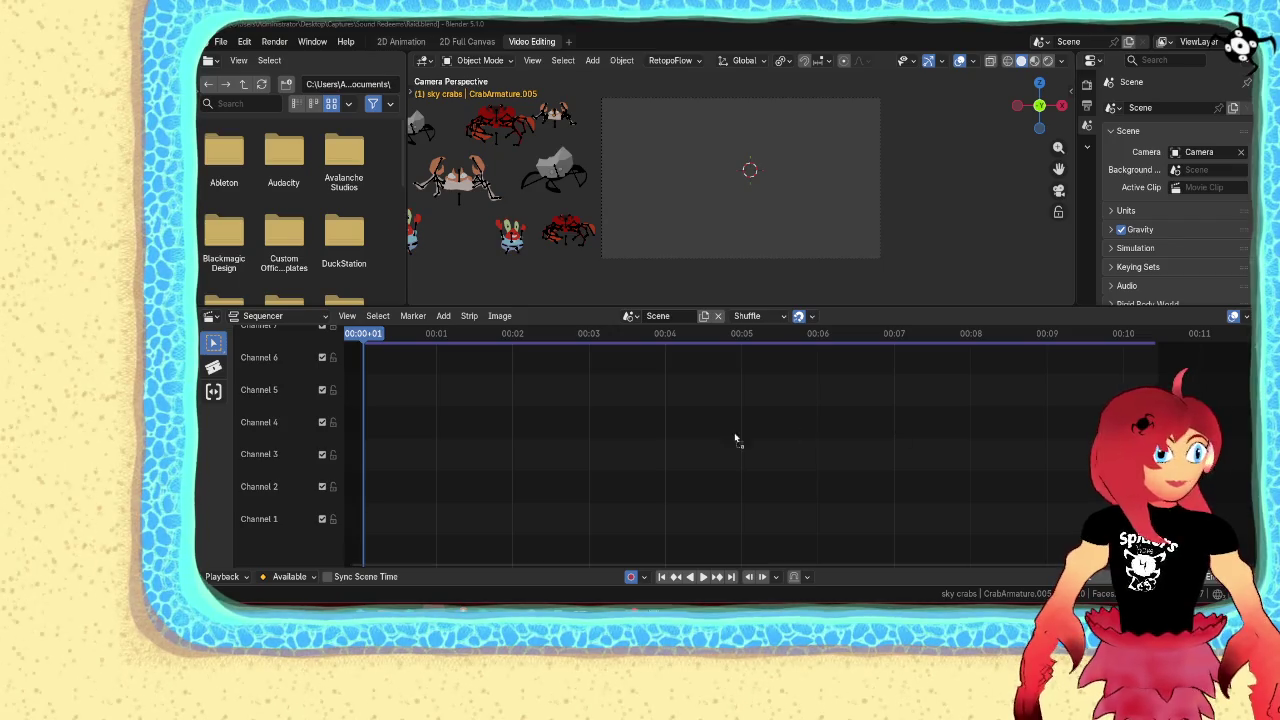
{"action": "left_click_drag", "start_coordinate": [1249, 414], "coordinate": [594, 440]}
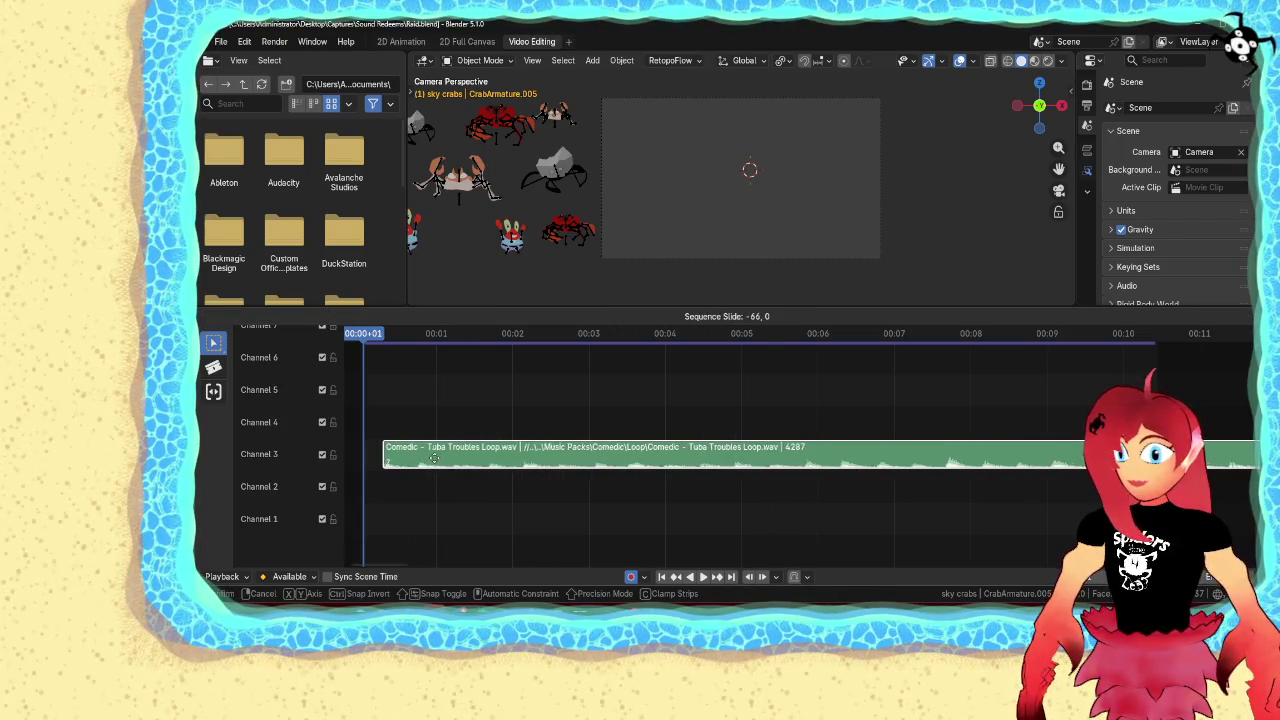
{"action": "left_click", "coordinate": [424, 461]}
Play back with the music, then stop and move the playhead to the ten-second mark
{"action": "left_click", "coordinate": [703, 577]}
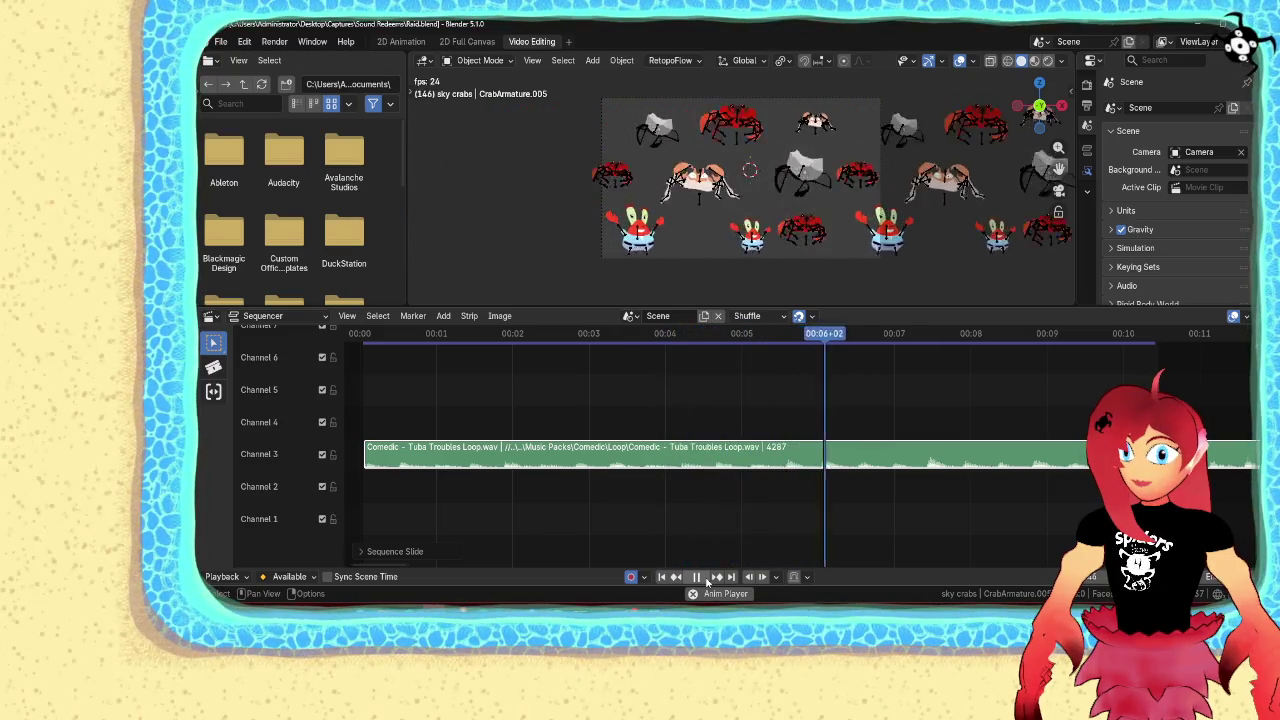
{"action": "scroll", "coordinate": [843, 508], "scroll_direction": "down", "scroll_amount": 2}
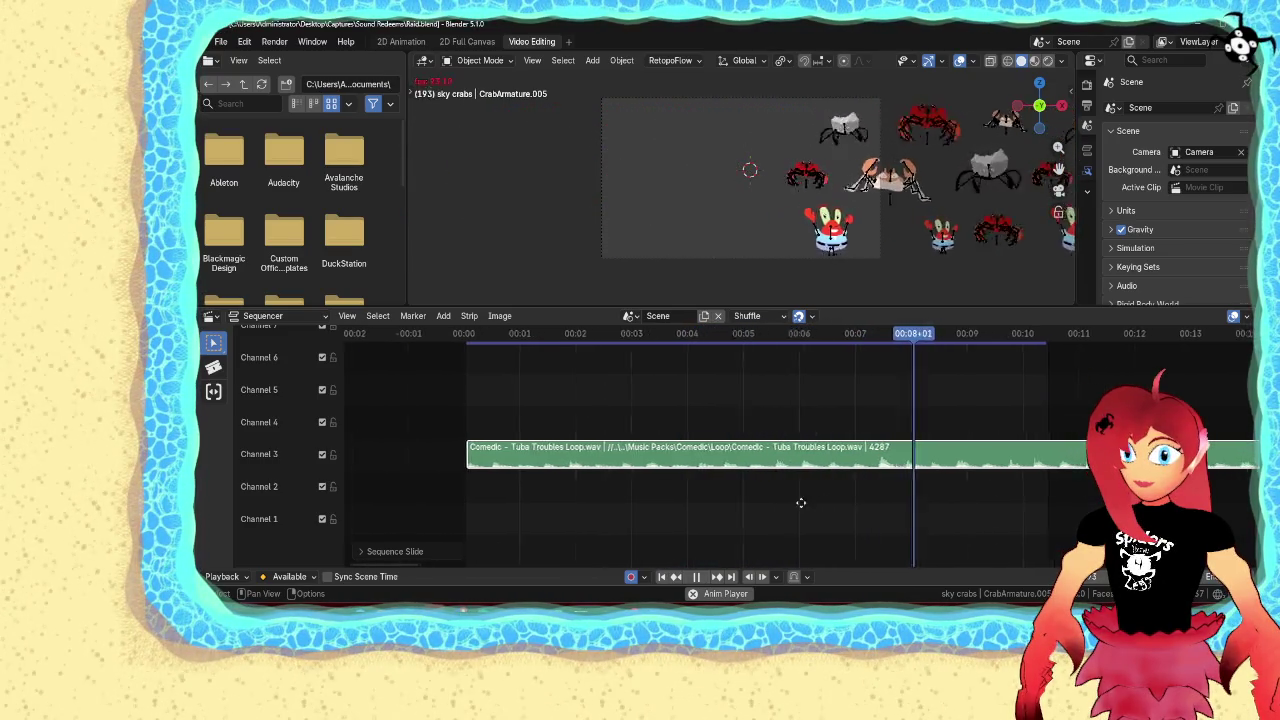
{"action": "middle_click_drag", "start_coordinate": [808, 503], "coordinate": [718, 513]}
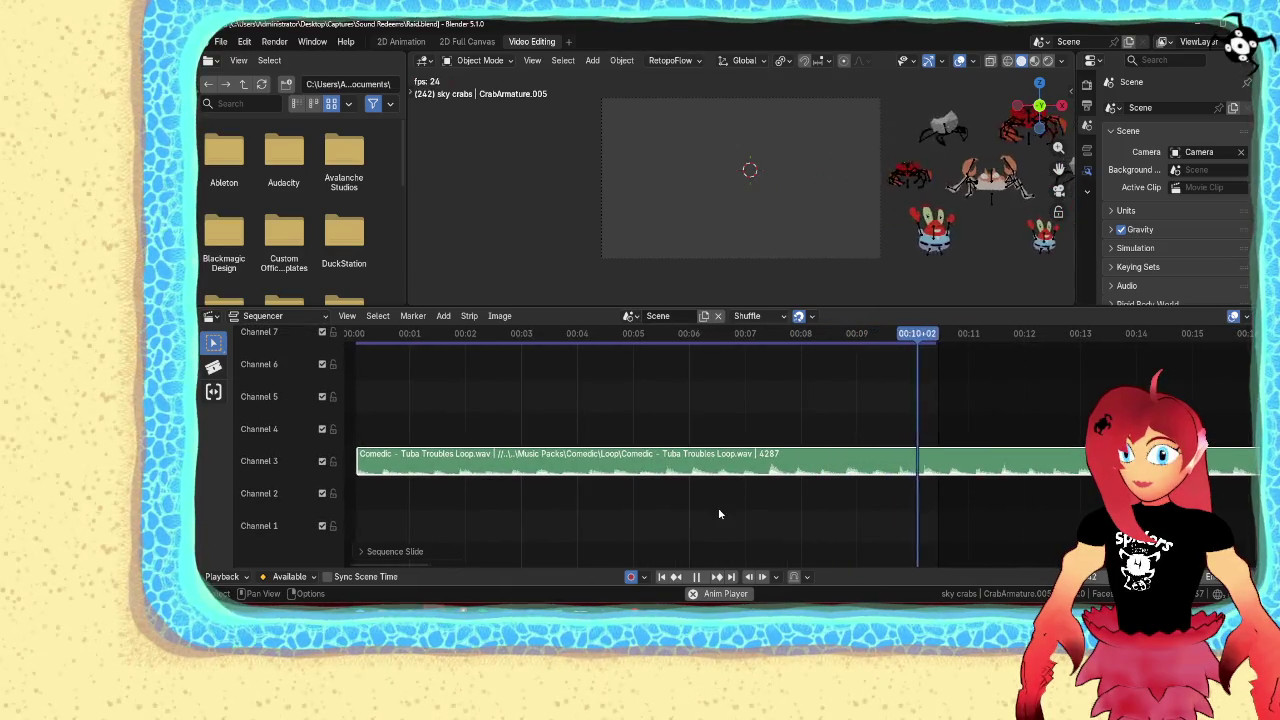
{"action": "left_click", "coordinate": [698, 578]}
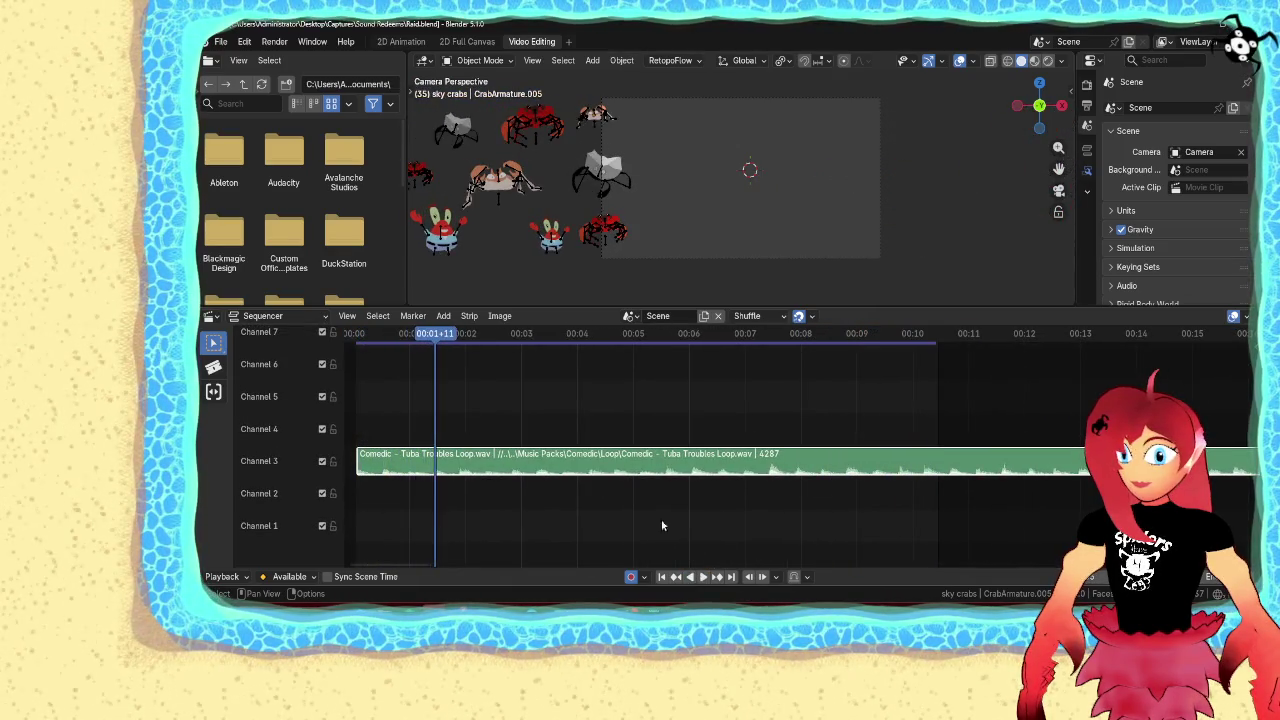
{"action": "scroll", "coordinate": [488, 413], "scroll_direction": "down", "scroll_amount": 1}
{"action": "left_click_drag", "start_coordinate": [488, 347], "coordinate": [897, 372]}
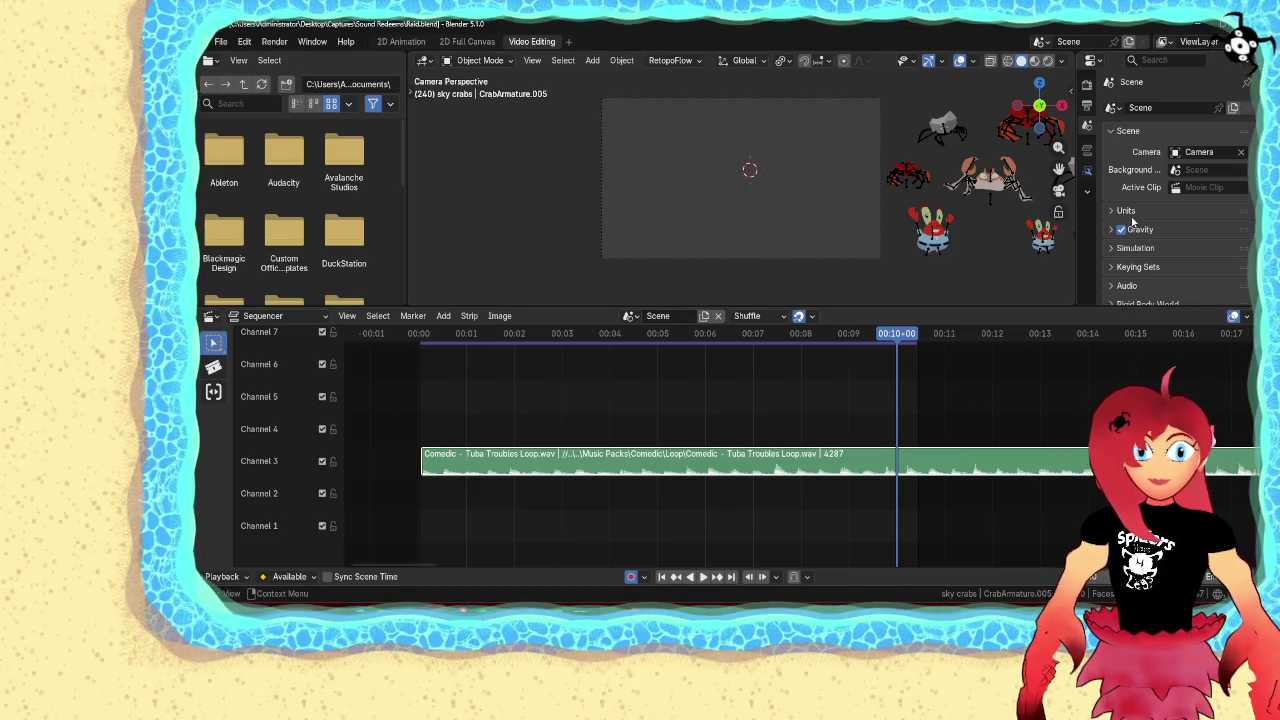
{"action": "left_click", "coordinate": [1089, 172]}
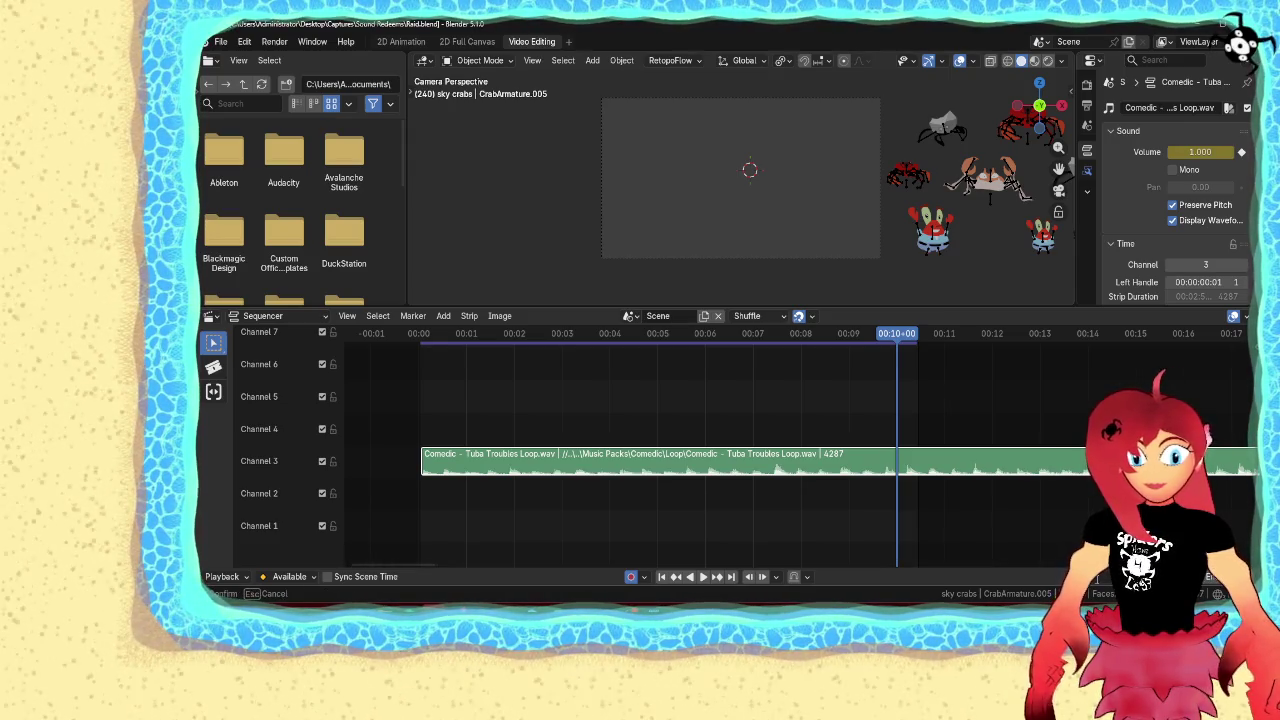
Keyframe the tuba music volume to 0 at frame 250 and play back the fade-out
{"action": "left_click_drag", "start_coordinate": [897, 333], "coordinate": [917, 333]}
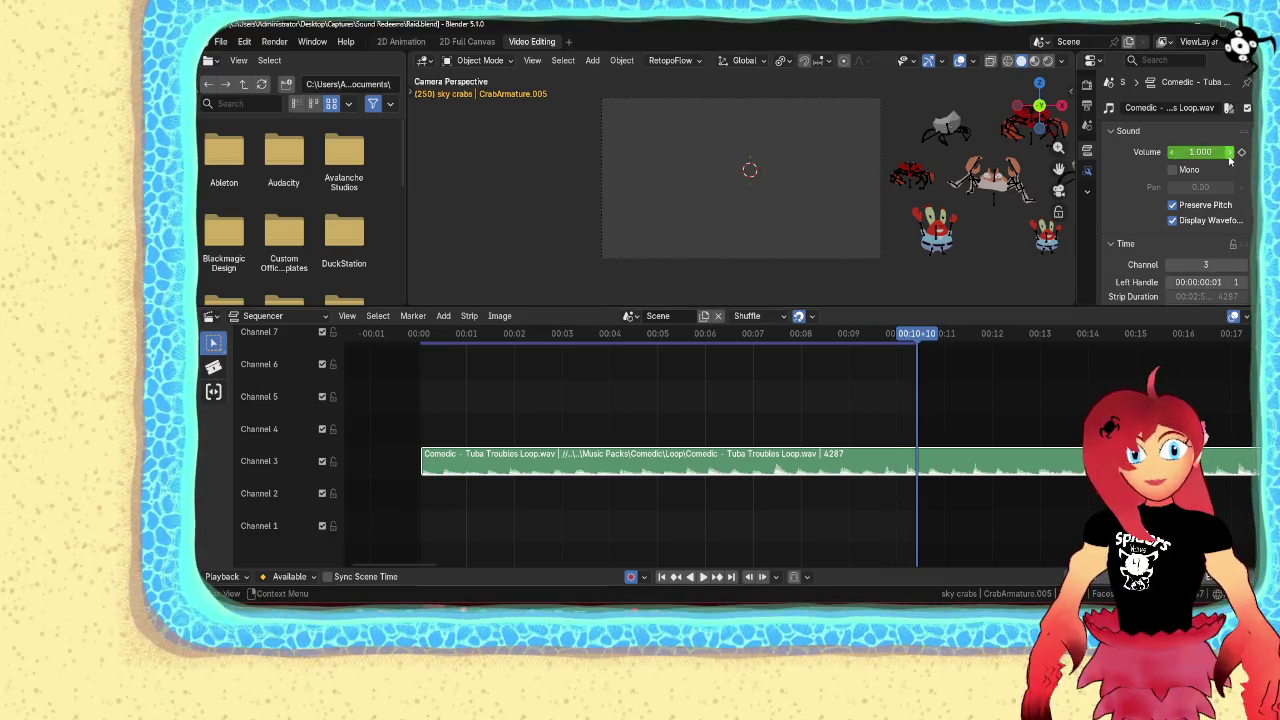
{"action": "left_click_drag", "start_coordinate": [1200, 151], "coordinate": [1087, 197]}
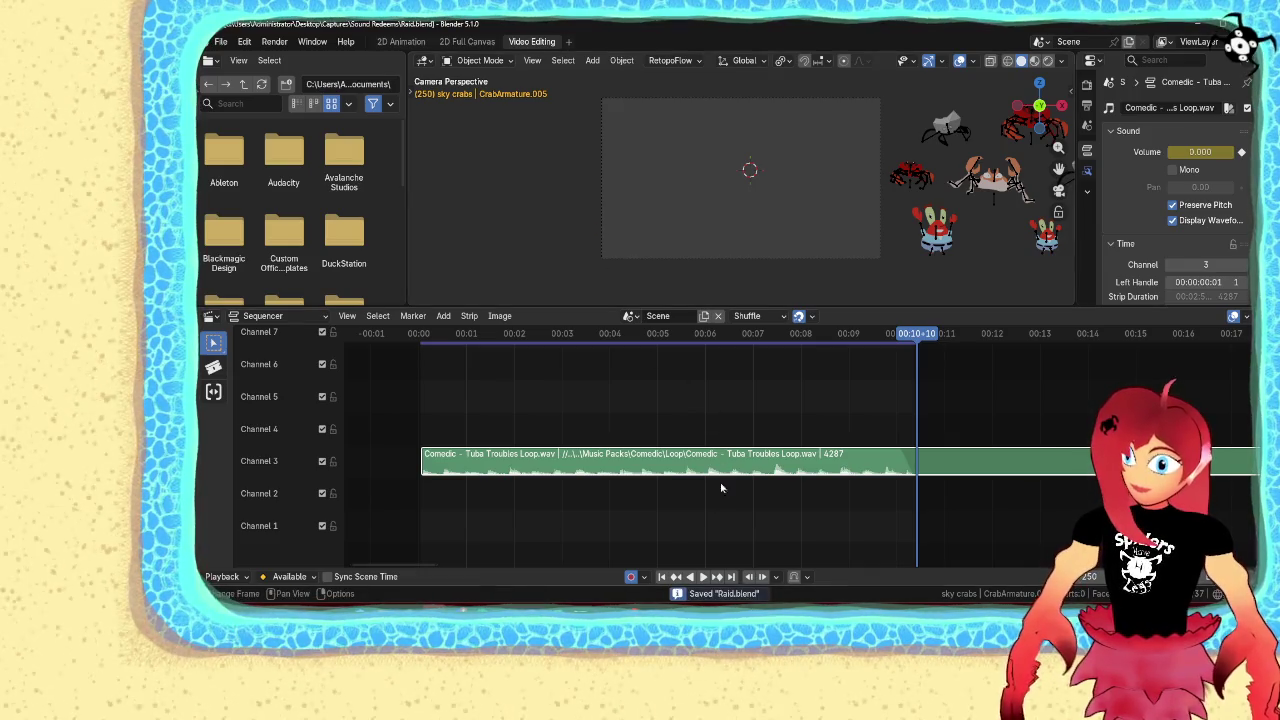
{"action": "key", "text": "space"}
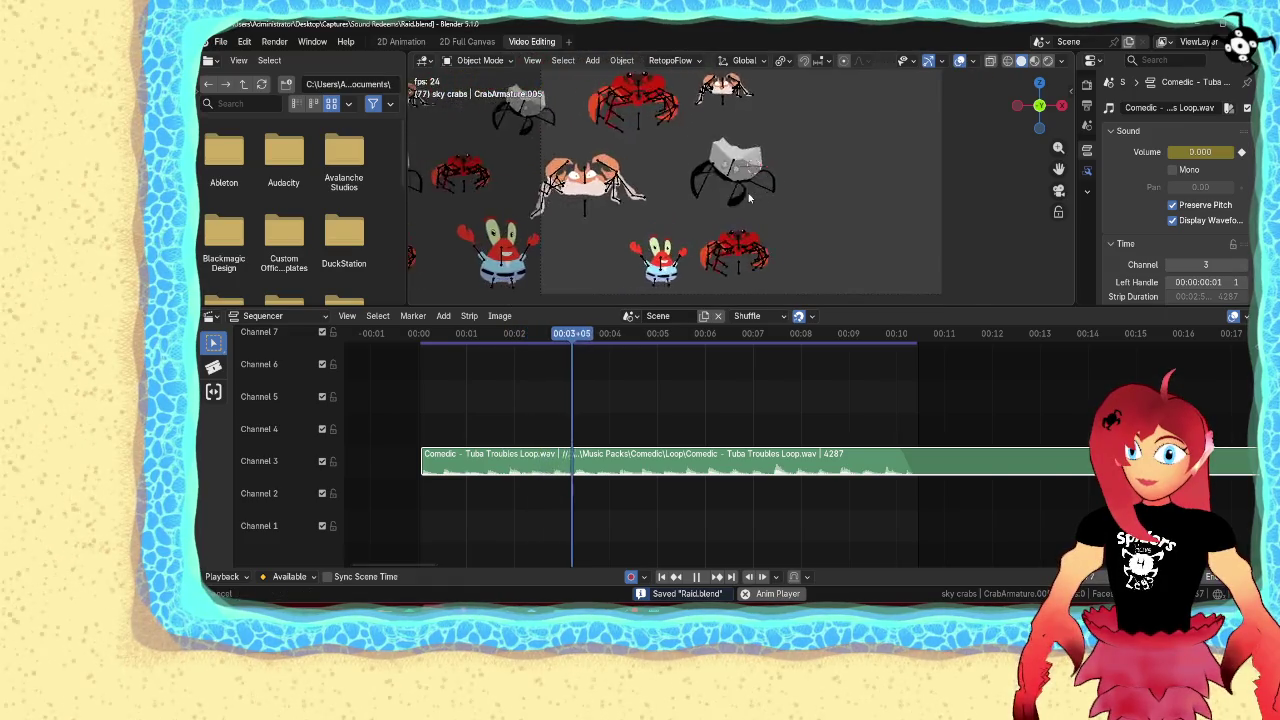
{"action": "left_click_drag", "start_coordinate": [766, 306], "coordinate": [766, 390]}
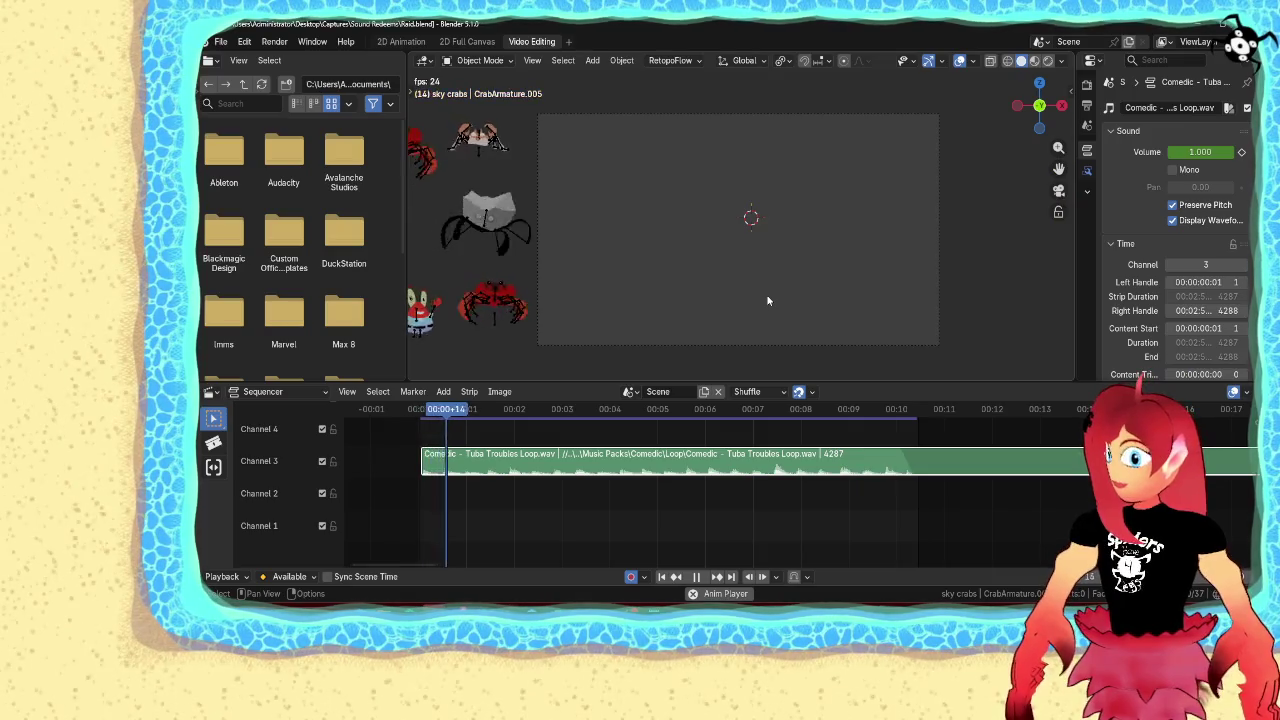
Stop the music preview, rewind to frame 1 and step the playhead forward a couple of frames
{"action": "key", "text": "space"}
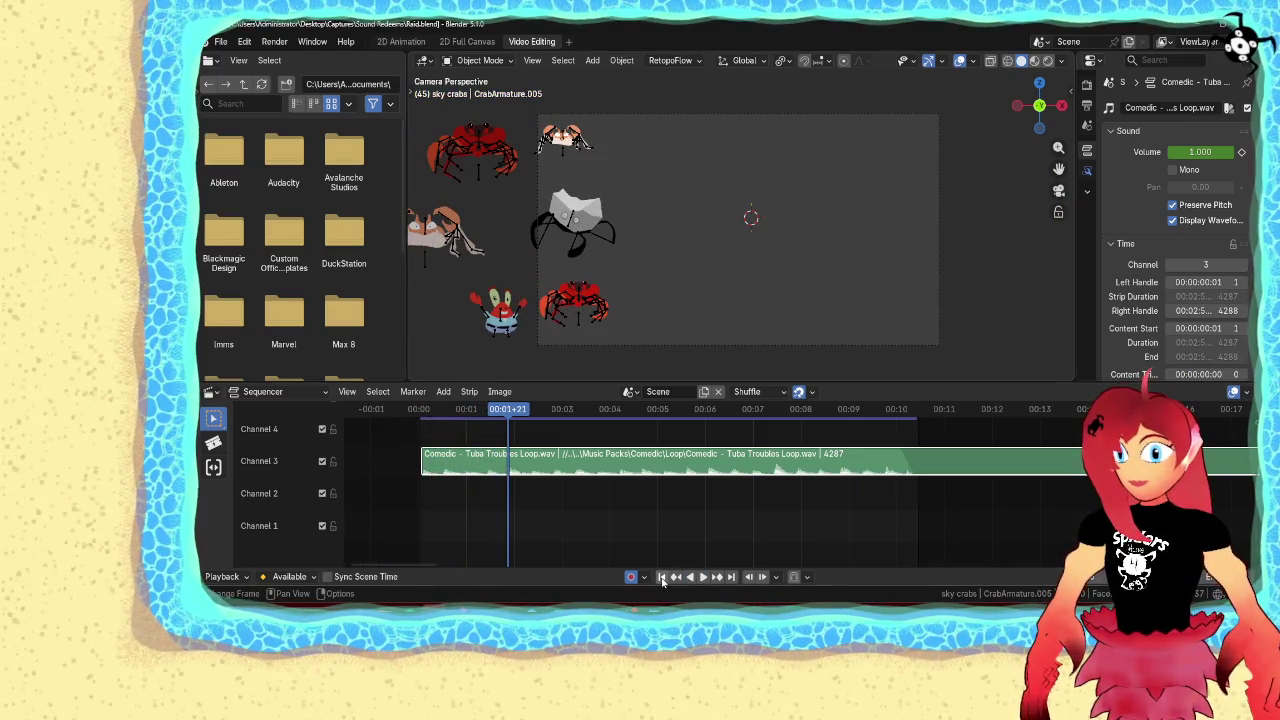
{"action": "left_click", "coordinate": [661, 578]}
{"action": "scroll", "coordinate": [719, 258], "scroll_direction": "down", "scroll_amount": 4}
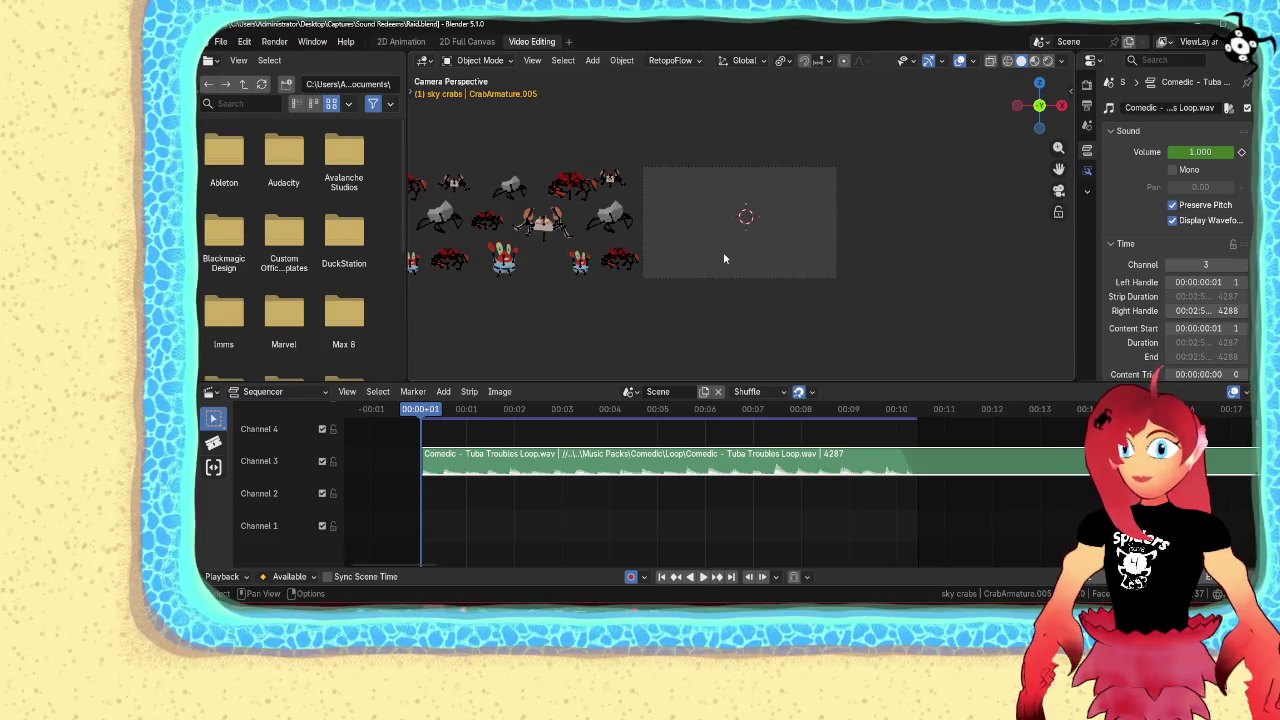
{"action": "scroll", "coordinate": [723, 259], "scroll_direction": "up", "scroll_amount": 3}
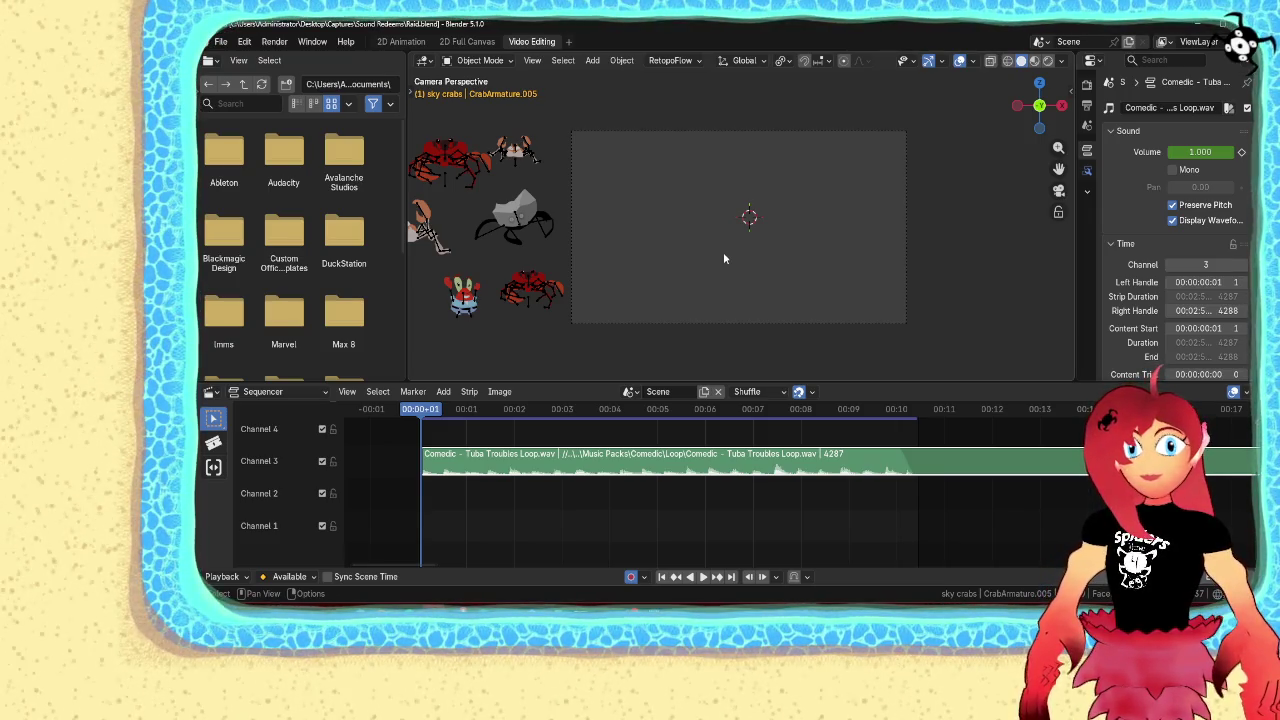
{"action": "key", "text": "Right"}
{"action": "key", "text": "Right"}
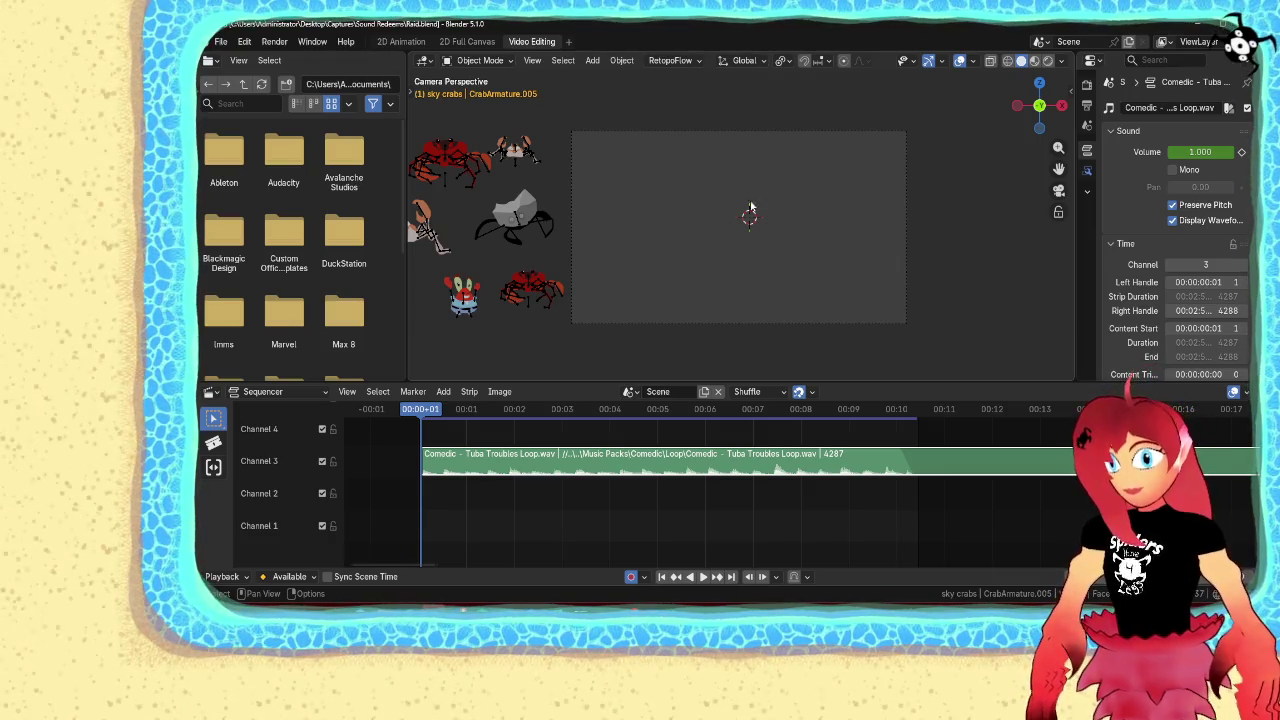
{"action": "scroll", "coordinate": [745, 218], "scroll_direction": "down", "scroll_amount": 6}
{"action": "scroll", "coordinate": [747, 222], "scroll_direction": "up", "scroll_amount": 5}
{"action": "scroll", "coordinate": [747, 222], "scroll_direction": "up", "scroll_amount": 2}
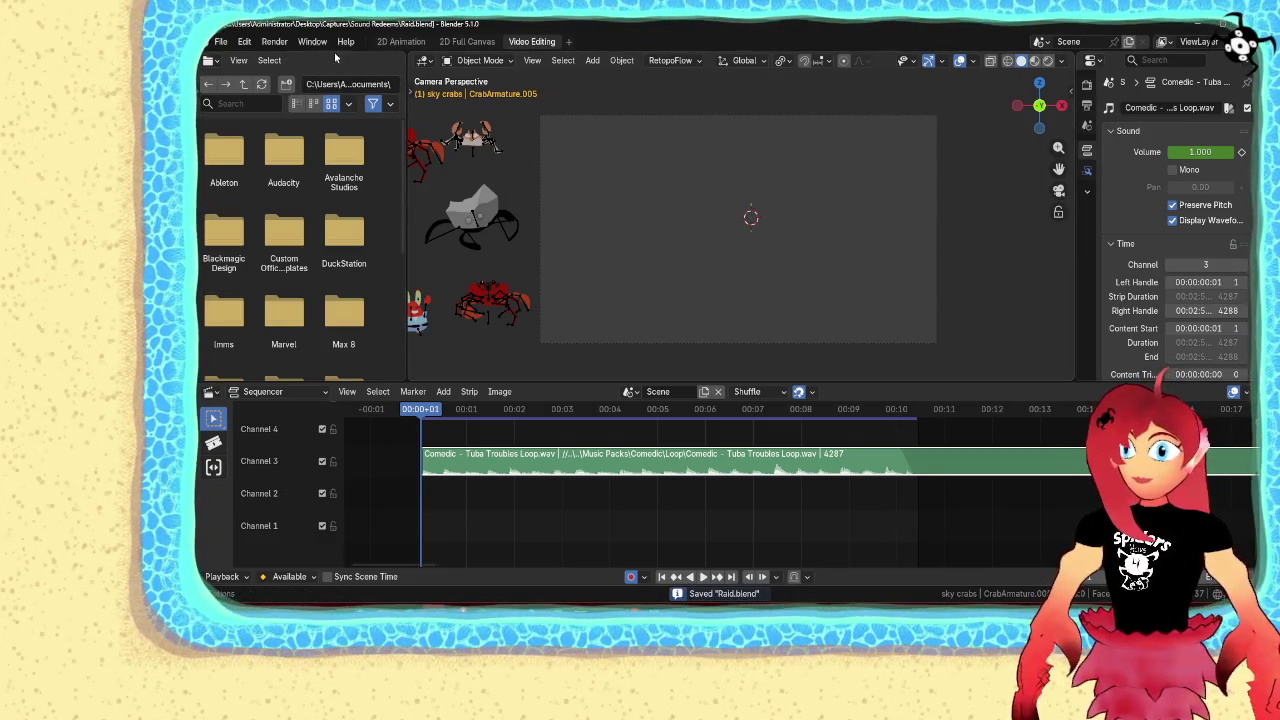
{"action": "left_click", "coordinate": [400, 41]}
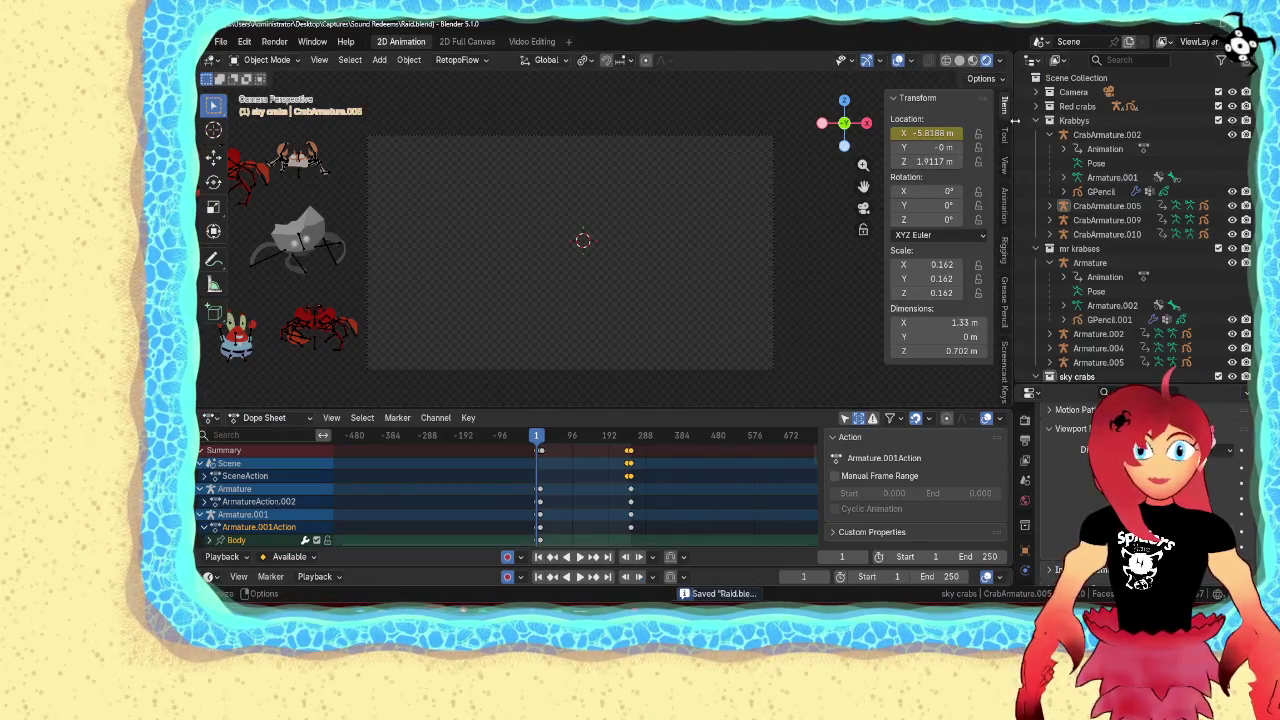
Enlarge the properties area and bring up the Output Properties settings
{"action": "left_click_drag", "start_coordinate": [1057, 385], "coordinate": [1057, 155]}
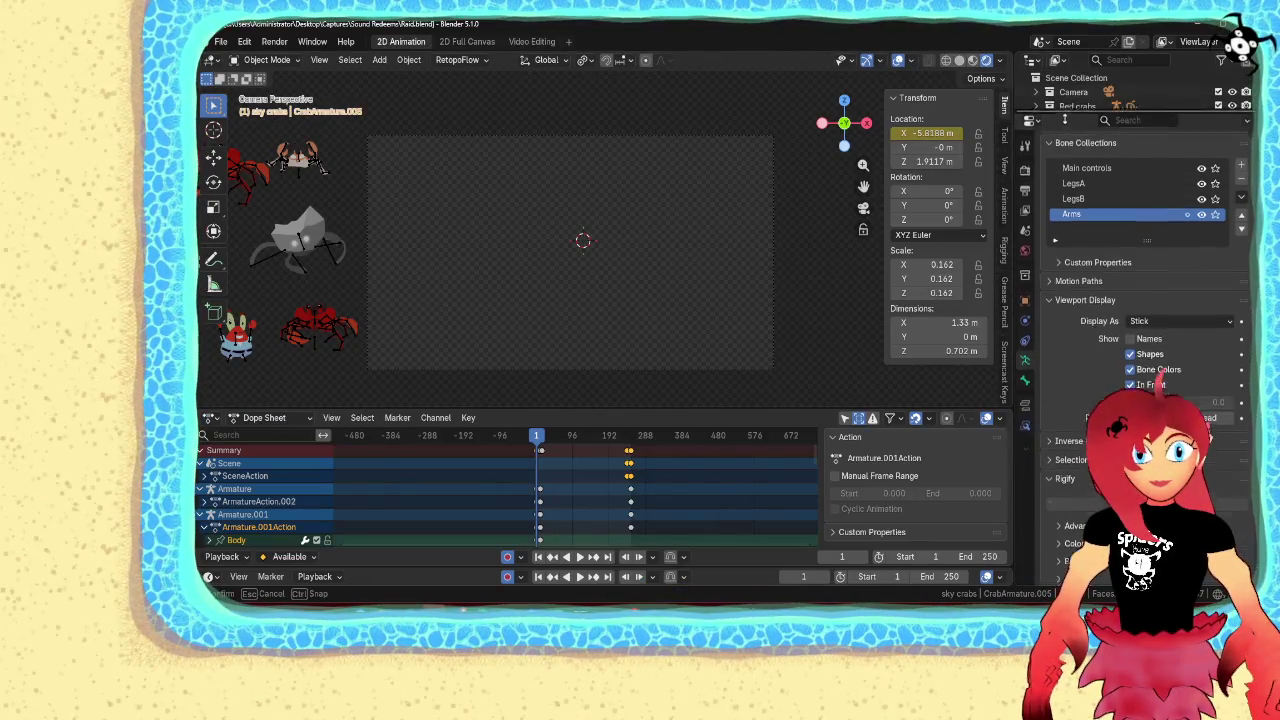
{"action": "left_click", "coordinate": [1024, 232]}
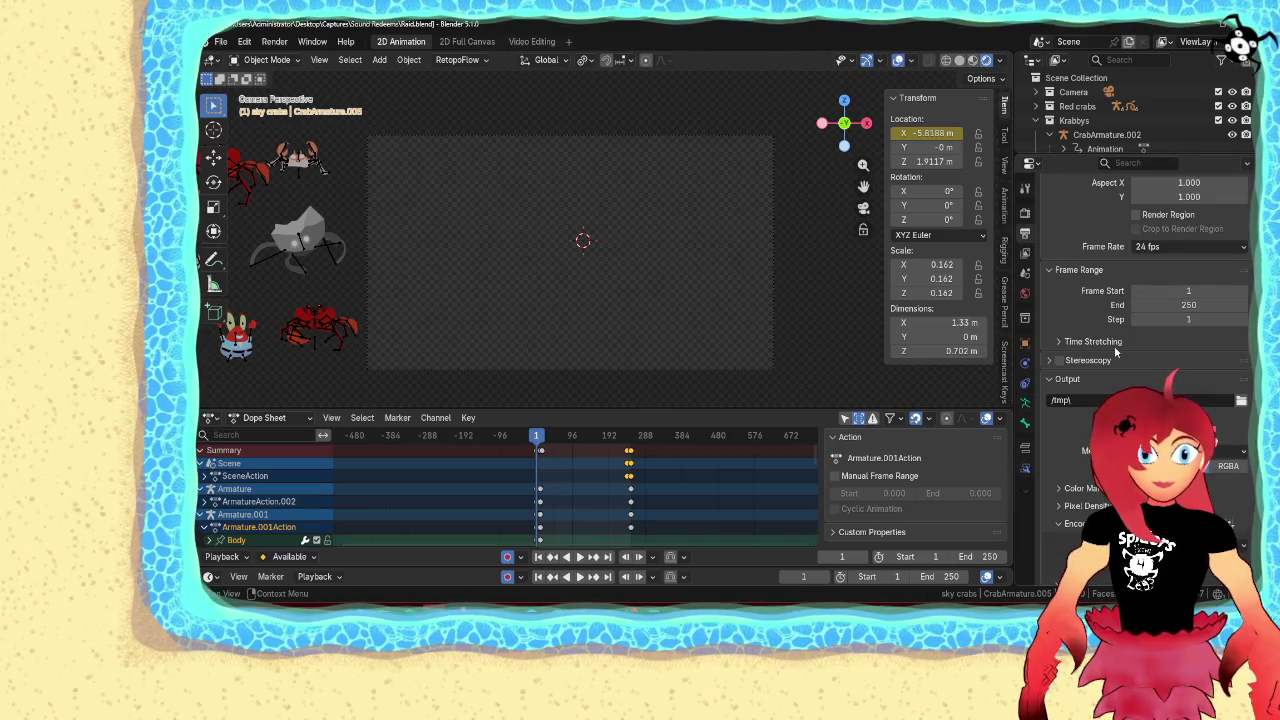
{"action": "scroll", "coordinate": [1097, 354], "scroll_direction": "down", "scroll_amount": 4}
{"action": "scroll", "coordinate": [1098, 360], "scroll_direction": "down", "scroll_amount": 2}
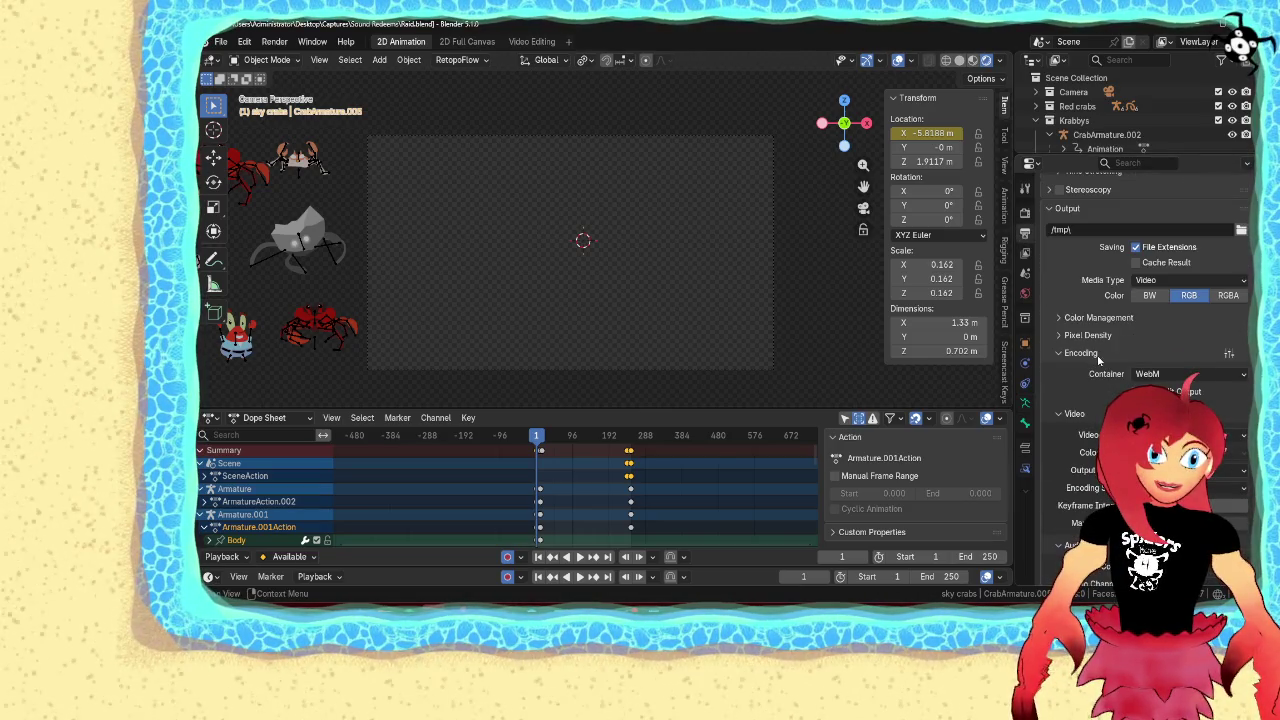
{"action": "scroll", "coordinate": [1098, 360], "scroll_direction": "up", "scroll_amount": 3}
{"action": "scroll", "coordinate": [1202, 358], "scroll_direction": "up", "scroll_amount": 2}
Set the render output path to Desktop > Edits > Sound Redeems with file name RaidAlert
{"action": "left_click", "coordinate": [1241, 373]}
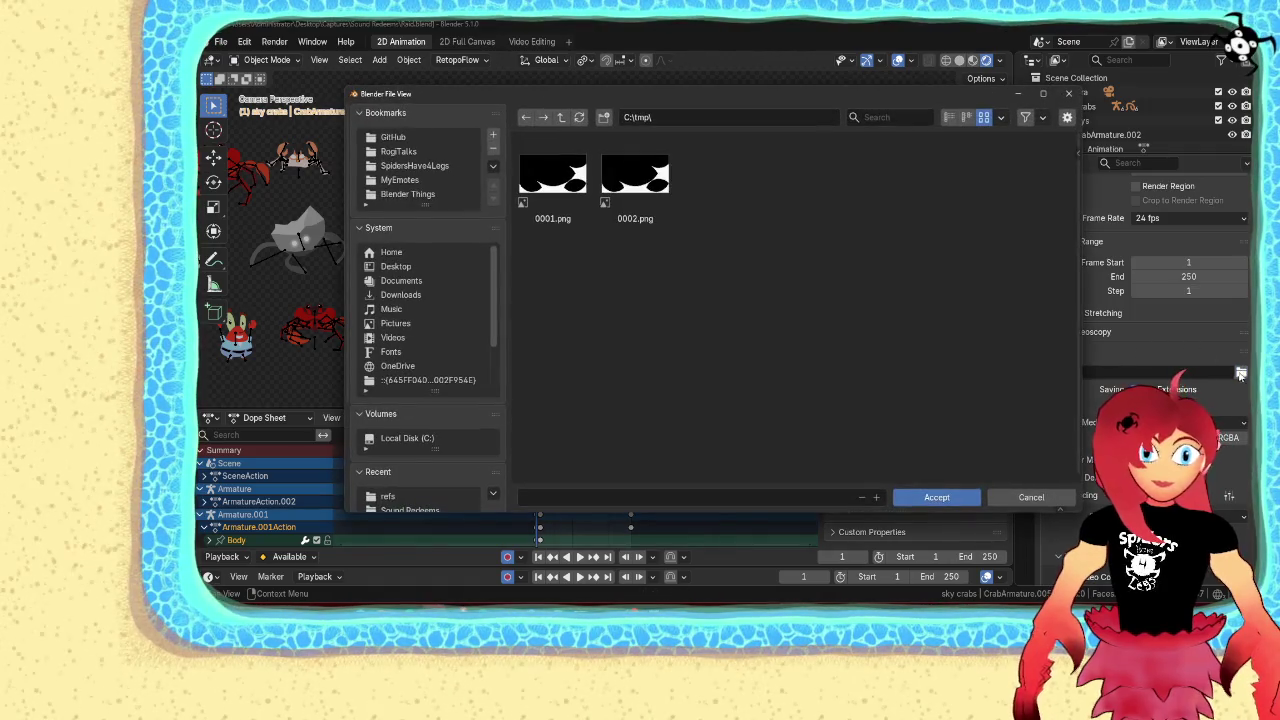
{"action": "left_click", "coordinate": [405, 267]}
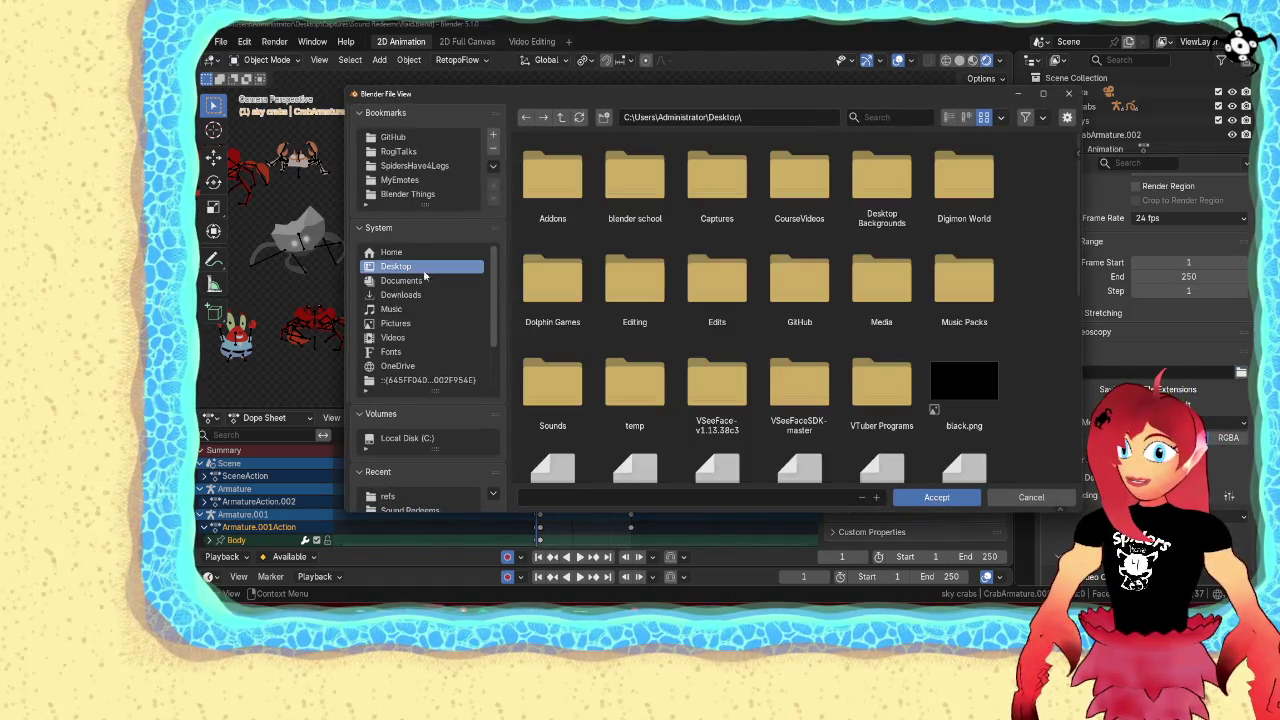
{"action": "double_click", "coordinate": [717, 285]}
{"action": "double_click", "coordinate": [546, 272]}
{"action": "left_click", "coordinate": [811, 495]}
{"action": "type", "text": "RaidA"}
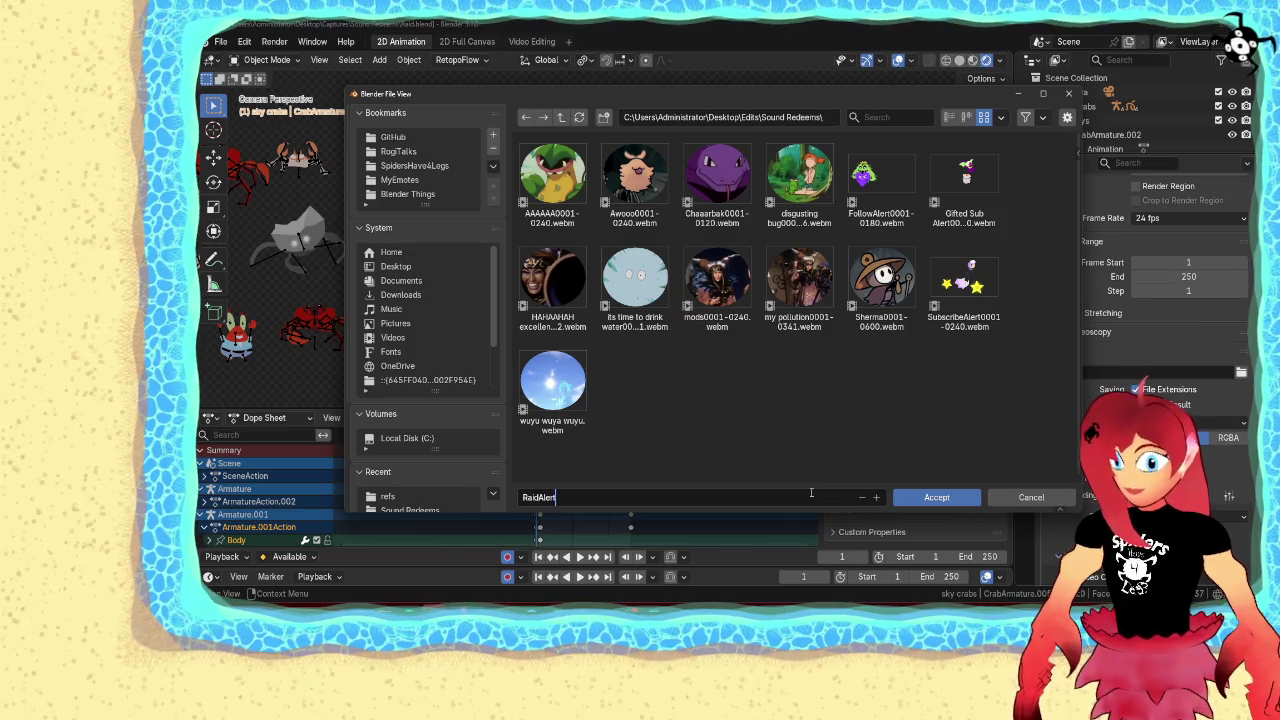
{"action": "type", "text": "lert"}
{"action": "key", "text": "Return"}
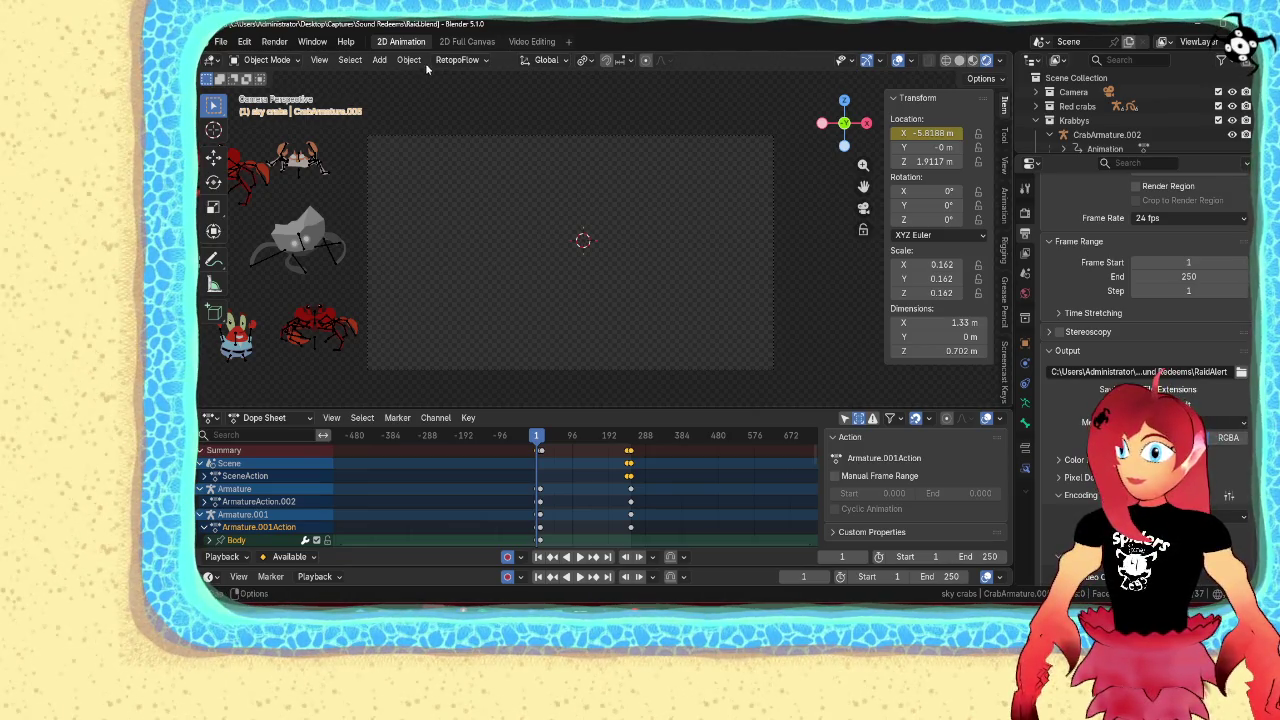
{"action": "left_click", "coordinate": [274, 41]}
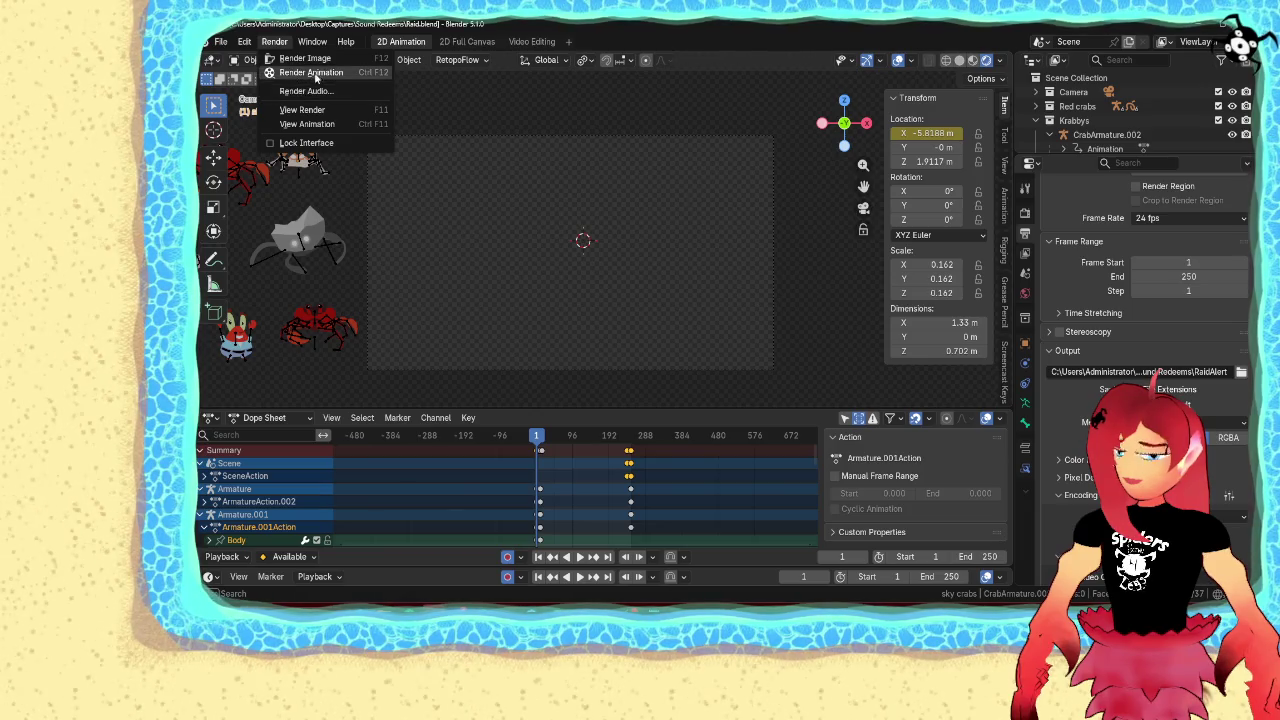
Render the full crab animation to the RaidAlert video, then switch to Streamer.bot
{"action": "left_click", "coordinate": [313, 74]}
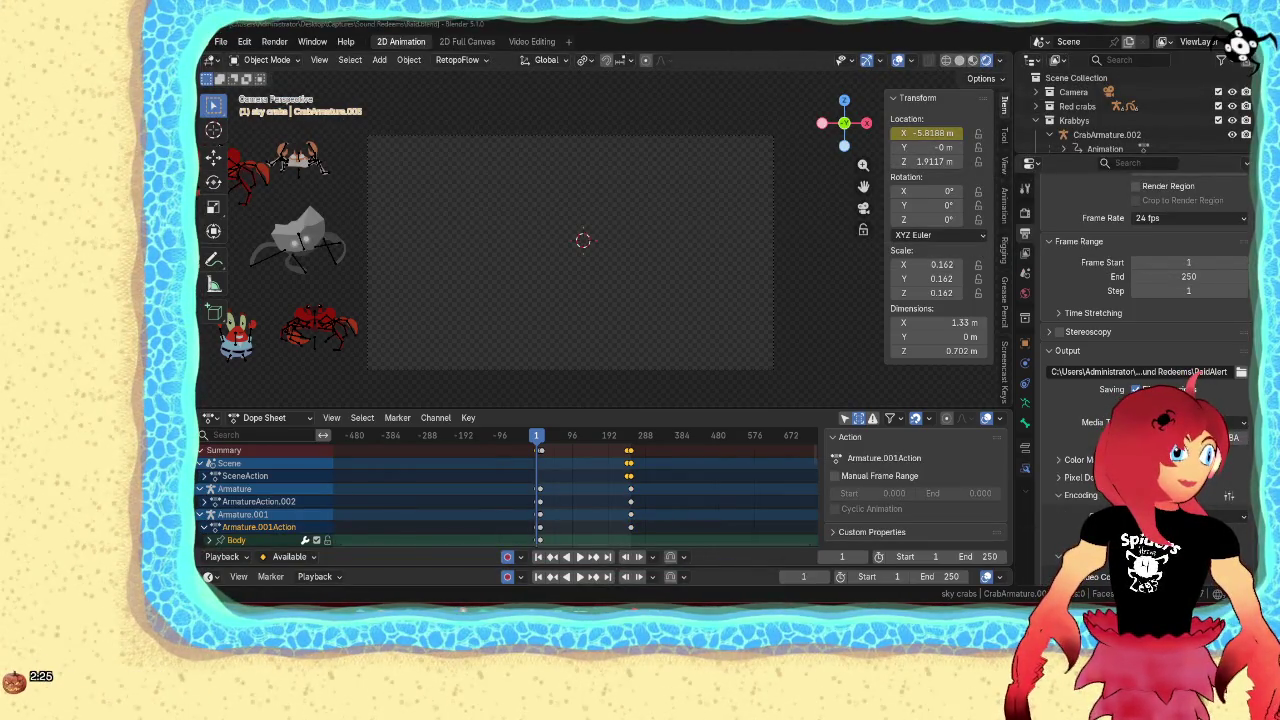
{"action": "key", "text": "alt+Tab"}
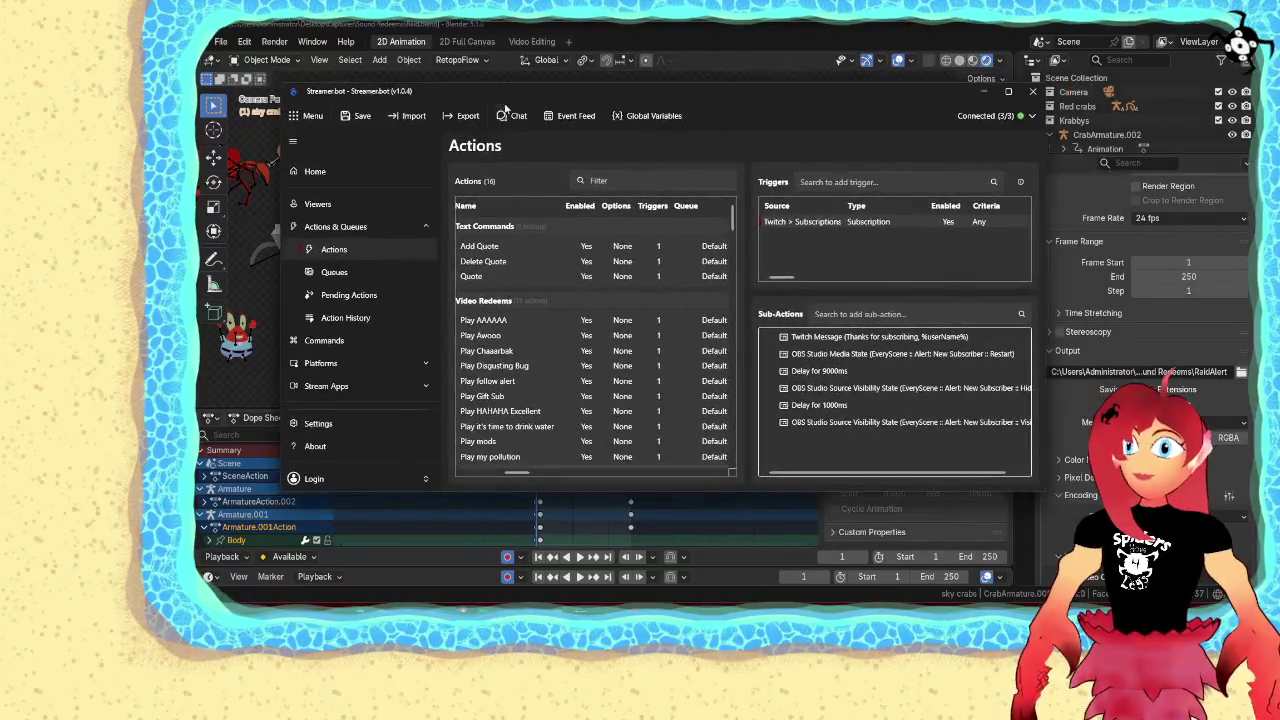
Create a new Play raid alert action in the Video Redeems group
{"action": "right_click", "coordinate": [492, 305]}
{"action": "left_click", "coordinate": [506, 313]}
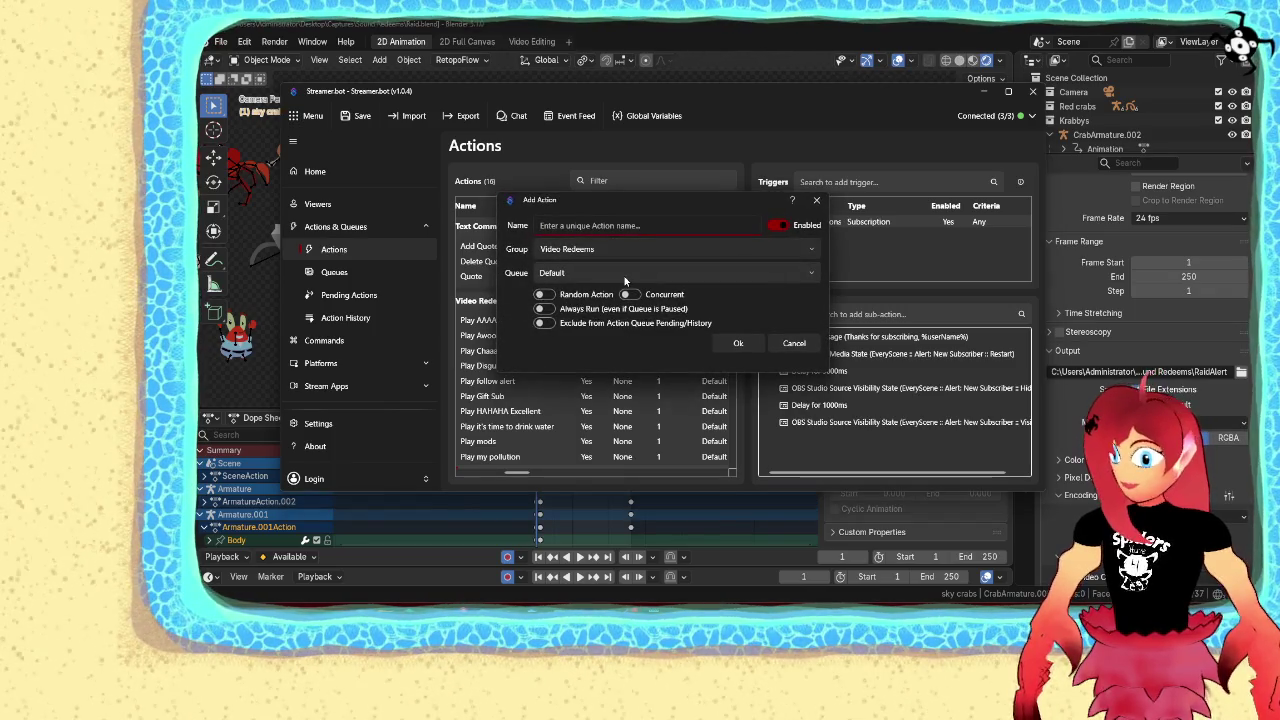
{"action": "type", "text": "fla"}
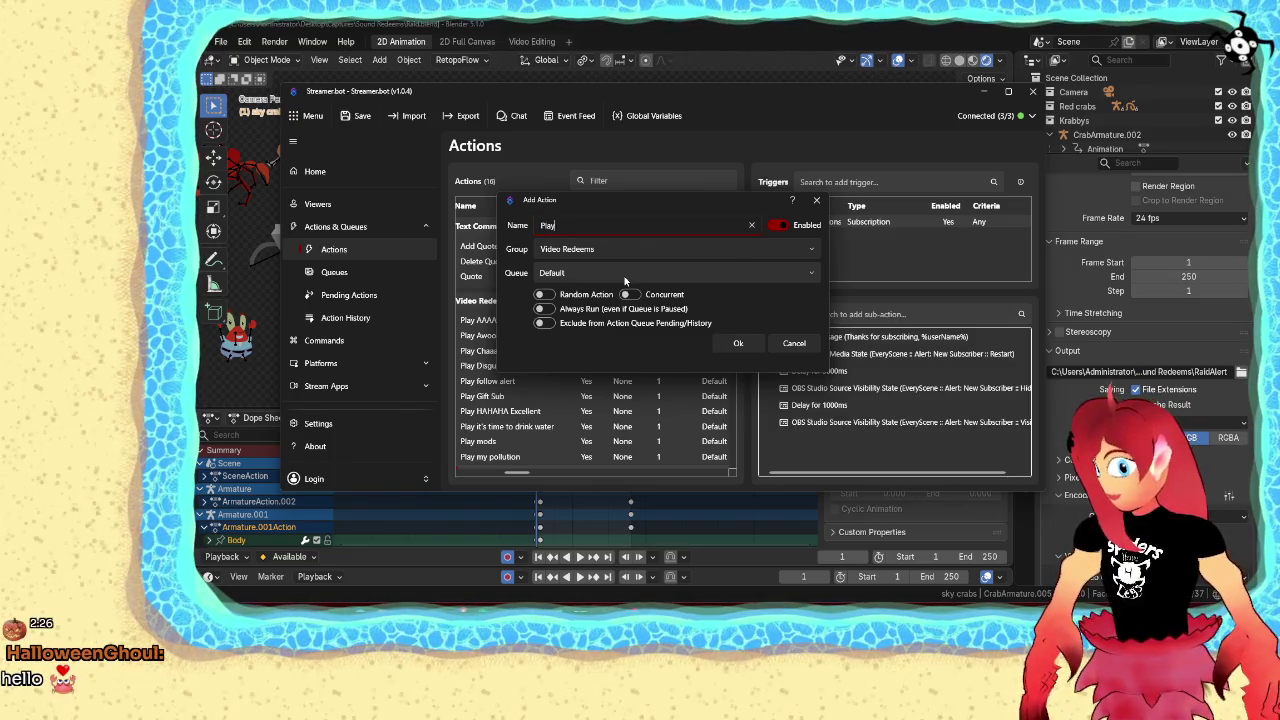
{"action": "type", "text": "id alert"}
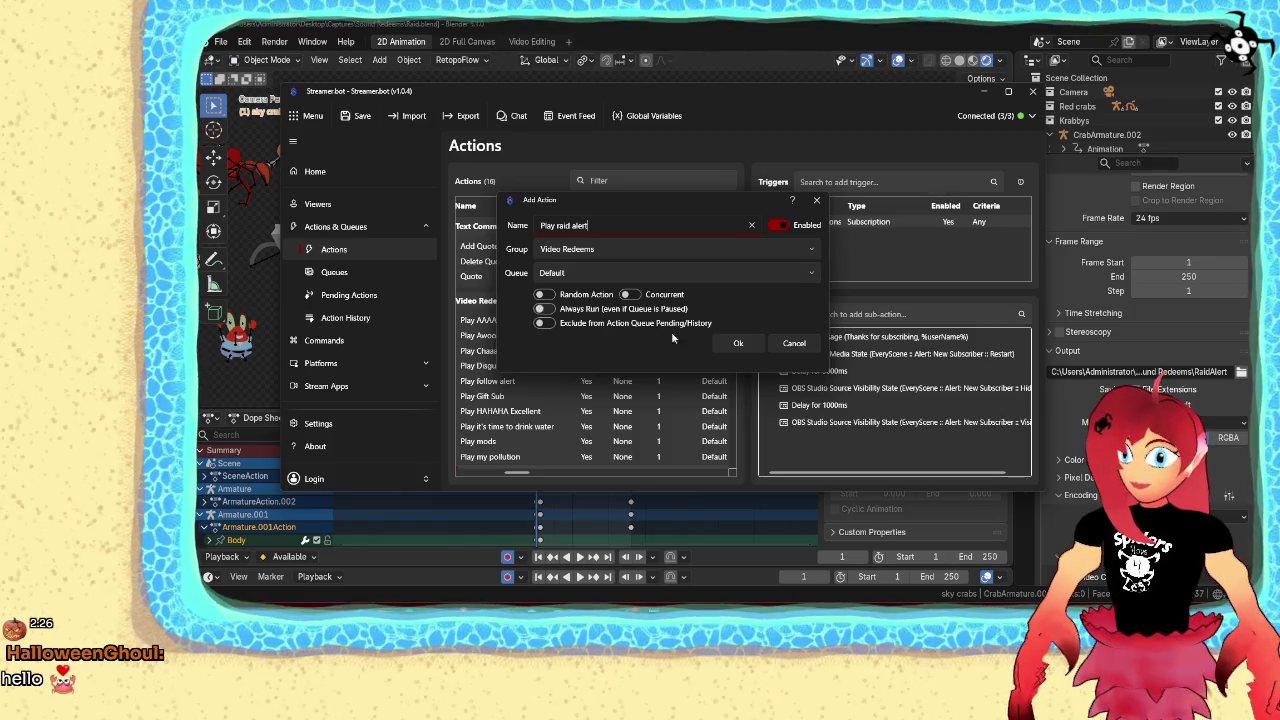
{"action": "left_click", "coordinate": [740, 344]}
Give the action a Twitch Raid trigger that fires for any raid size
{"action": "right_click", "coordinate": [814, 247]}
{"action": "mouse_move", "coordinate": [856, 361]}
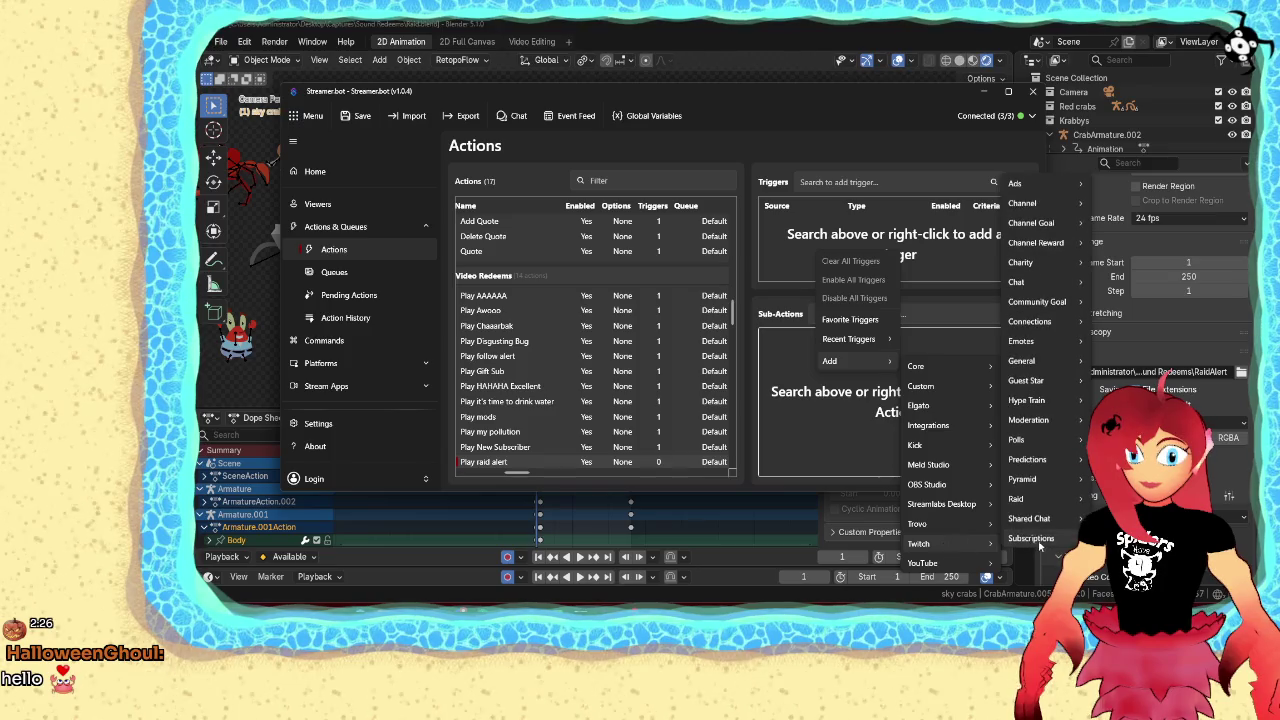
{"action": "mouse_move", "coordinate": [919, 543]}
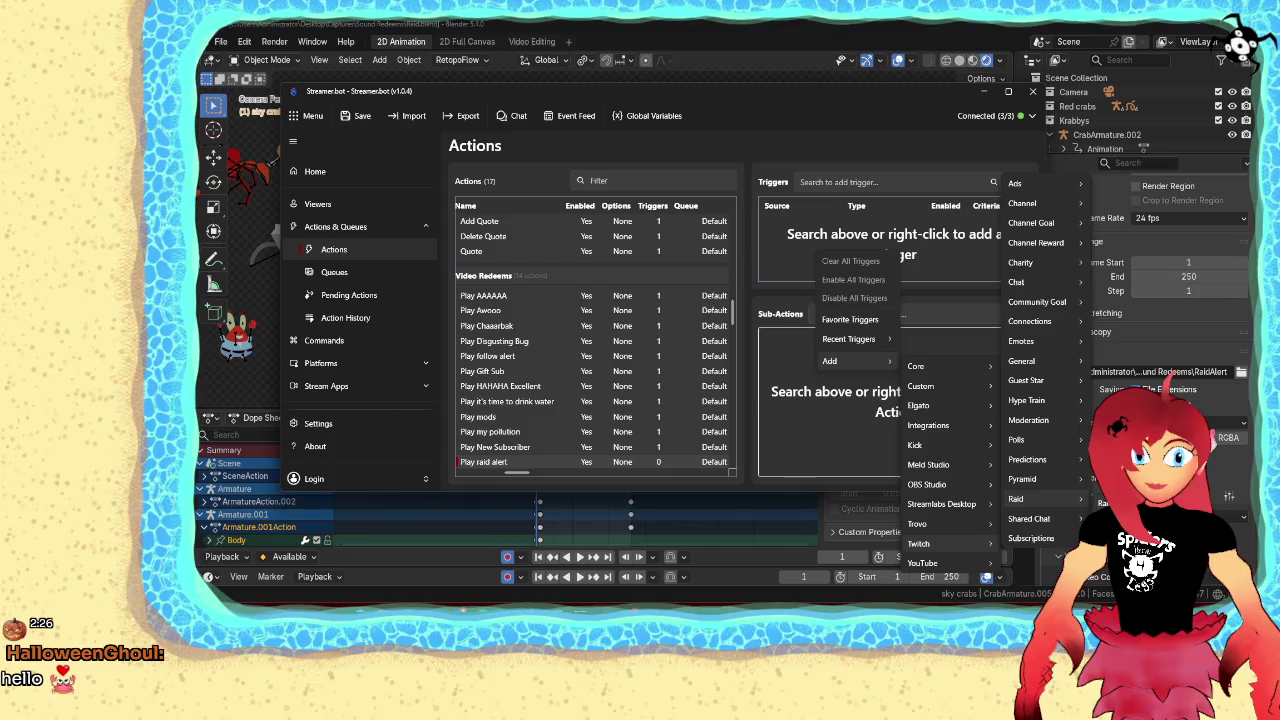
{"action": "left_click", "coordinate": [1020, 498]}
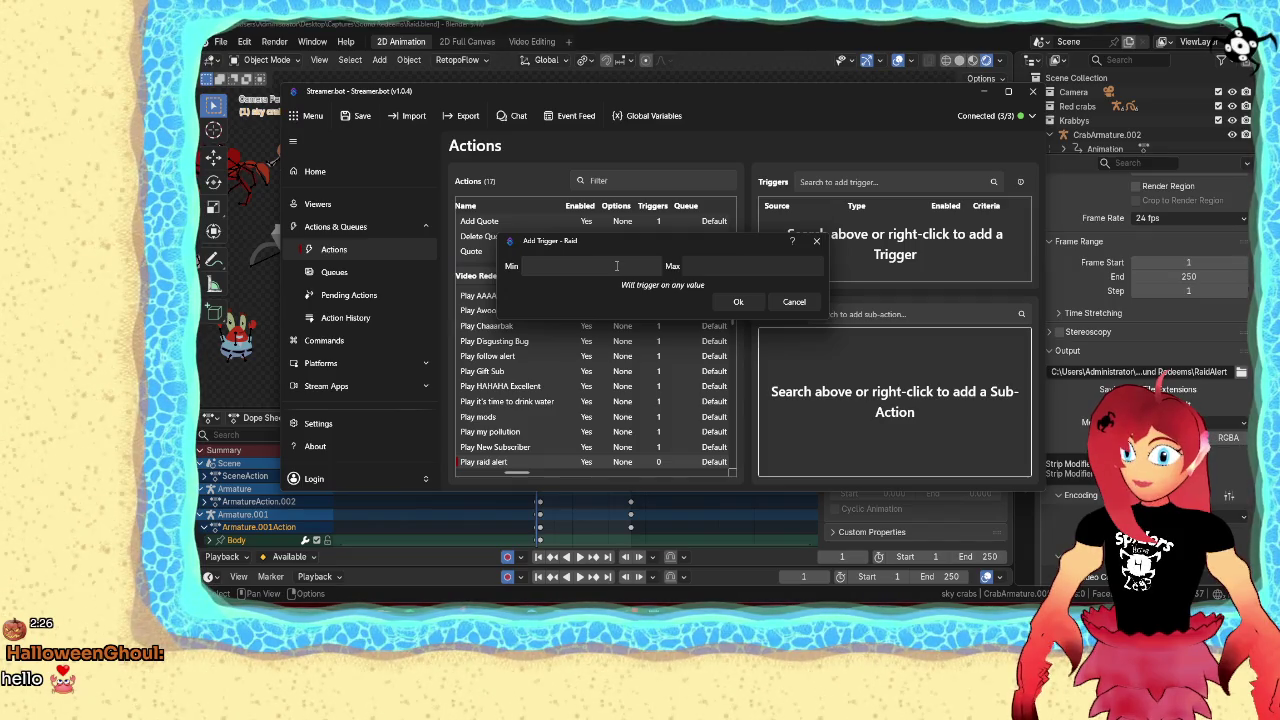
{"action": "left_click", "coordinate": [736, 302]}
{"action": "right_click", "coordinate": [851, 408]}
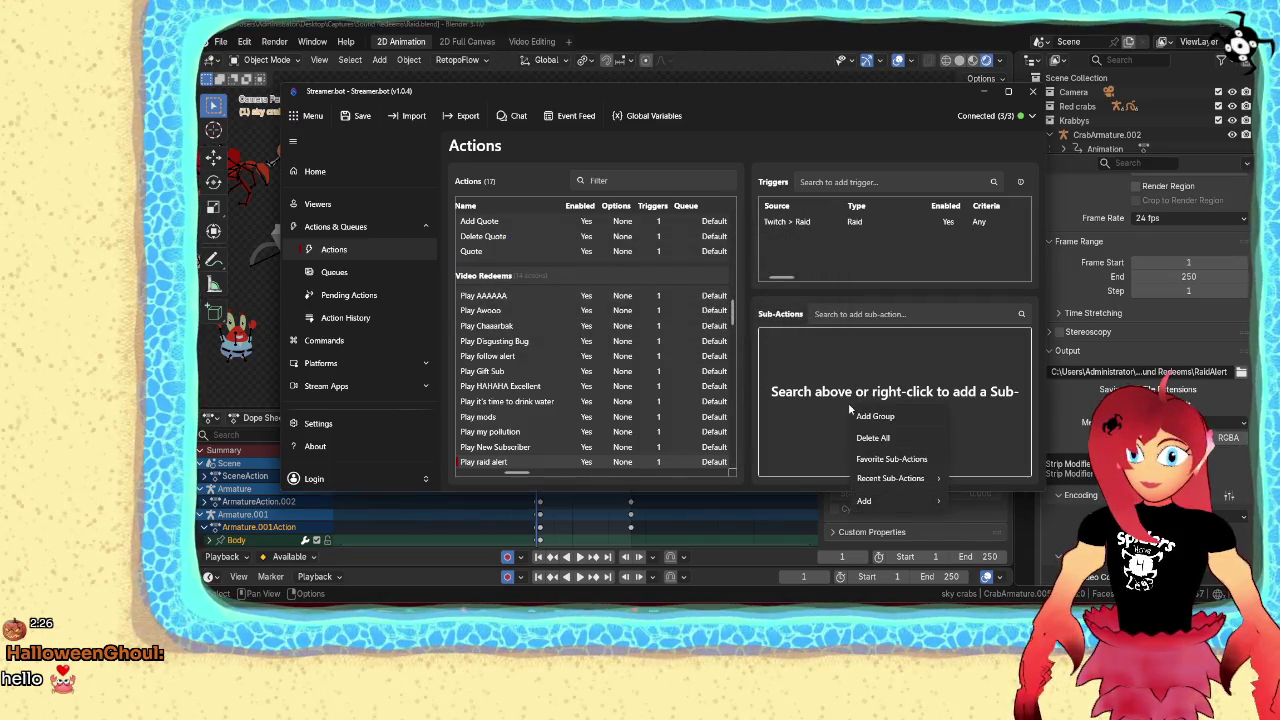
{"action": "mouse_move", "coordinate": [866, 500]}
{"action": "mouse_move", "coordinate": [975, 331]}
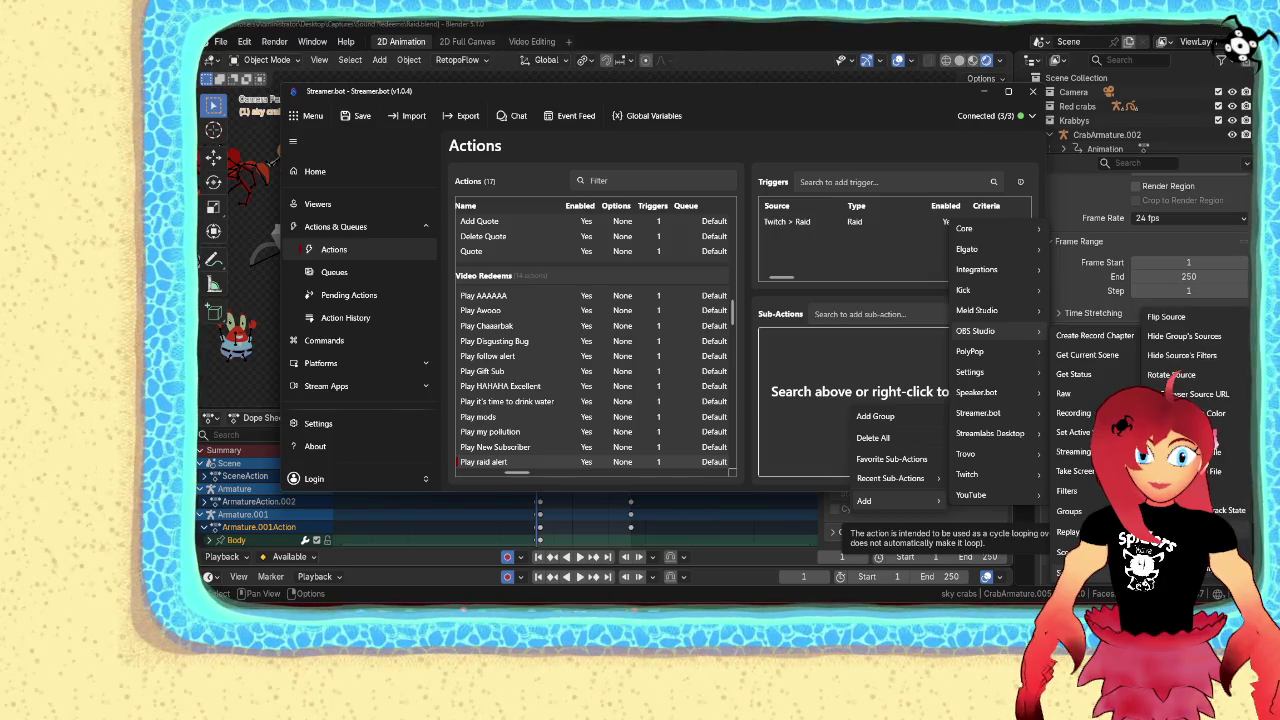
Add an OBS Set Media State sub-action that restarts the Alert: Raid source
{"action": "left_click", "coordinate": [1225, 510]}
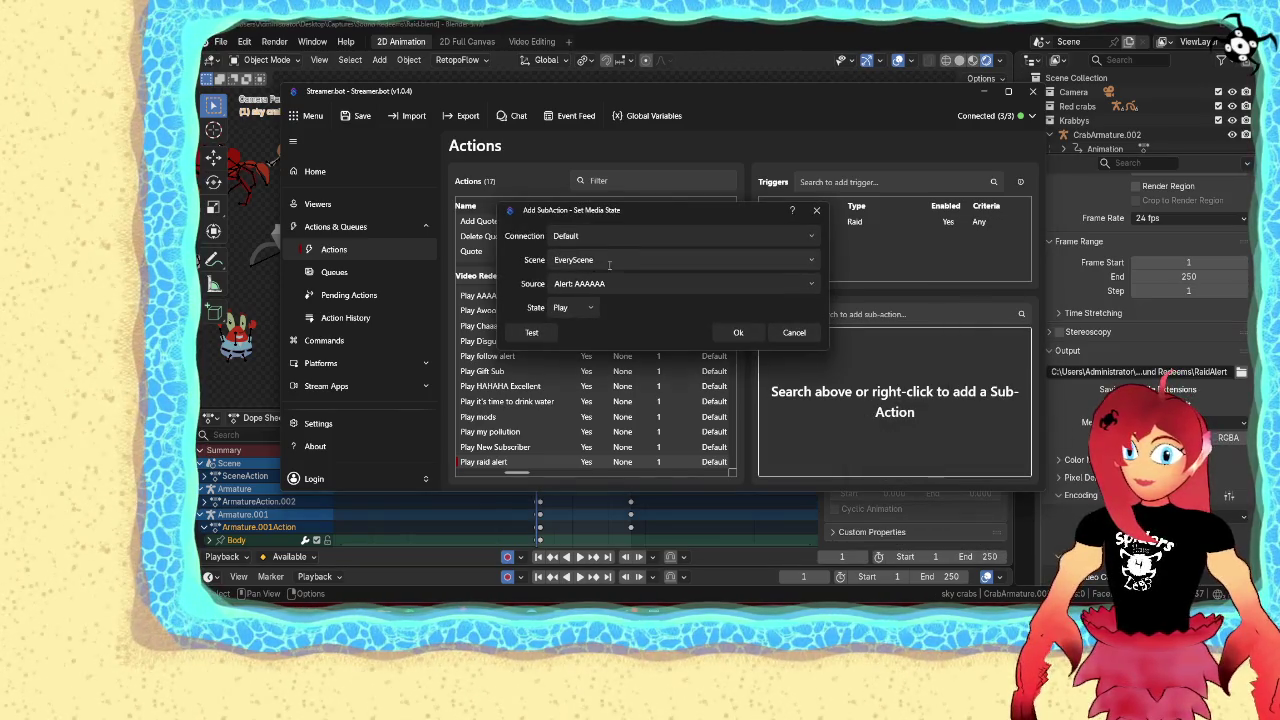
{"action": "left_click", "coordinate": [813, 291]}
{"action": "scroll", "coordinate": [709, 349], "scroll_direction": "down", "scroll_amount": 2}
{"action": "scroll", "coordinate": [700, 360], "scroll_direction": "down", "scroll_amount": 2}
{"action": "scroll", "coordinate": [703, 360], "scroll_direction": "down", "scroll_amount": 1}
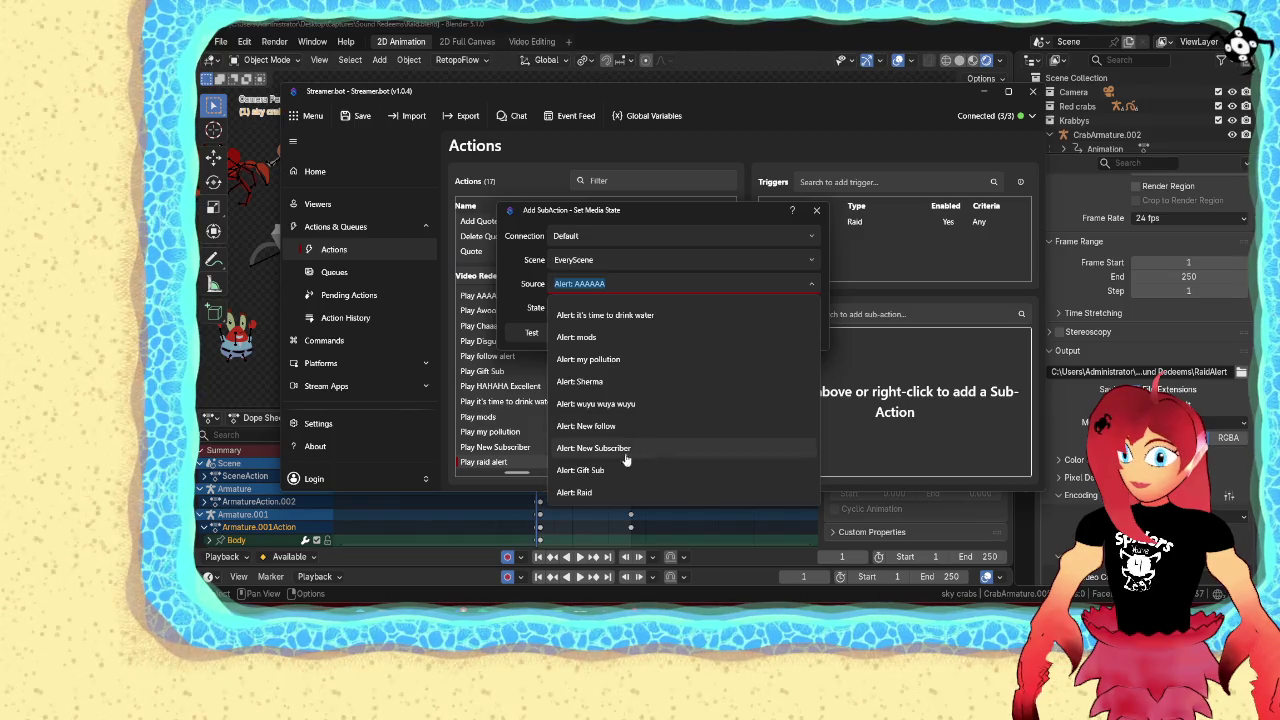
{"action": "left_click", "coordinate": [598, 492]}
{"action": "left_click", "coordinate": [578, 310]}
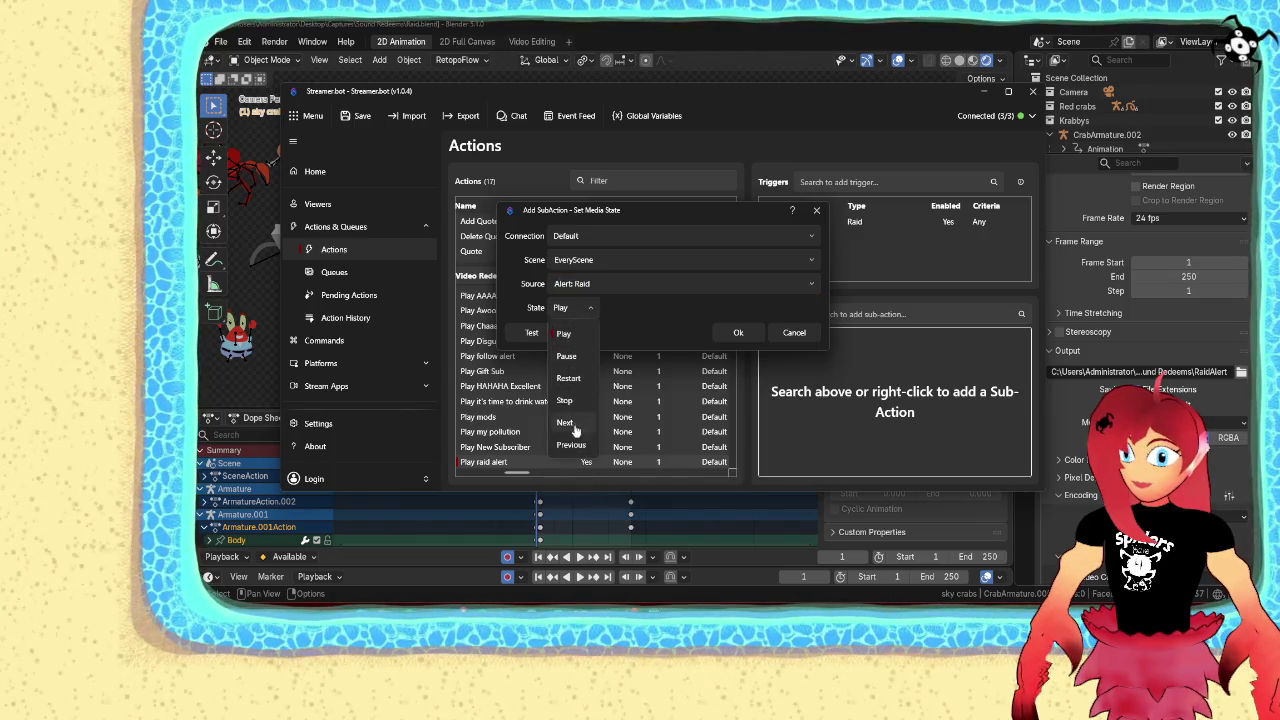
{"action": "left_click", "coordinate": [568, 378]}
{"action": "left_click", "coordinate": [738, 332]}
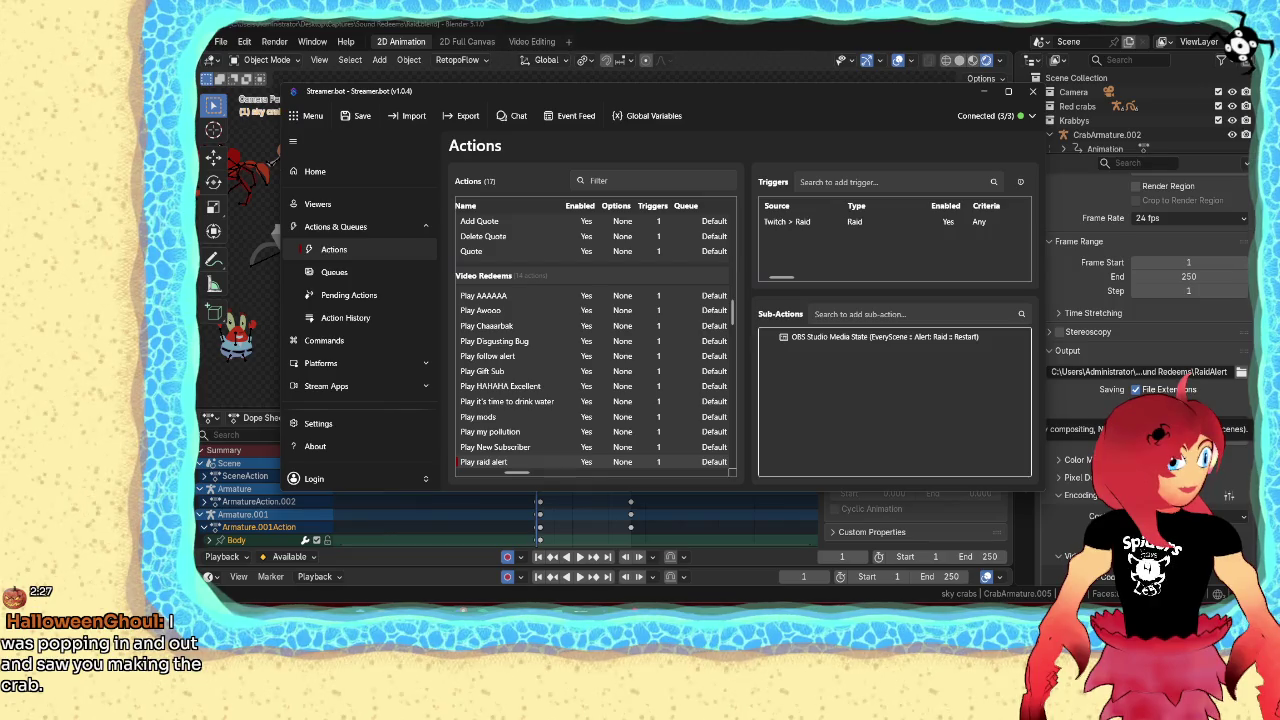
{"action": "left_click", "coordinate": [983, 91]}
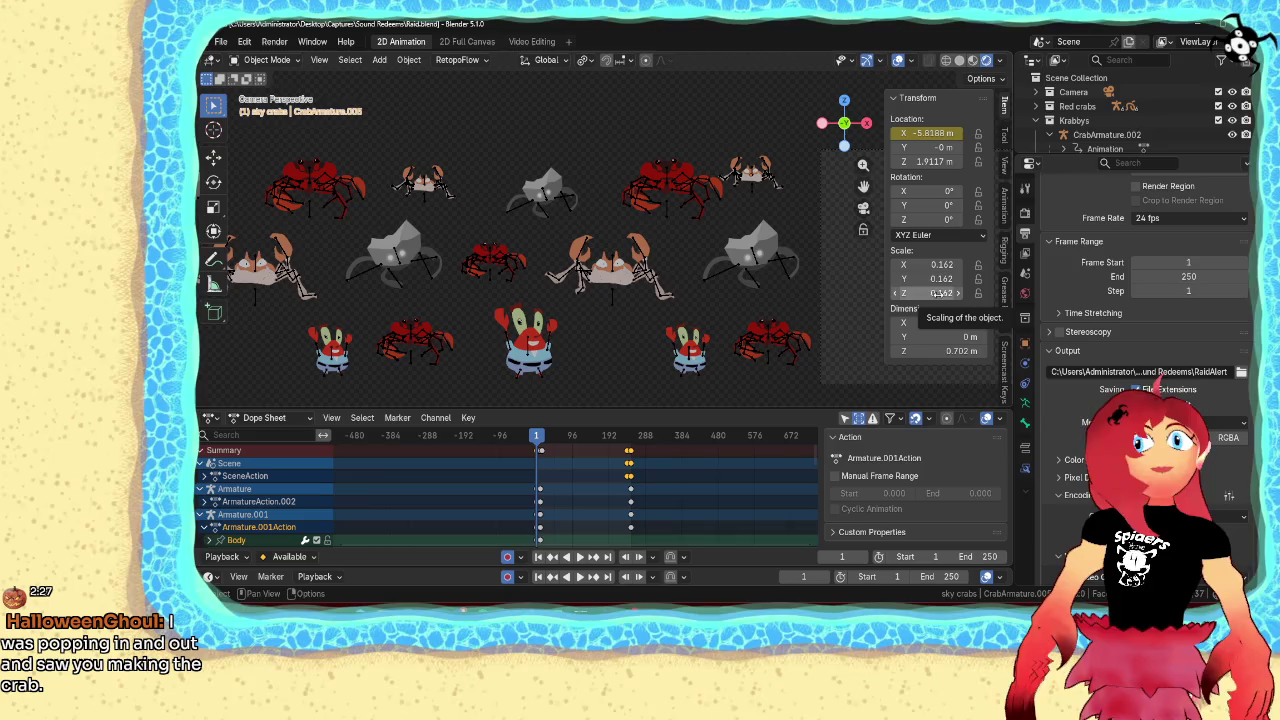
{"action": "scroll", "coordinate": [614, 294], "scroll_direction": "up", "scroll_amount": 3}
{"action": "scroll", "coordinate": [636, 263], "scroll_direction": "up", "scroll_amount": 2}
{"action": "scroll", "coordinate": [636, 263], "scroll_direction": "up", "scroll_amount": 2}
{"action": "middle_click_drag", "start_coordinate": [636, 263], "coordinate": [422, 193], "text": "shift"}
{"action": "scroll", "coordinate": [680, 243], "scroll_direction": "up", "scroll_amount": 4}
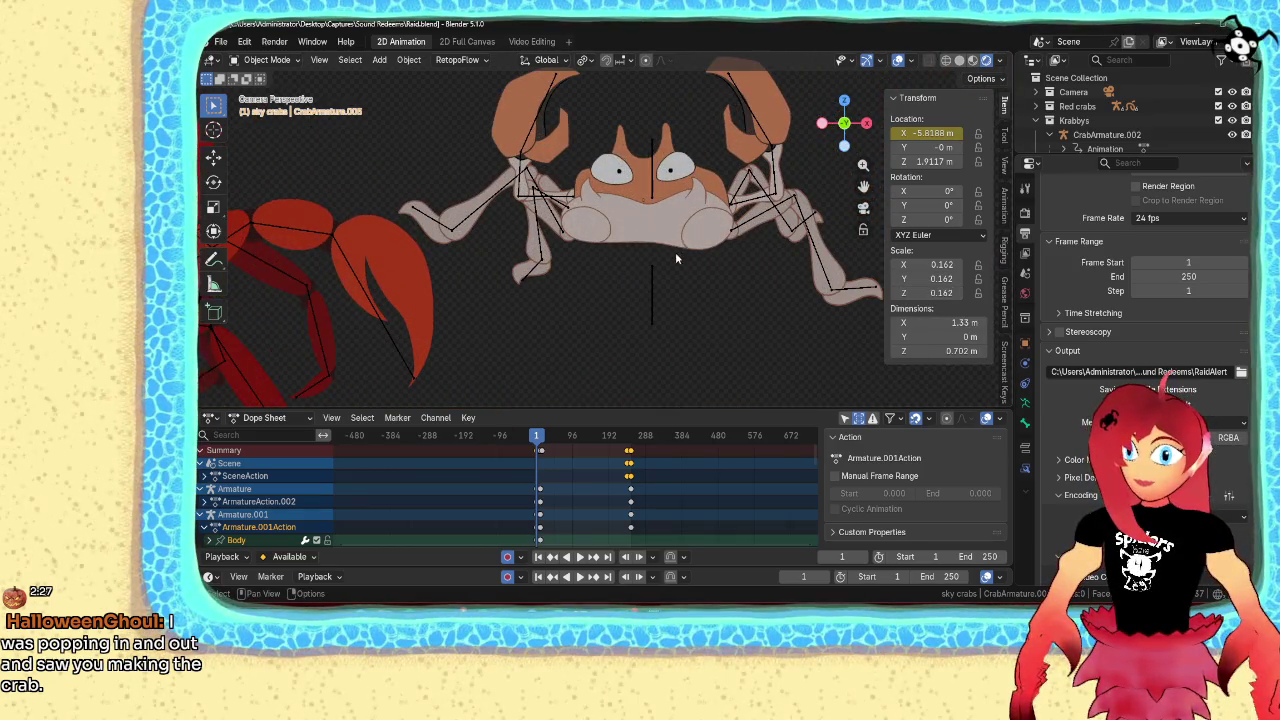
{"action": "scroll", "coordinate": [676, 249], "scroll_direction": "down", "scroll_amount": 3}
{"action": "scroll", "coordinate": [671, 330], "scroll_direction": "up", "scroll_amount": 4}
{"action": "middle_click_drag", "start_coordinate": [629, 254], "coordinate": [632, 232], "text": "shift"}
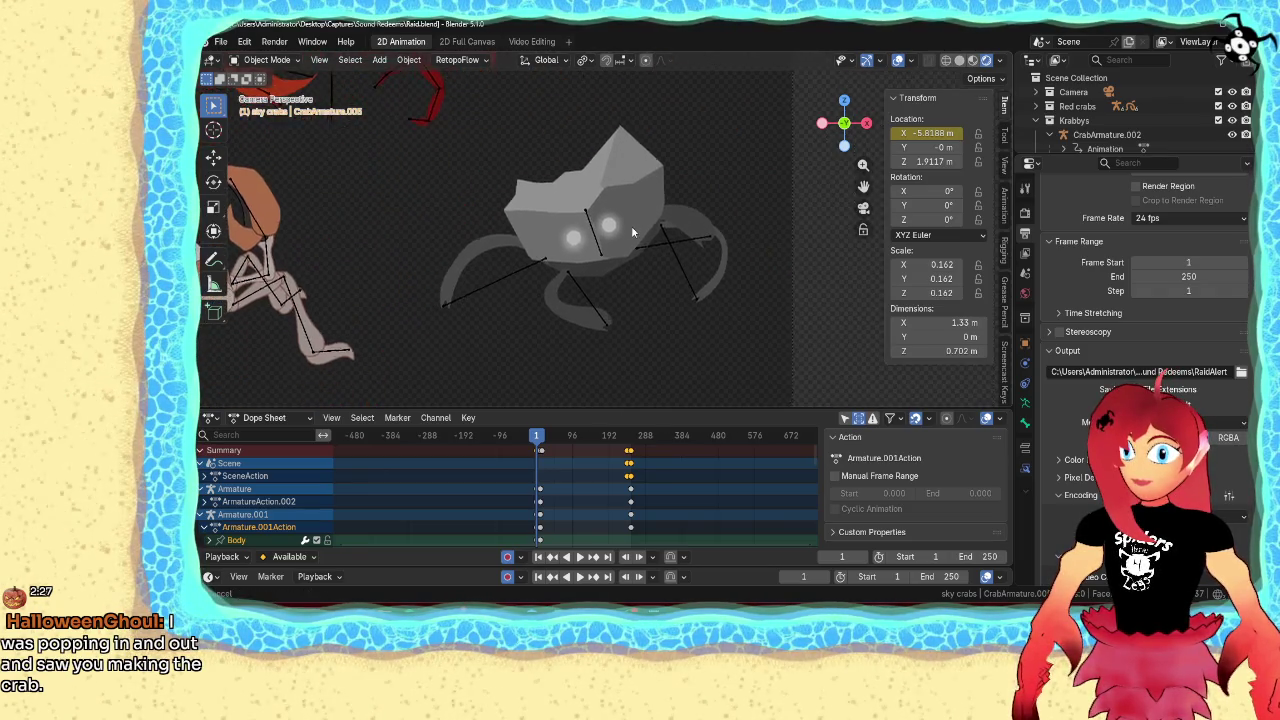
{"action": "scroll", "coordinate": [632, 232], "scroll_direction": "down", "scroll_amount": 4}
{"action": "scroll", "coordinate": [608, 200], "scroll_direction": "up", "scroll_amount": 1}
{"action": "scroll", "coordinate": [608, 270], "scroll_direction": "up", "scroll_amount": 4}
{"action": "middle_click_drag", "start_coordinate": [608, 277], "coordinate": [660, 224], "text": "shift"}
{"action": "scroll", "coordinate": [603, 283], "scroll_direction": "up", "scroll_amount": 2}
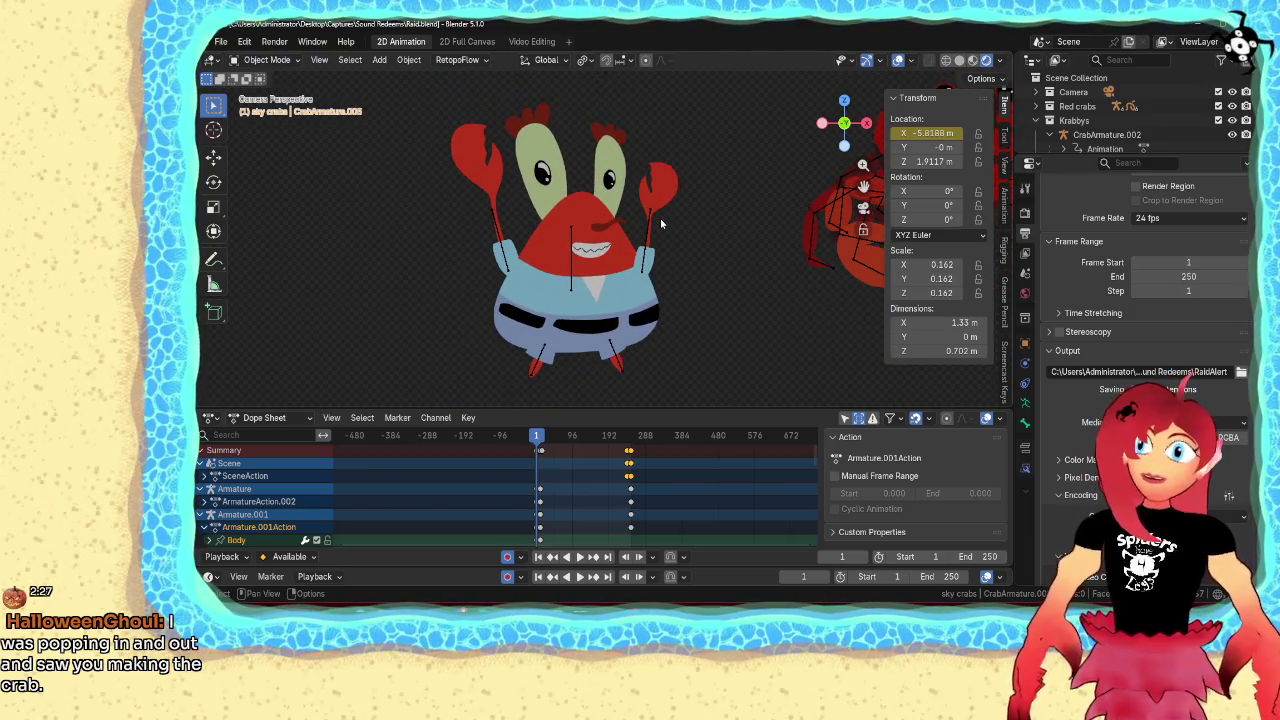
{"action": "scroll", "coordinate": [660, 224], "scroll_direction": "down", "scroll_amount": 5}
{"action": "scroll", "coordinate": [660, 224], "scroll_direction": "down", "scroll_amount": 2}
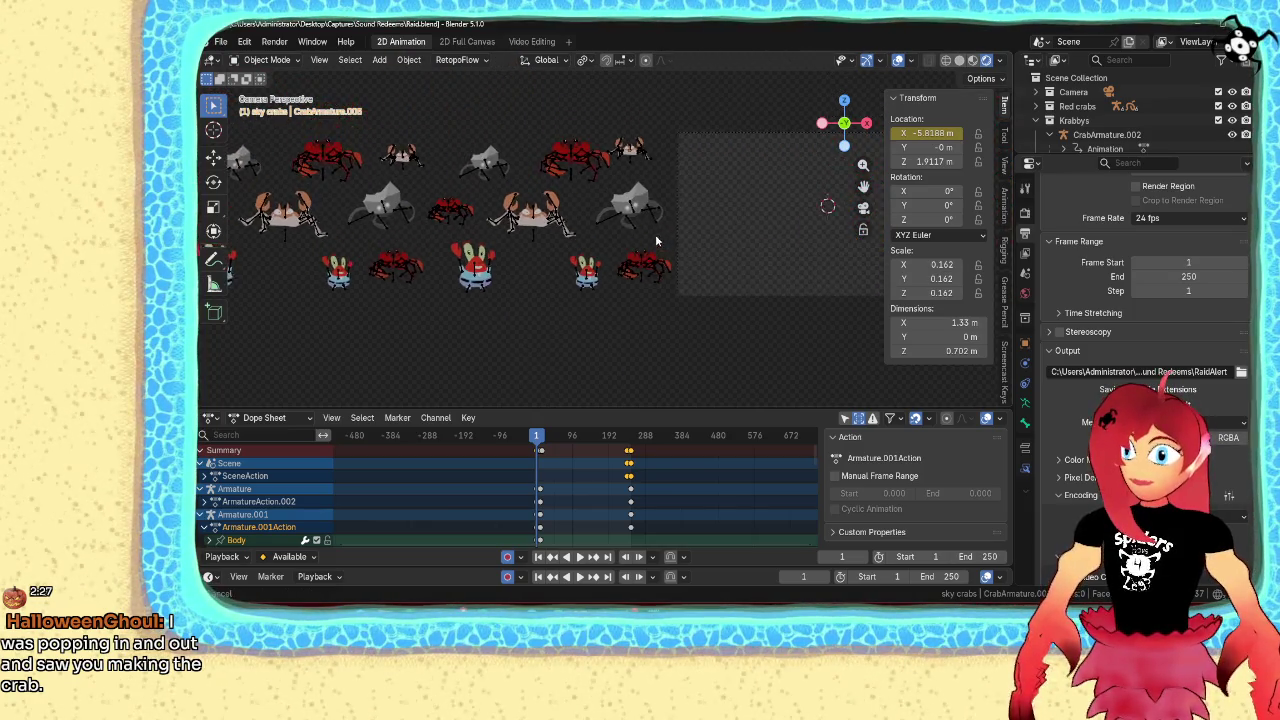
{"action": "middle_click_drag", "start_coordinate": [656, 231], "coordinate": [620, 283], "text": "shift"}
{"action": "scroll", "coordinate": [620, 283], "scroll_direction": "up", "scroll_amount": 1}
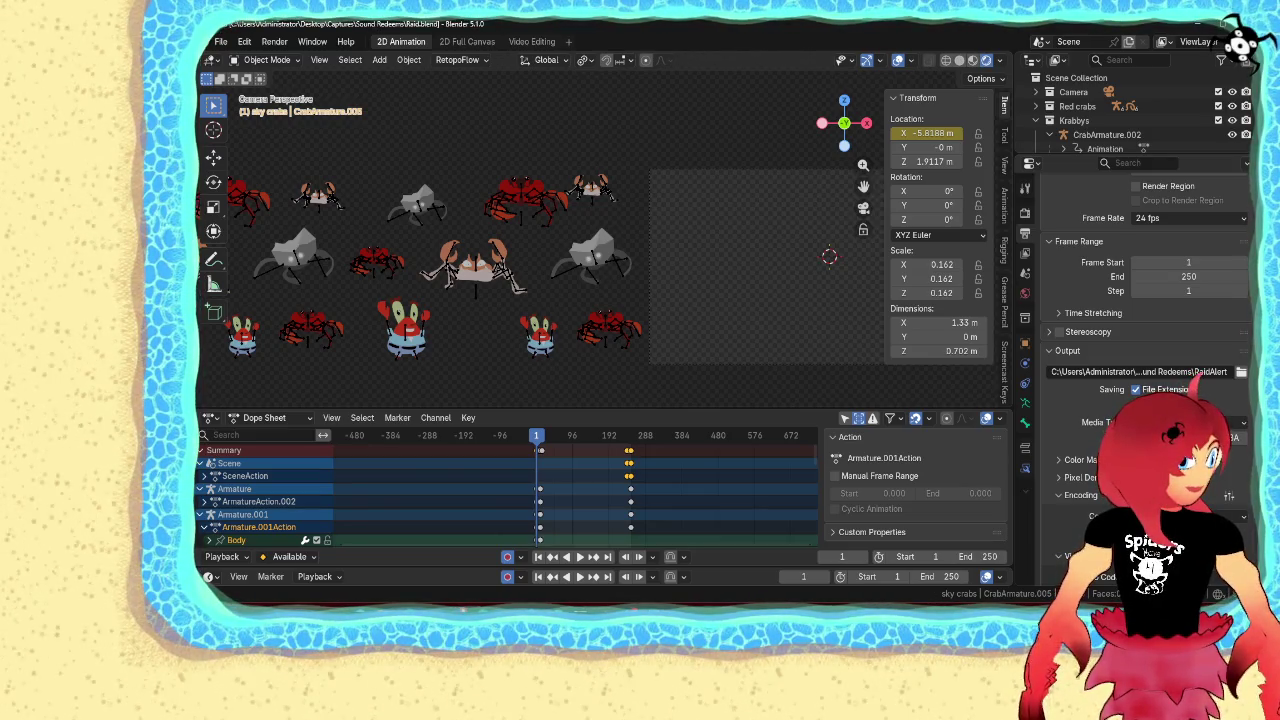
{"action": "key", "text": "alt+Tab"}
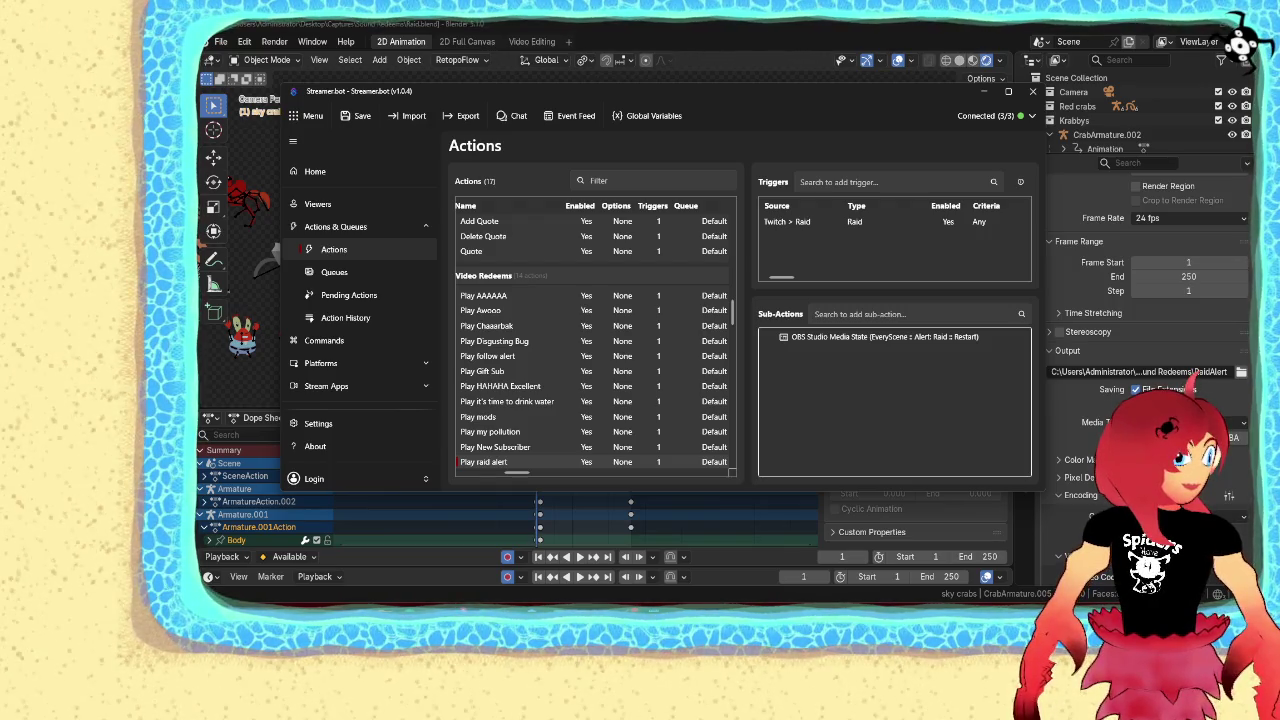
Check the raid trigger's options, then minimize Streamer.bot to reveal Blender's crab scene
{"action": "right_click", "coordinate": [806, 222]}
{"action": "left_click", "coordinate": [830, 232]}
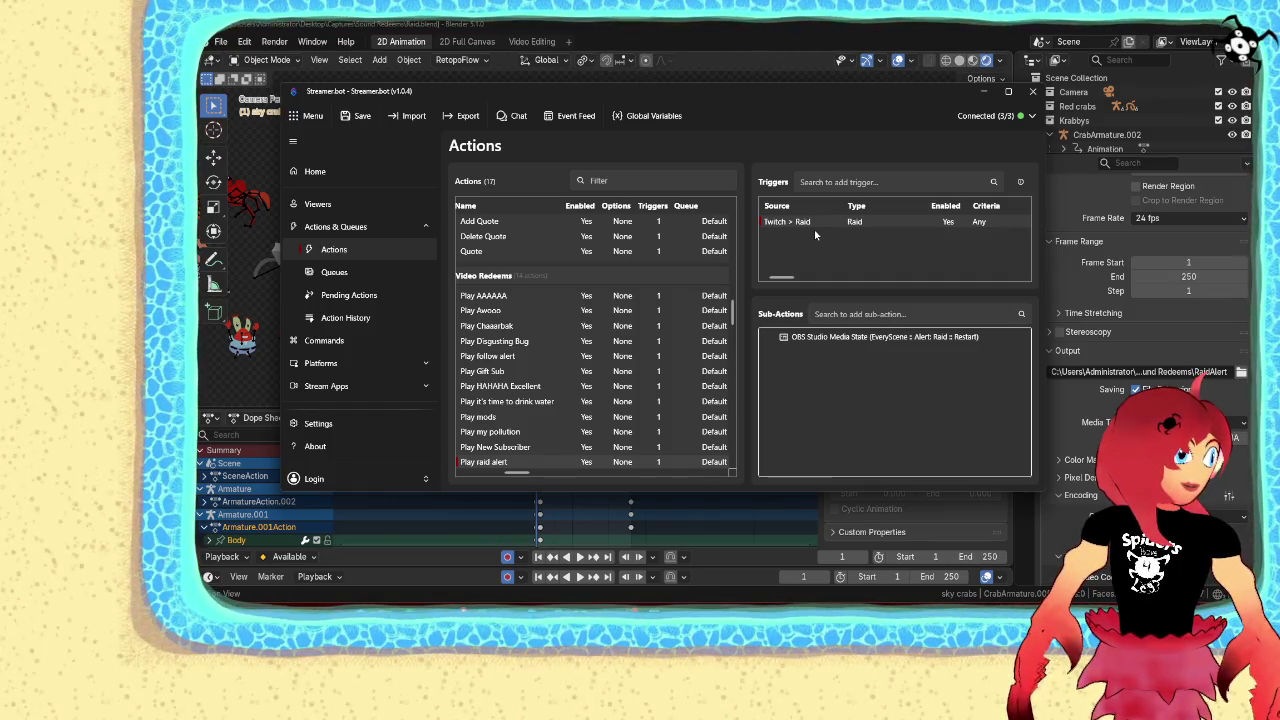
{"action": "left_click", "coordinate": [983, 91]}
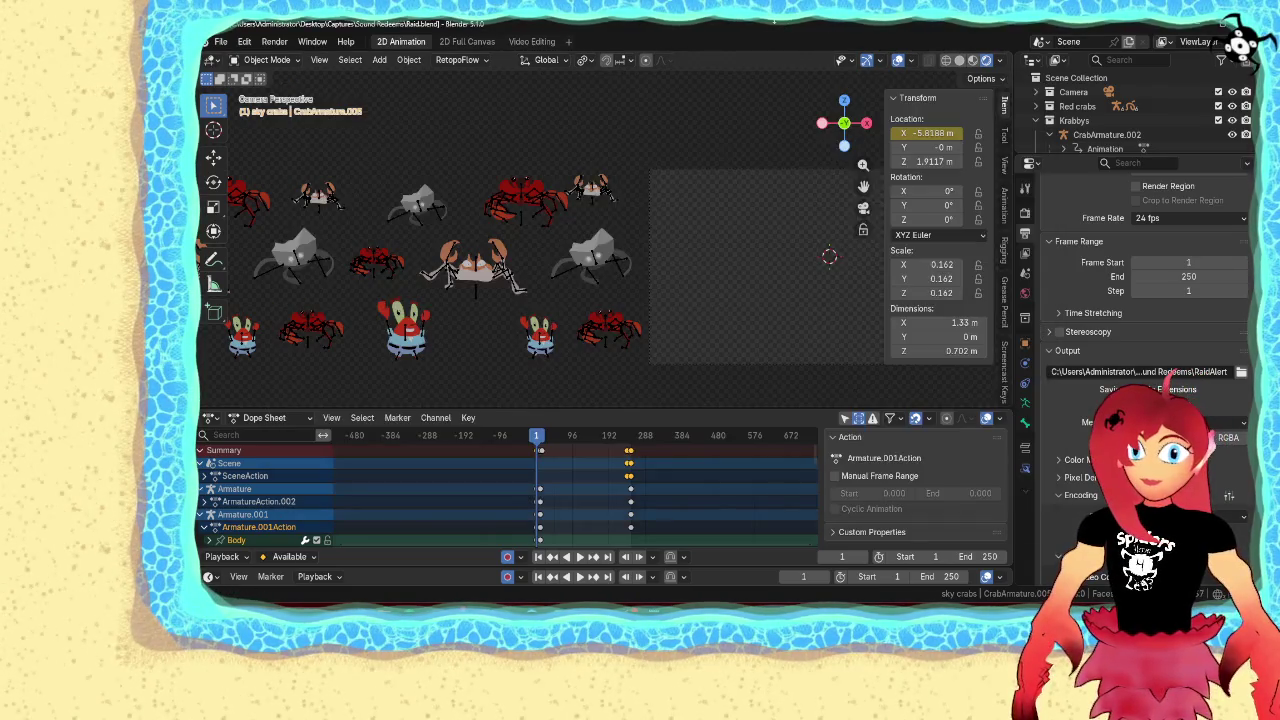
Review the Render and Output settings, then save the Raid blend file
{"action": "left_click", "coordinate": [1024, 212]}
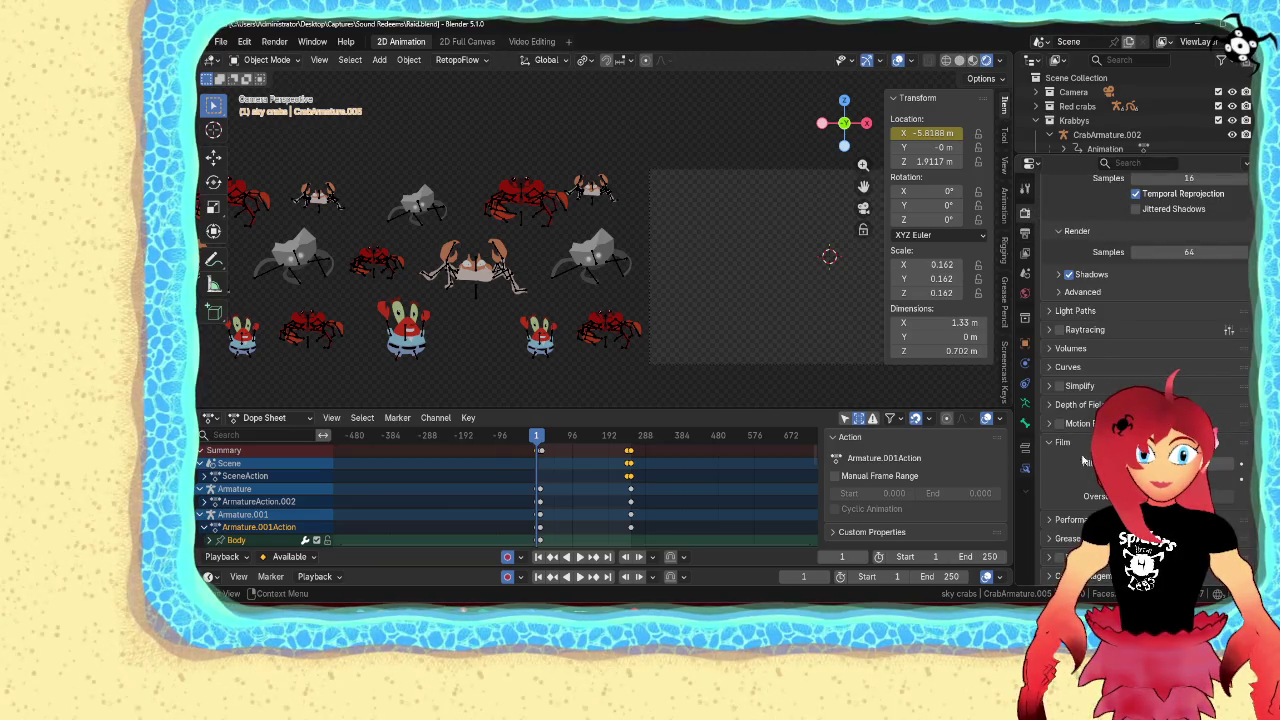
{"action": "left_click", "coordinate": [1023, 235]}
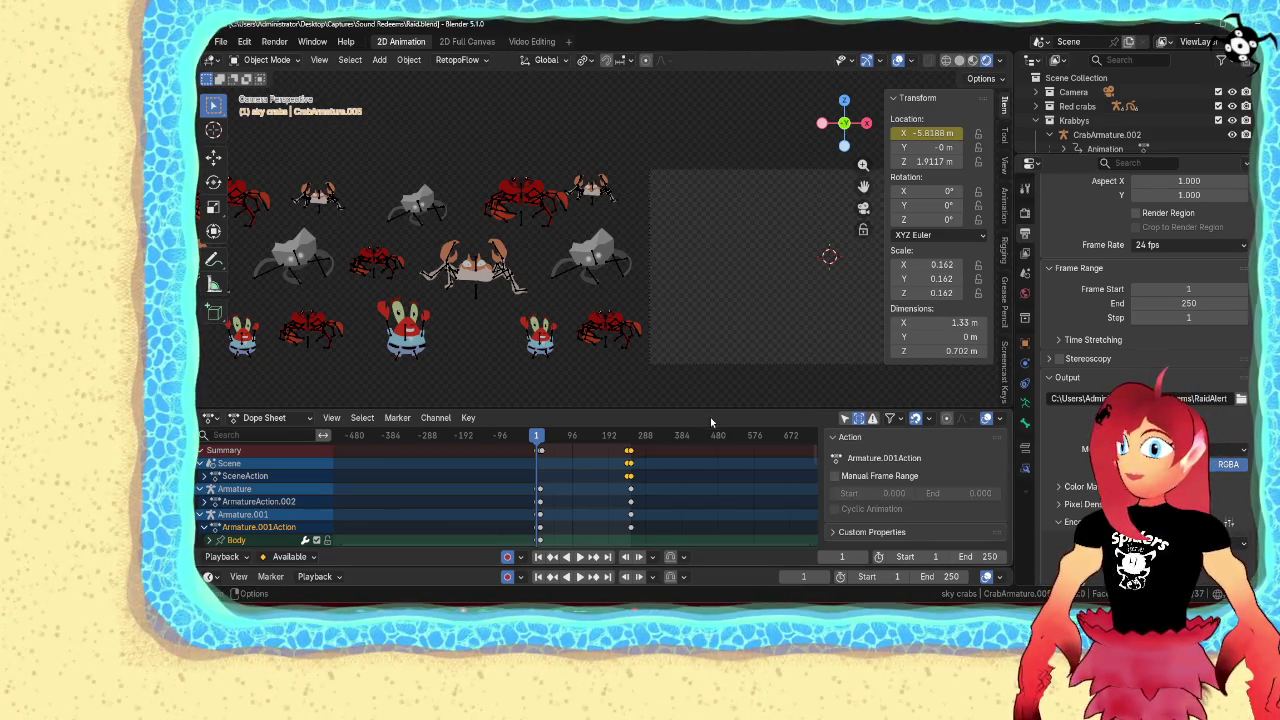
{"action": "left_click", "coordinate": [220, 41]}
{"action": "left_click", "coordinate": [250, 132]}
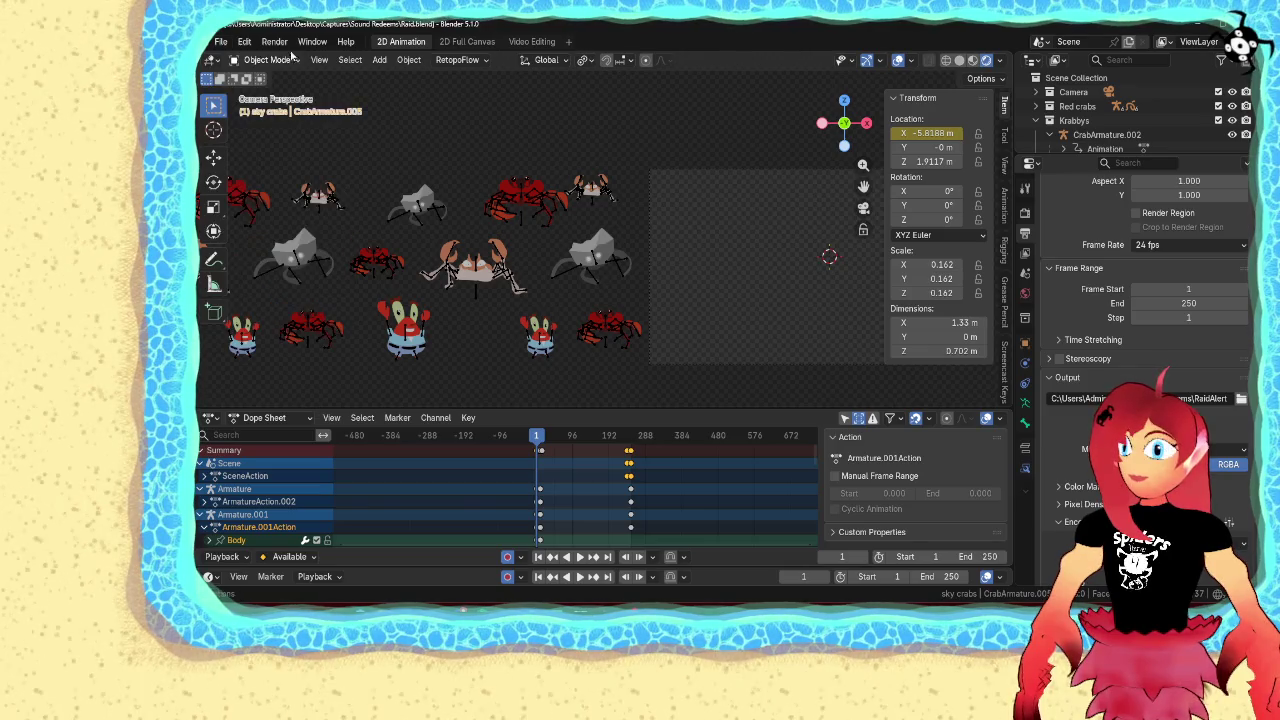
Start the animation render, cancel it, and return to the Output properties
{"action": "left_click", "coordinate": [275, 42]}
{"action": "left_click", "coordinate": [310, 72]}
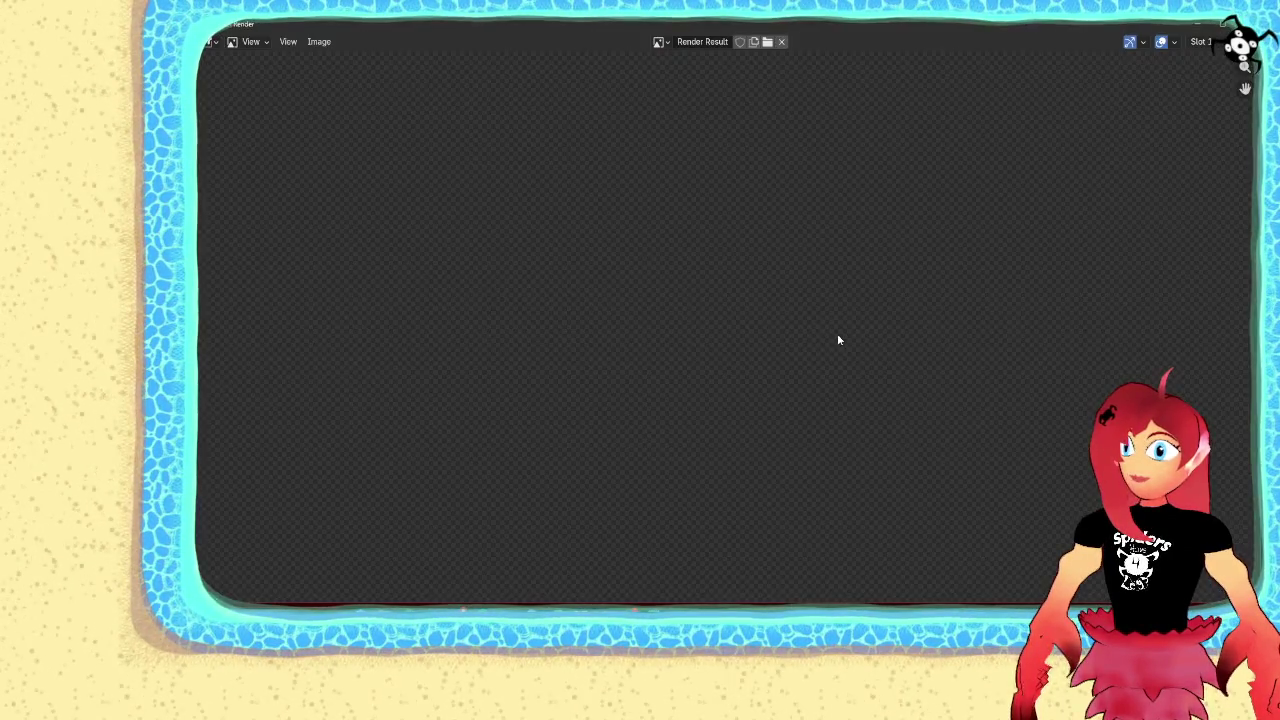
{"action": "key", "text": "Escape"}
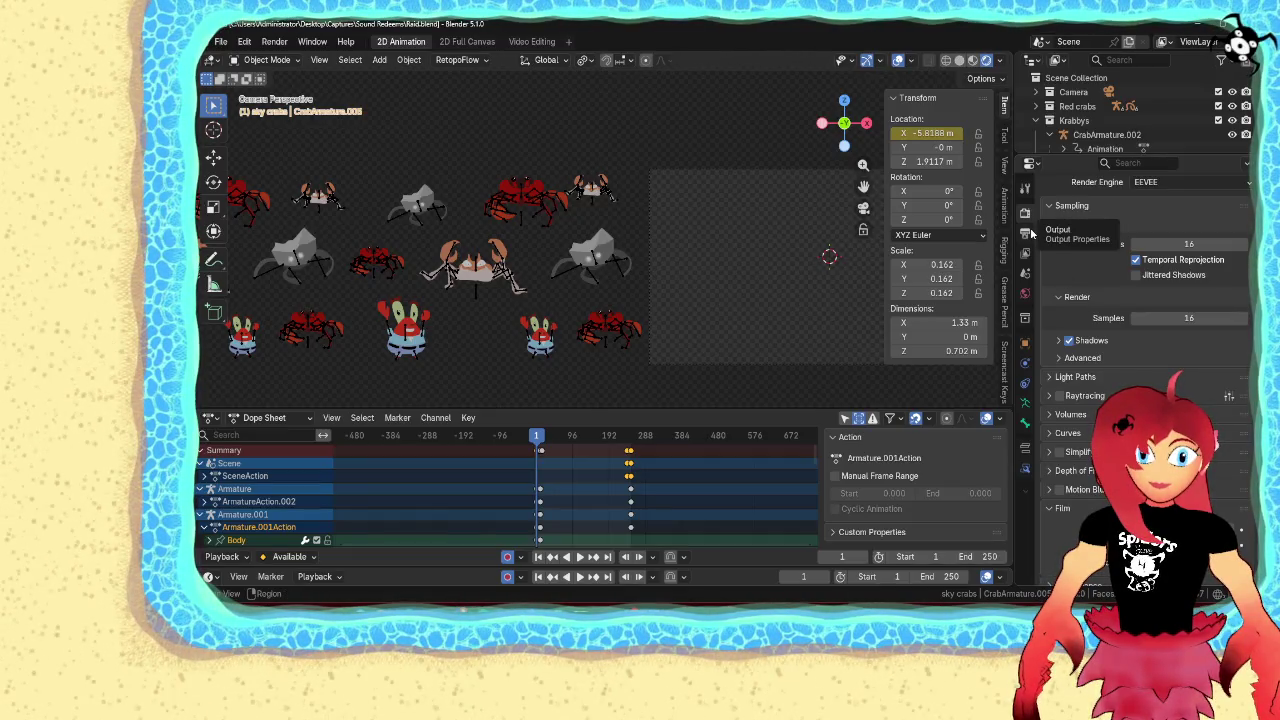
{"action": "left_click", "coordinate": [1025, 233]}
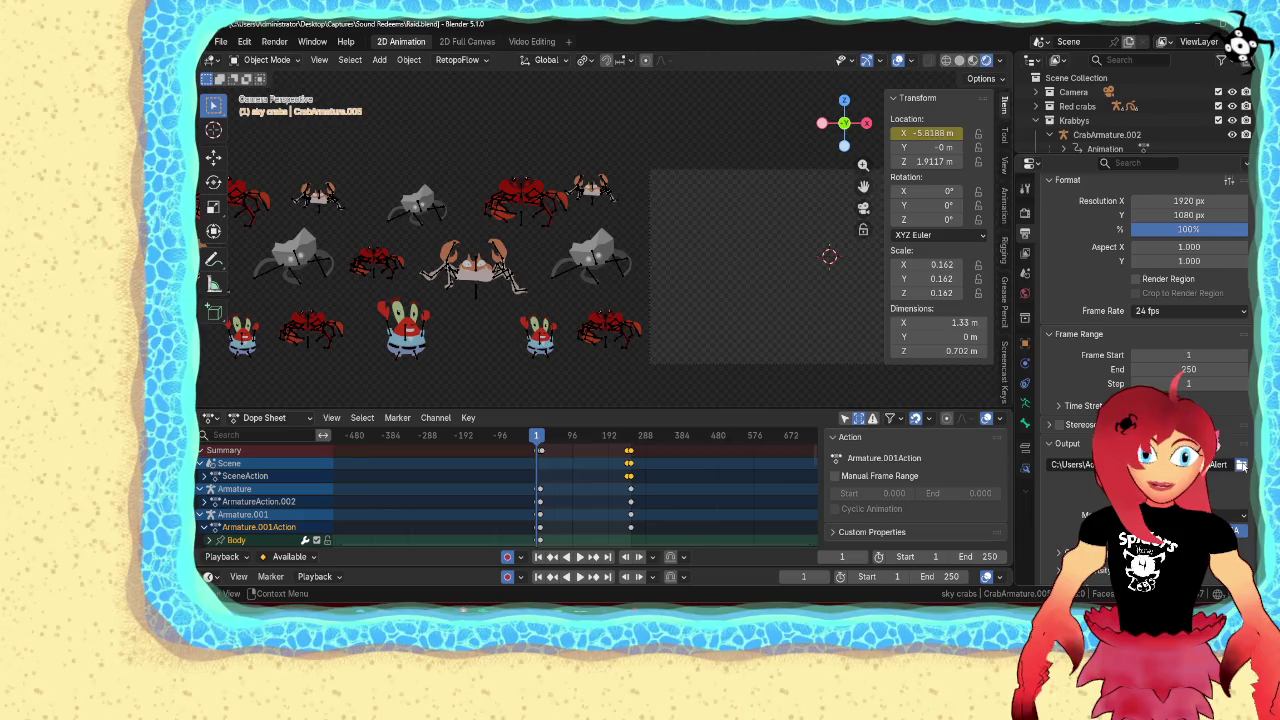
Point the render output at the existing RaidAlert0001-0250.webm and confirm overwriting it
{"action": "left_click", "coordinate": [1241, 465]}
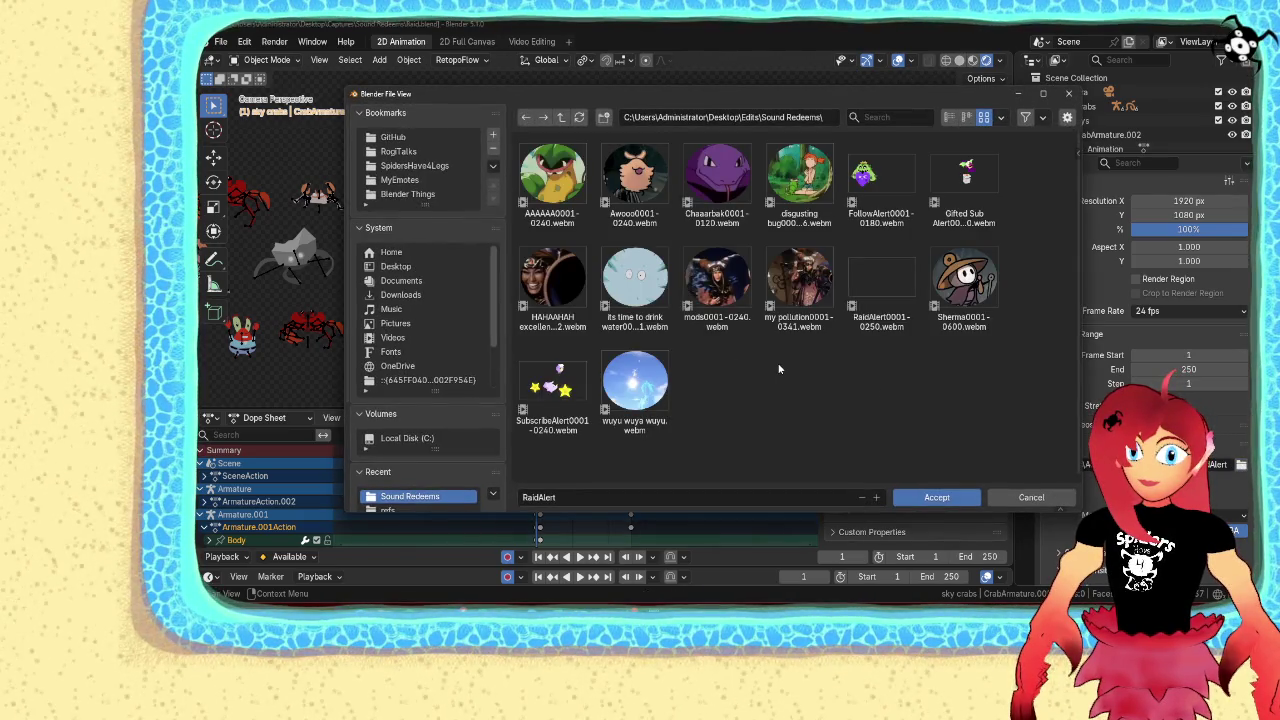
{"action": "left_click", "coordinate": [862, 290]}
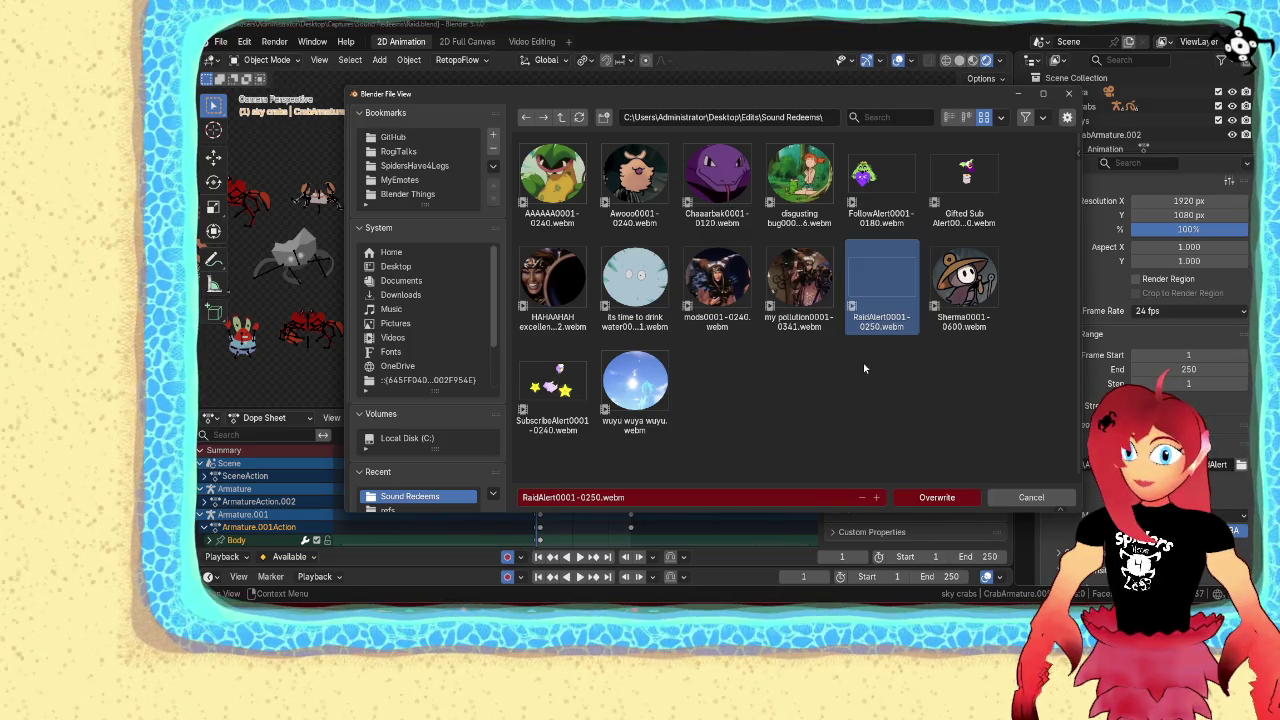
{"action": "left_click", "coordinate": [937, 497]}
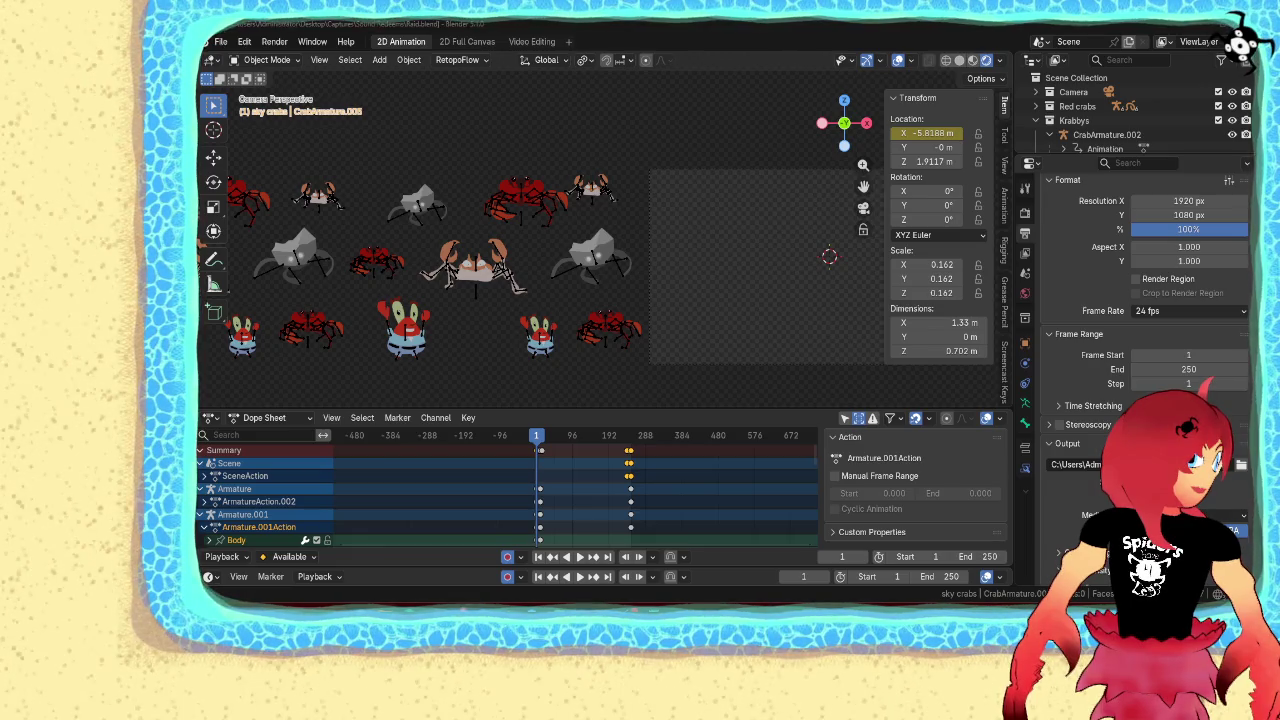
Render the full crab animation, all 250 frames, with Render Animation
{"action": "left_click", "coordinate": [274, 41]}
{"action": "left_click", "coordinate": [310, 72]}
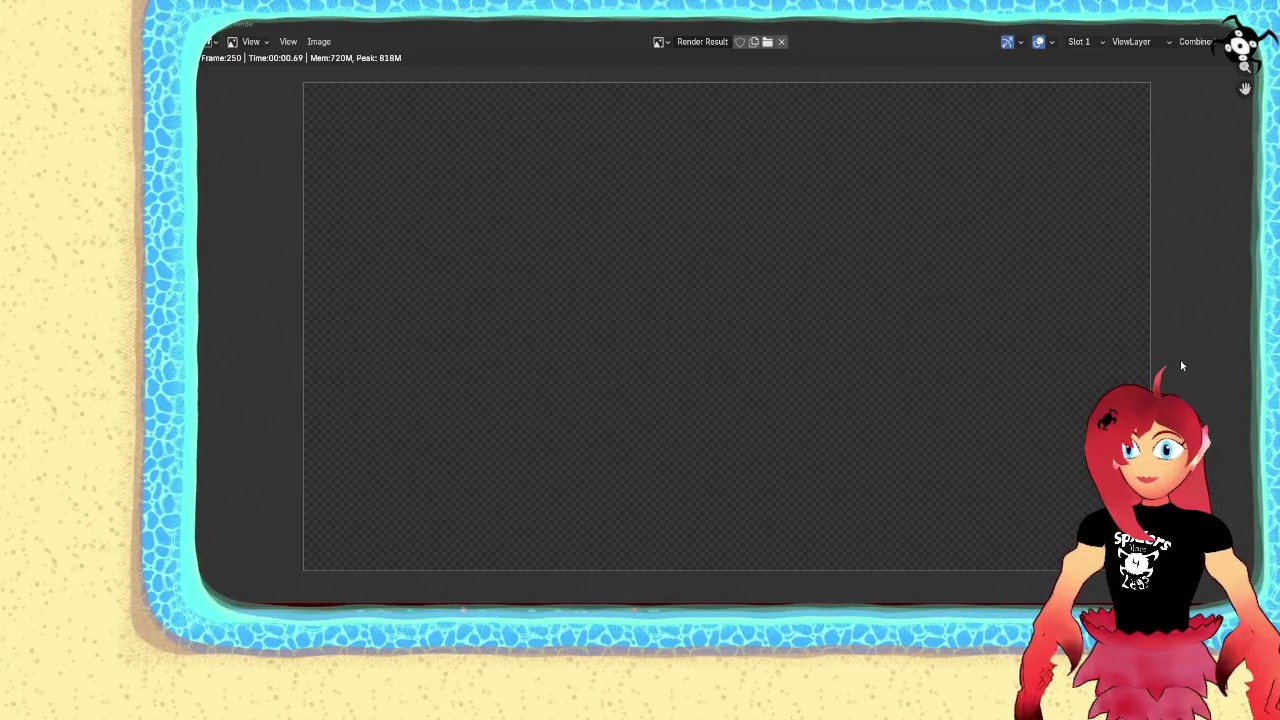
Close the finished render window and switch back to Streamer.bot
{"action": "key", "text": "Escape"}
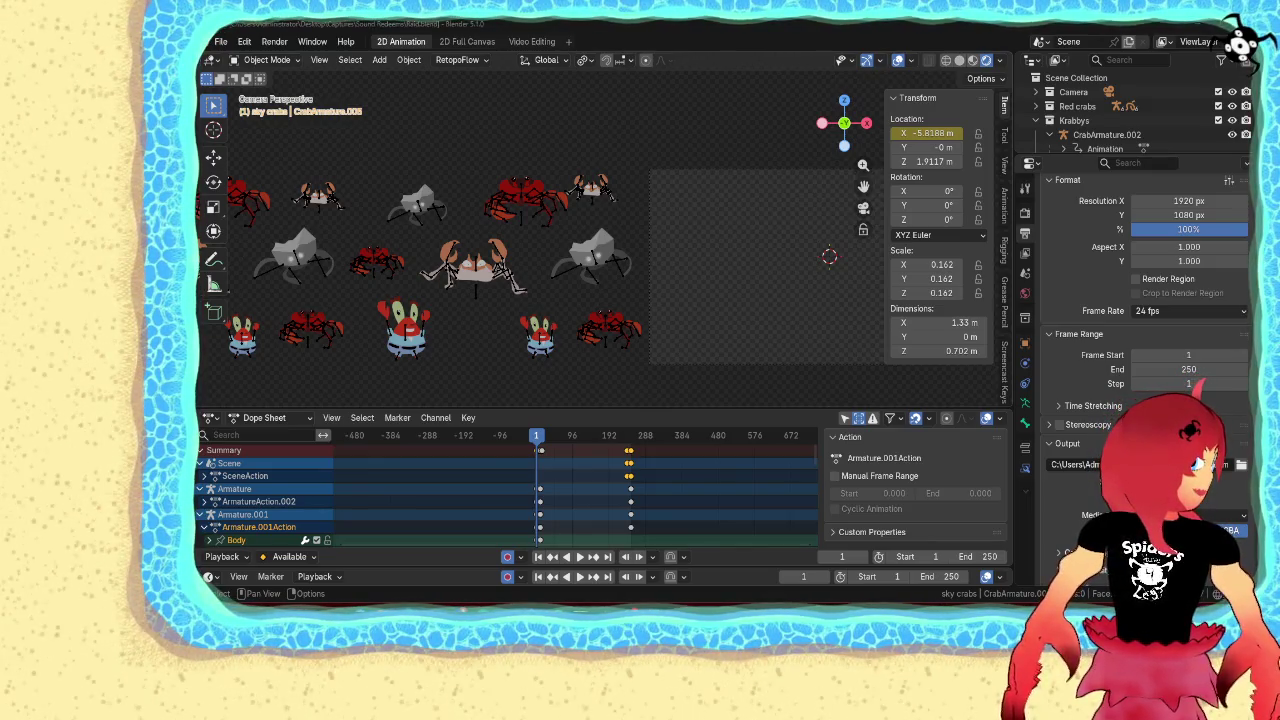
{"action": "key", "text": "alt+Tab"}
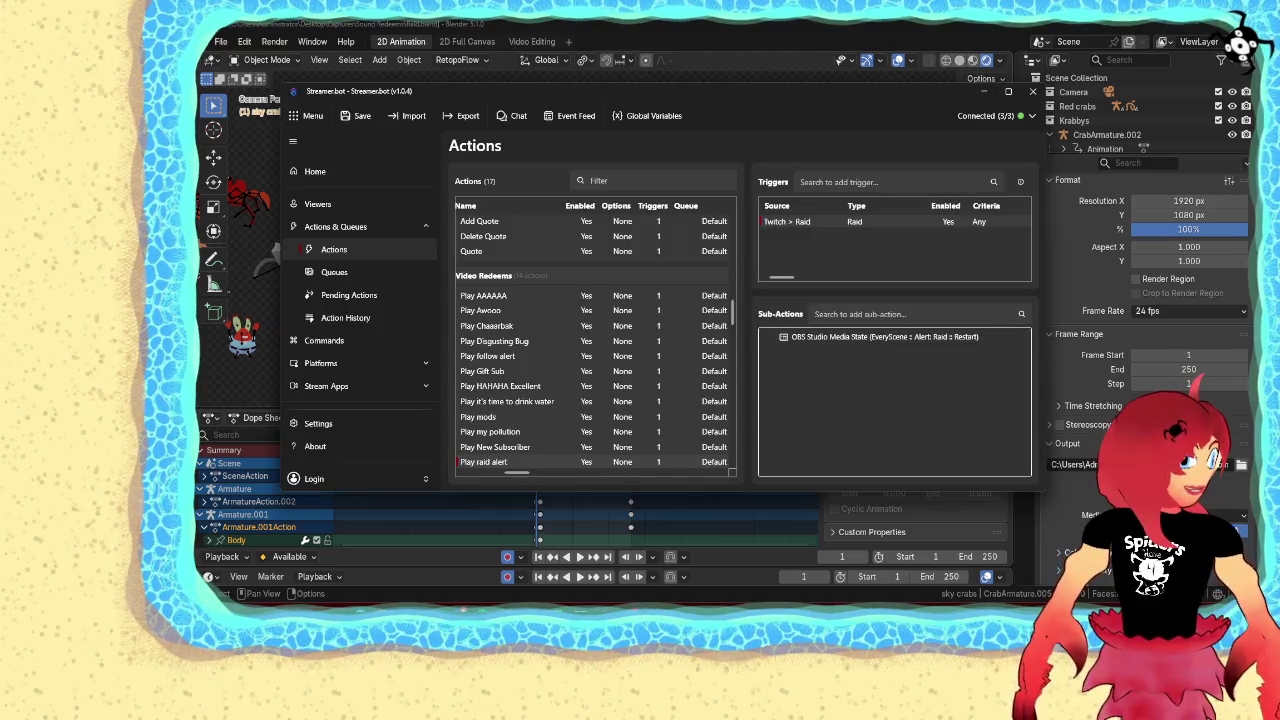
Inspect the context options of Play raid alert's Twitch > Raid trigger
{"action": "right_click", "coordinate": [801, 224]}
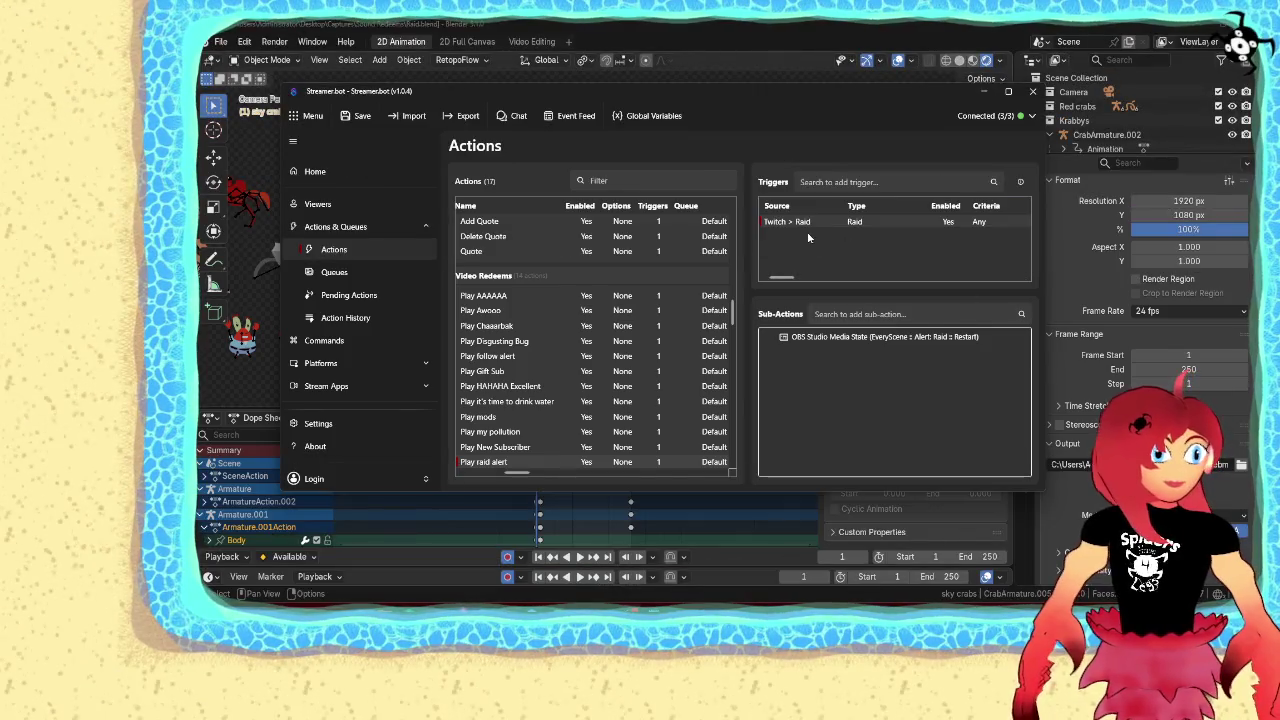
{"action": "right_click", "coordinate": [799, 222]}
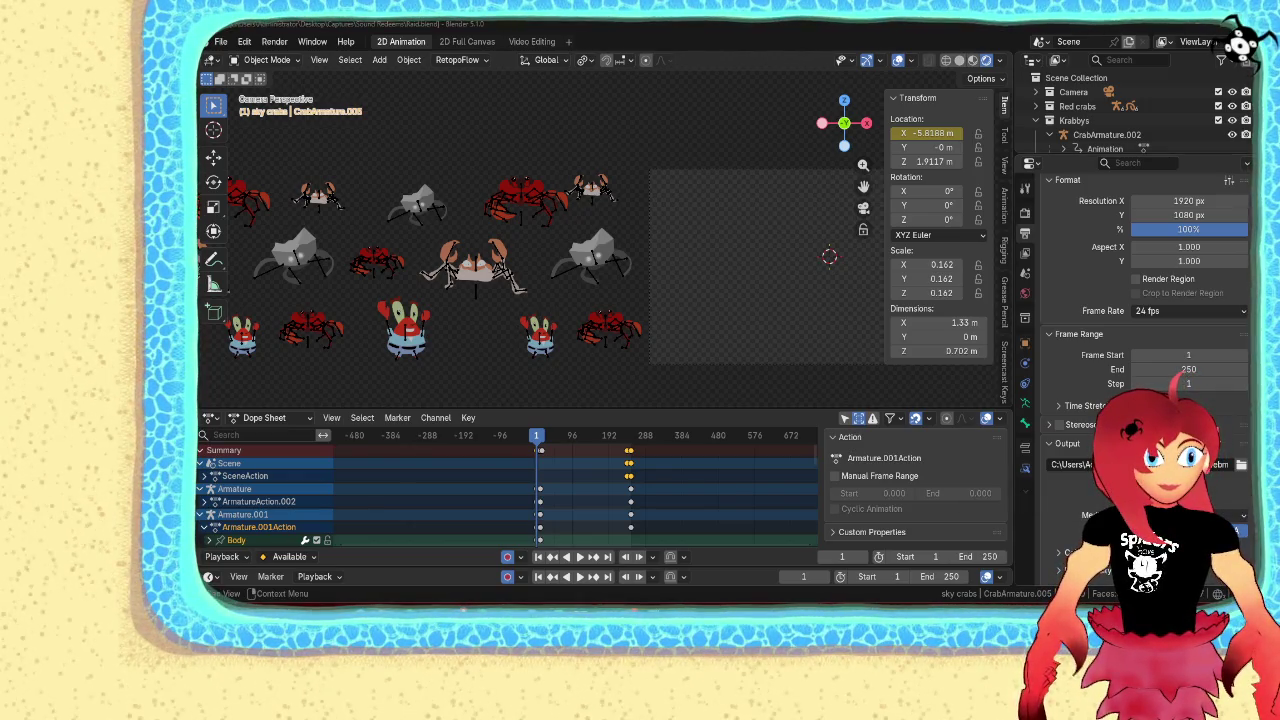
Review the .webm output path and Encoding, check Render properties, then return to Streamer.bot
{"action": "scroll", "coordinate": [1240, 537], "scroll_direction": "down", "scroll_amount": 2}
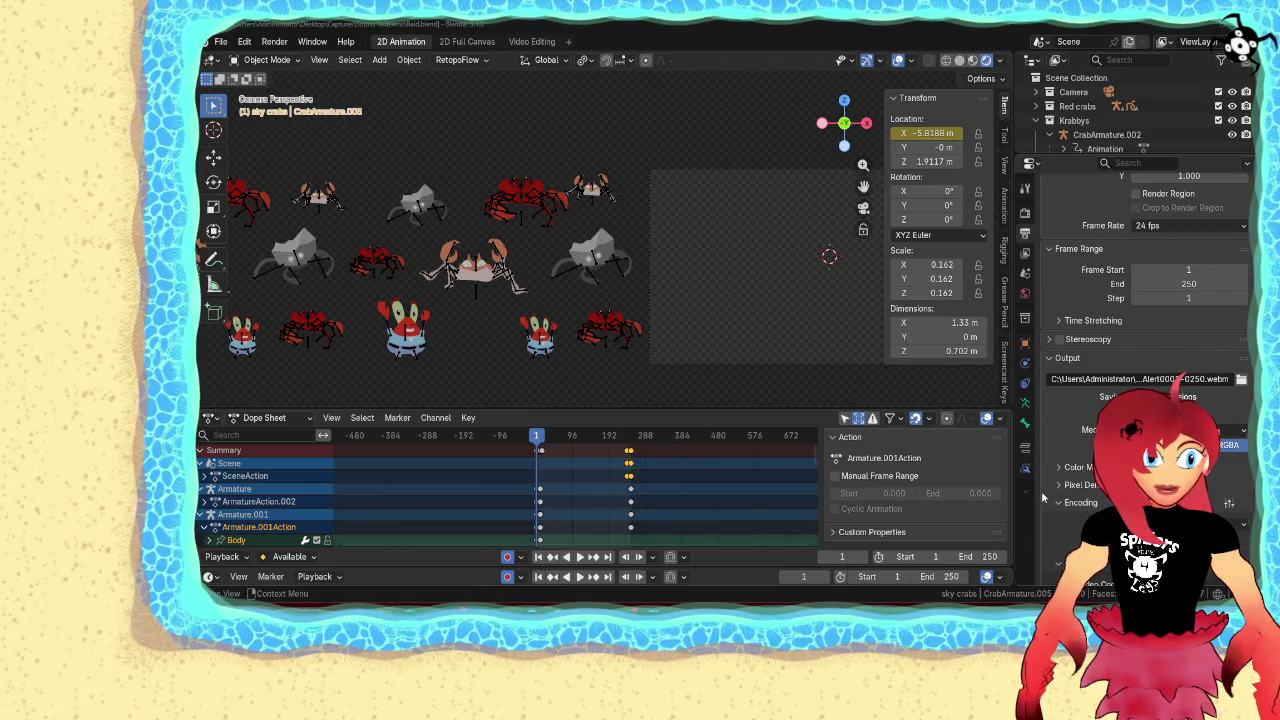
{"action": "scroll", "coordinate": [1042, 497], "scroll_direction": "down", "scroll_amount": 4}
{"action": "scroll", "coordinate": [1042, 497], "scroll_direction": "up", "scroll_amount": 1}
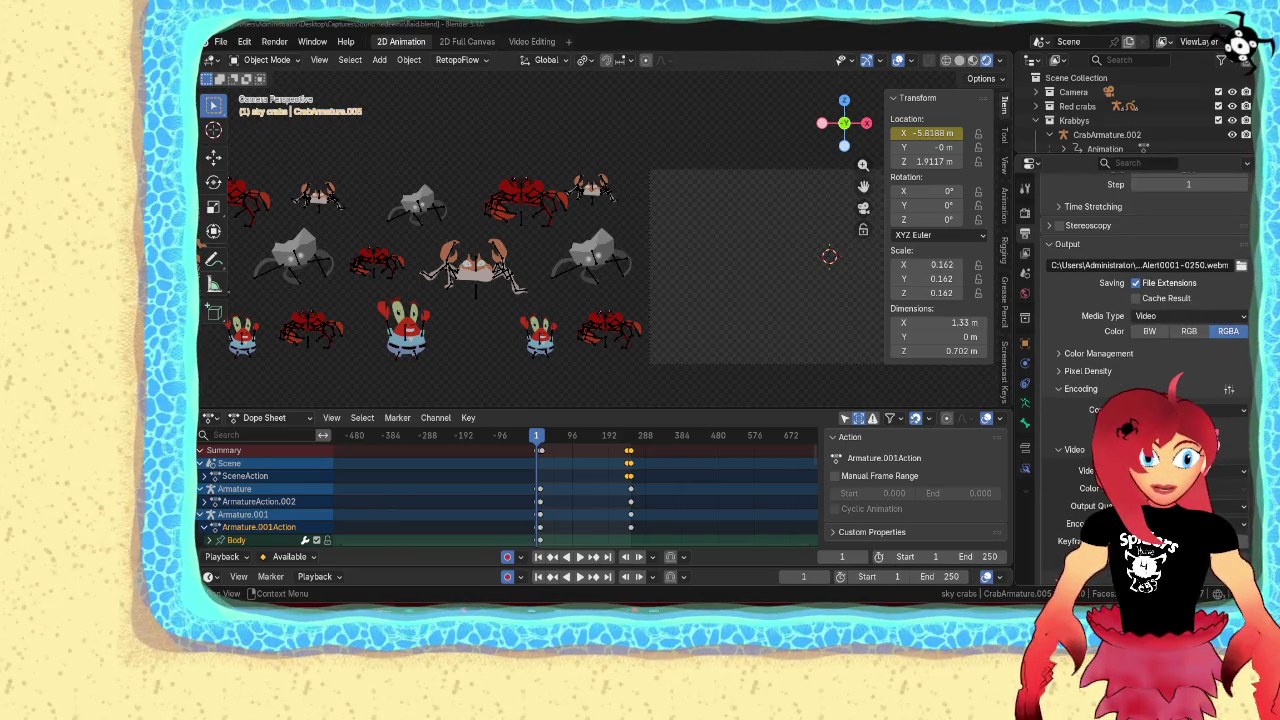
{"action": "scroll", "coordinate": [1042, 497], "scroll_direction": "up", "scroll_amount": 1}
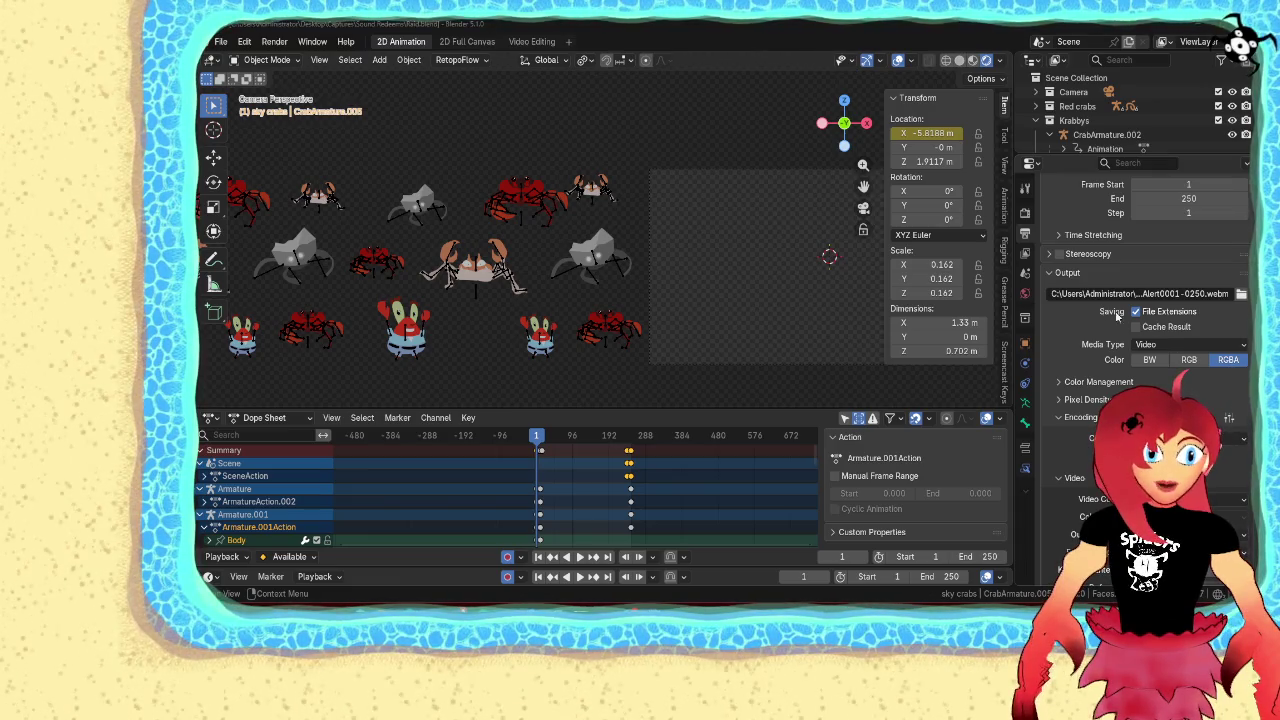
{"action": "left_click", "coordinate": [1025, 212]}
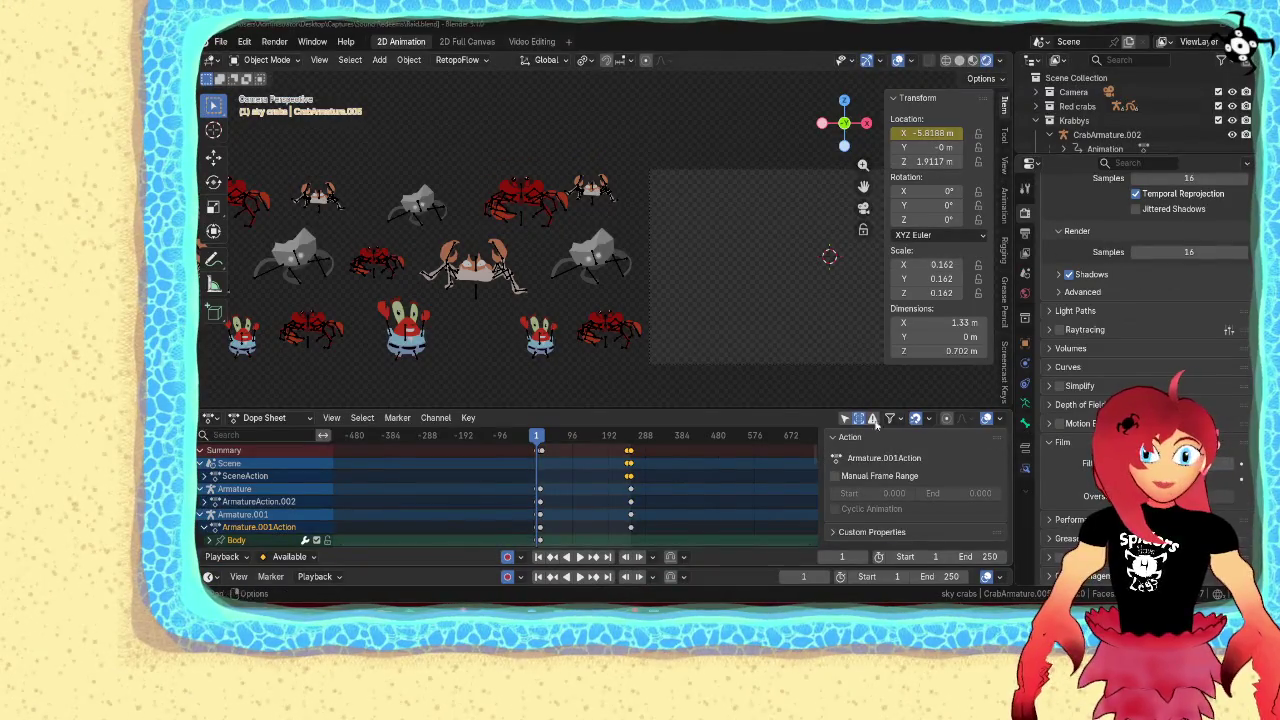
{"action": "key", "text": "alt+Tab"}
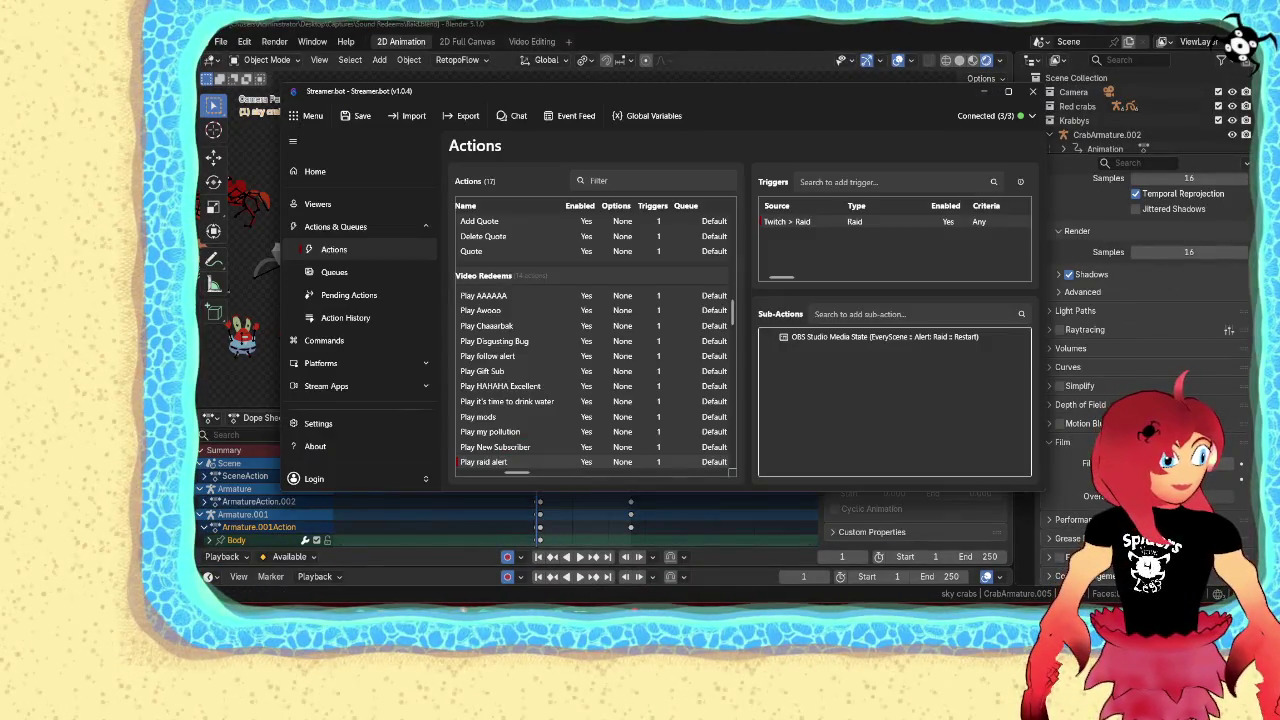
Glance at the Raid trigger options, save Raid.blend, and show the desktop with Streamer.bot
{"action": "right_click", "coordinate": [813, 224]}
{"action": "key", "text": "Escape"}
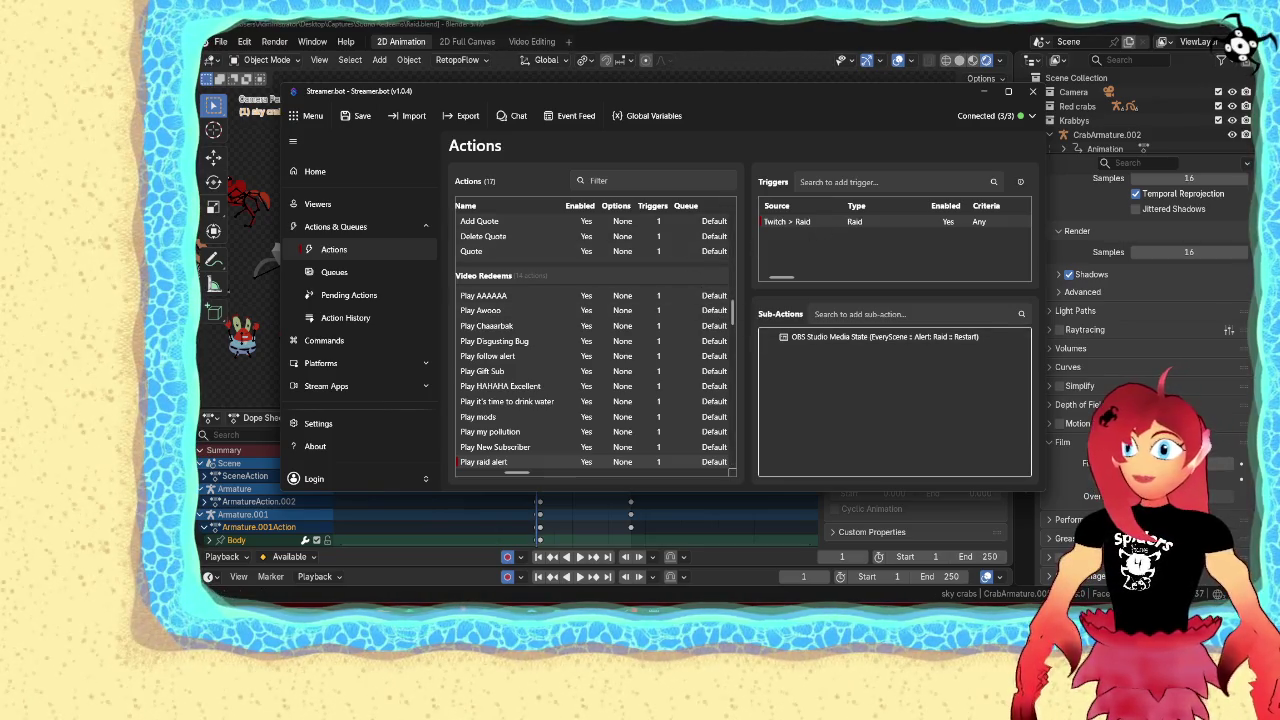
{"action": "left_click", "coordinate": [220, 41]}
{"action": "left_click", "coordinate": [243, 133]}
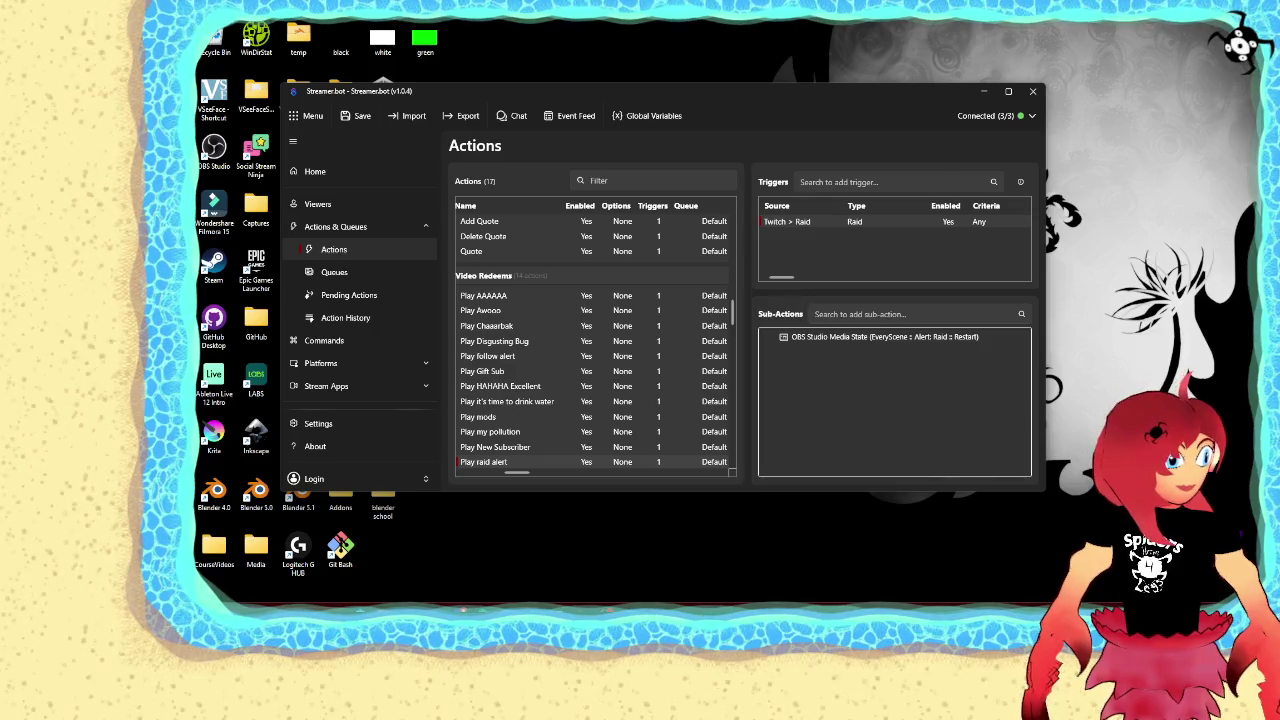
{"action": "key", "text": "super+d"}
{"action": "key", "text": "super+d"}
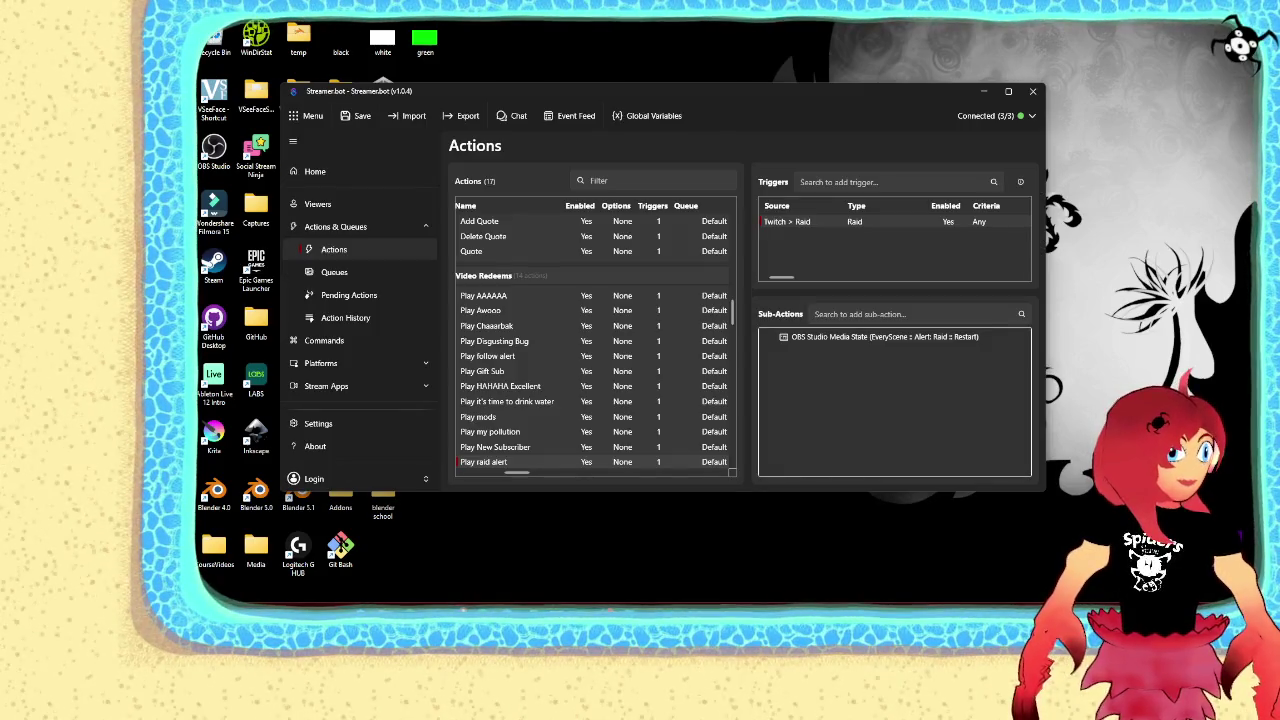